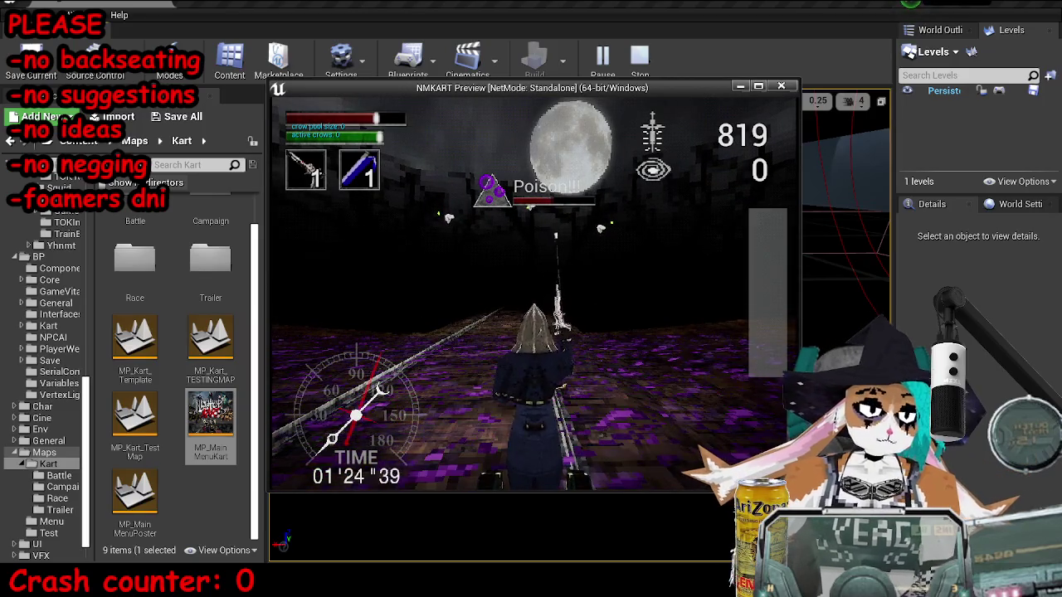
# Step: Stop the running game preview and browse to the Race > Campaign maps folder
pyautogui.press('Escape')
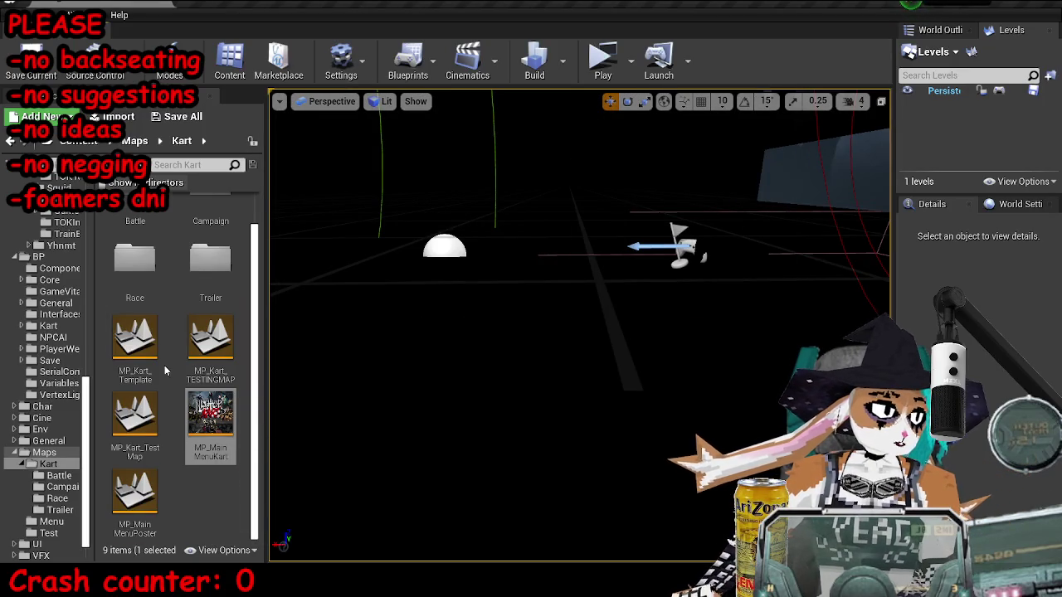
pyautogui.scroll(1, 199, 415)
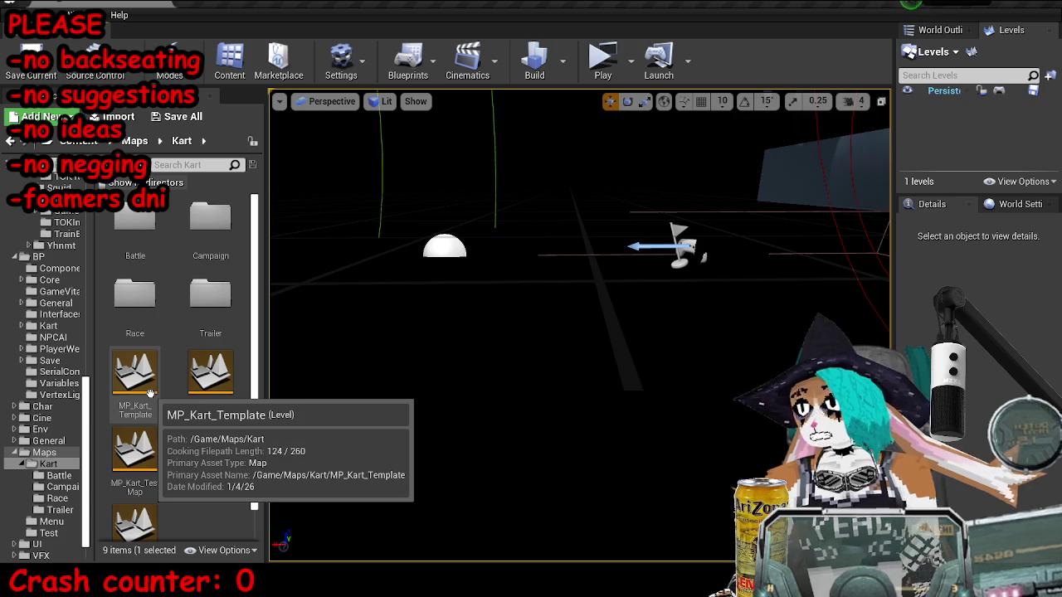
pyautogui.click(38, 498)
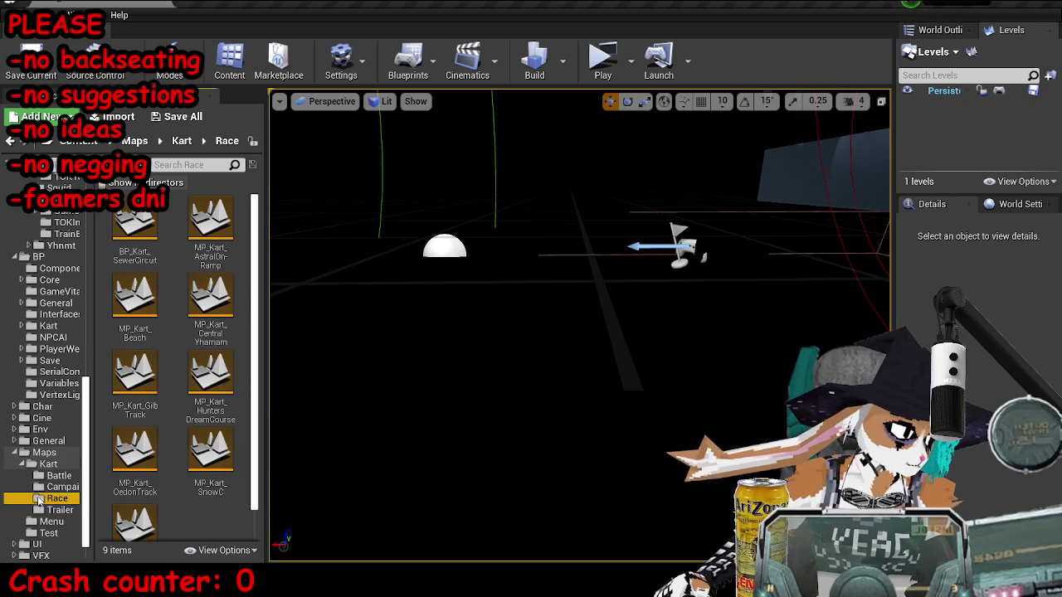
pyautogui.click(58, 487)
pyautogui.scroll(-3, 186, 399)
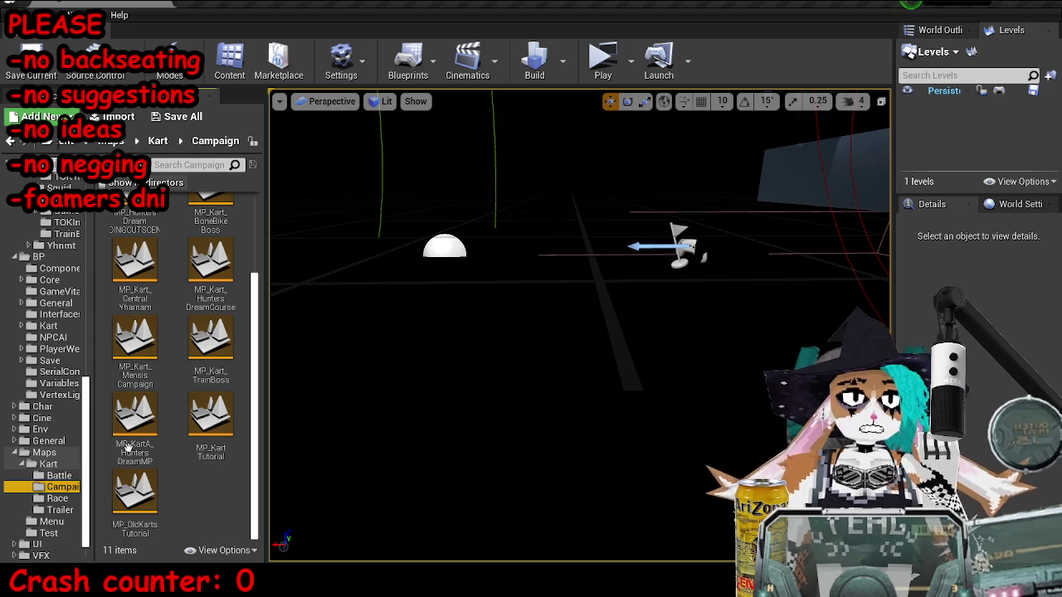
# Step: Load MP_KartTutorial briefly, then open the MP_OldKartsTutorial level
pyautogui.click(150, 491)
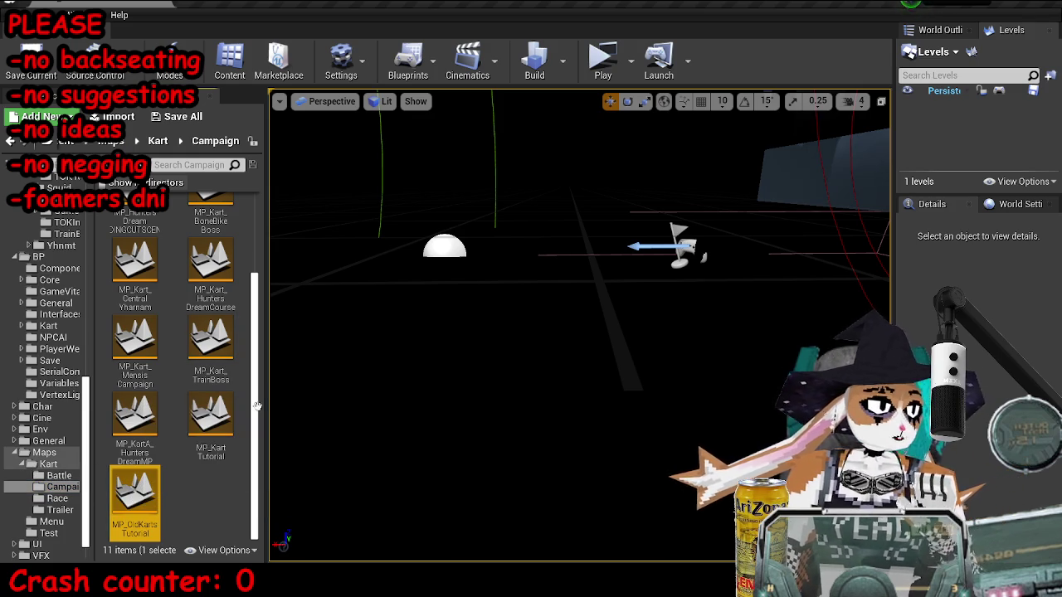
pyautogui.doubleClick(200, 417)
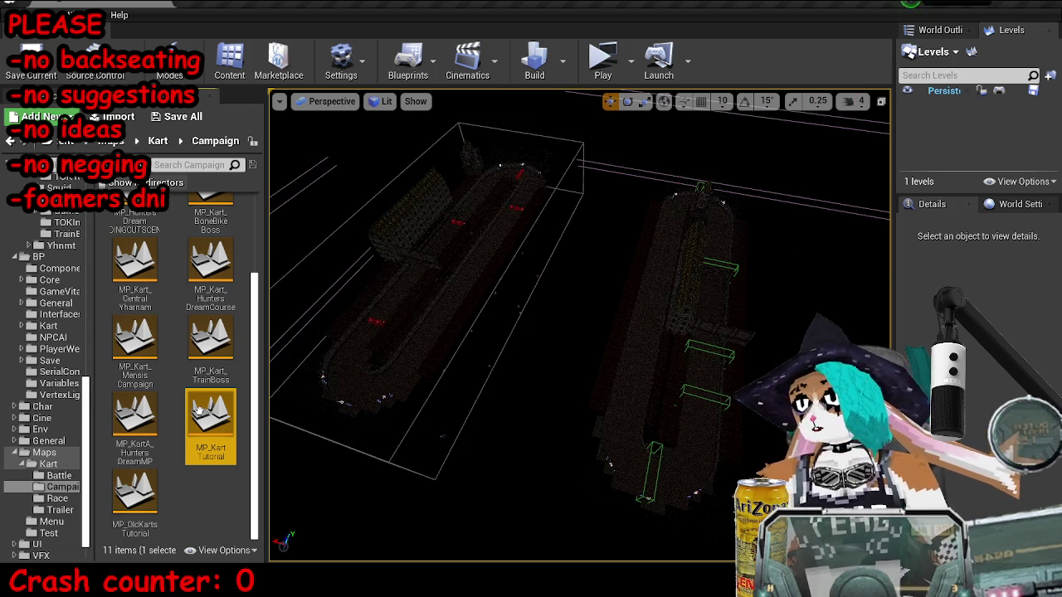
pyautogui.doubleClick(150, 493)
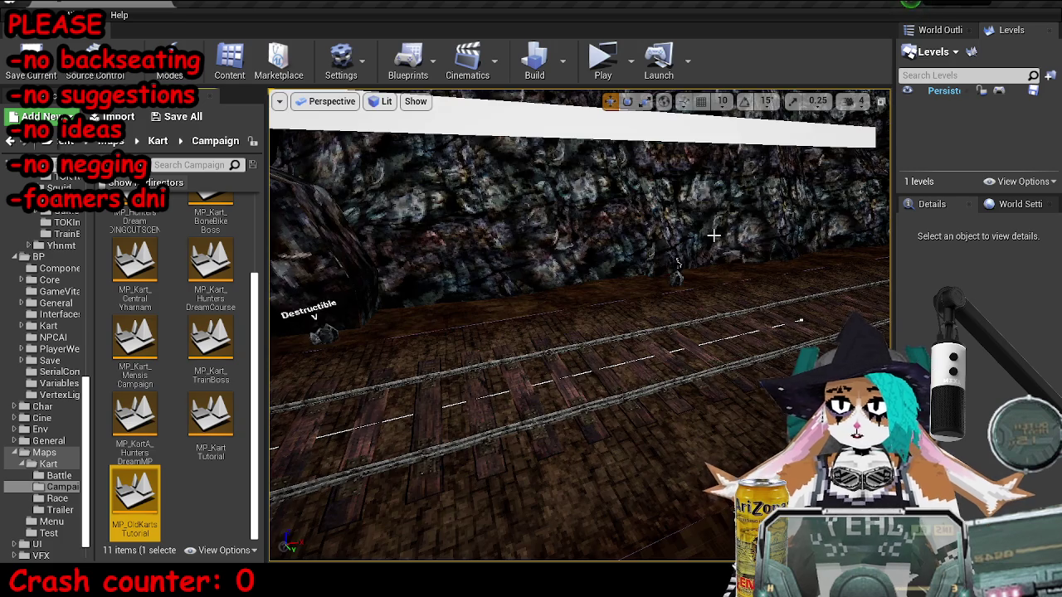
# Step: Pan the level blueprint graph past the sniper crow tutorial 2 spawn section
pyautogui.scroll(-5, 702, 387)
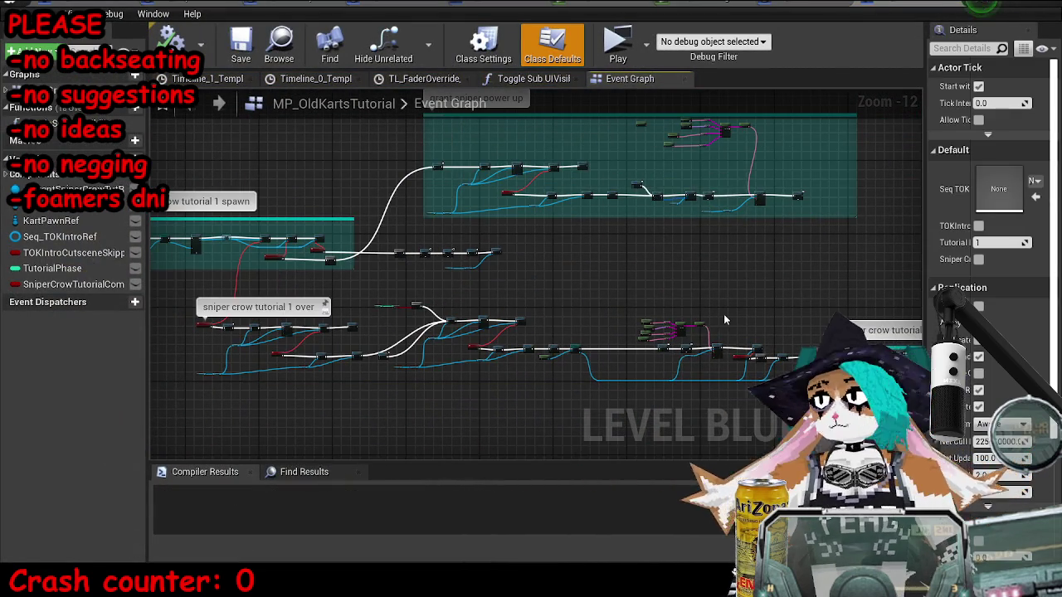
pyautogui.moveTo(718, 315); pyautogui.dragTo(556, 300)
pyautogui.moveTo(628, 280); pyautogui.dragTo(556, 190)
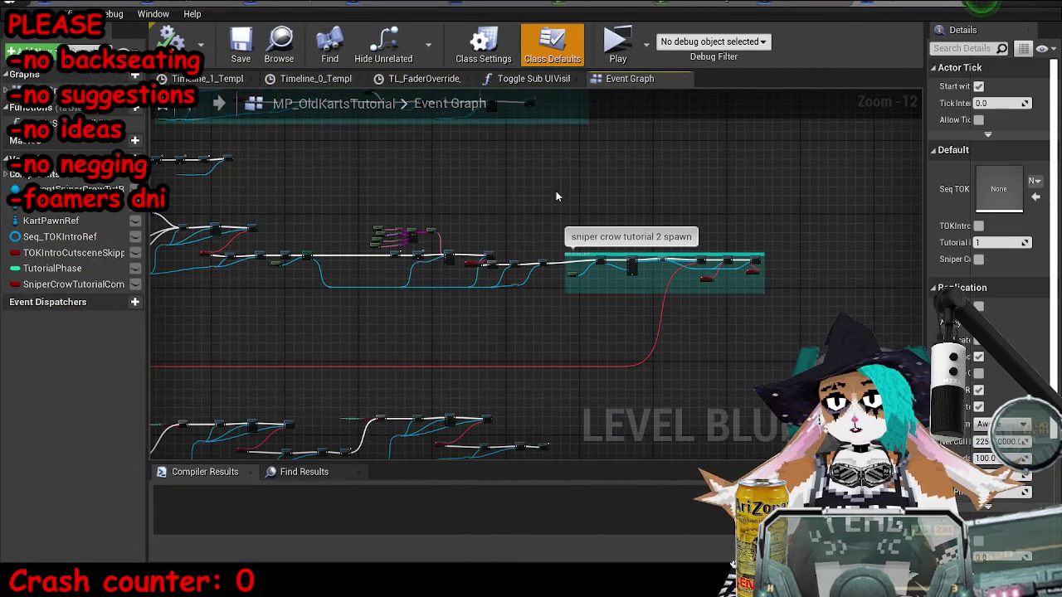
pyautogui.scroll(6, 710, 390)
pyautogui.moveTo(710, 389); pyautogui.dragTo(602, 347)
pyautogui.scroll(4, 727, 315)
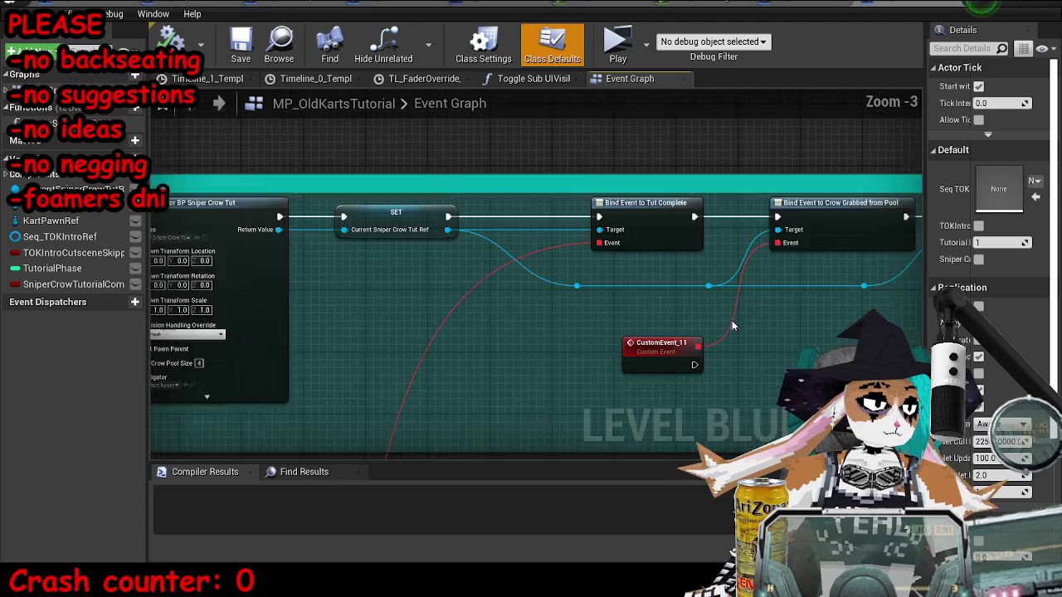
pyautogui.scroll(-9, 683, 316)
# Step: Centre the 'sniper crow tutorial 1 over' section and drop in a Current Sniper Crow Tut Ref node
pyautogui.moveTo(683, 315); pyautogui.dragTo(718, 365)
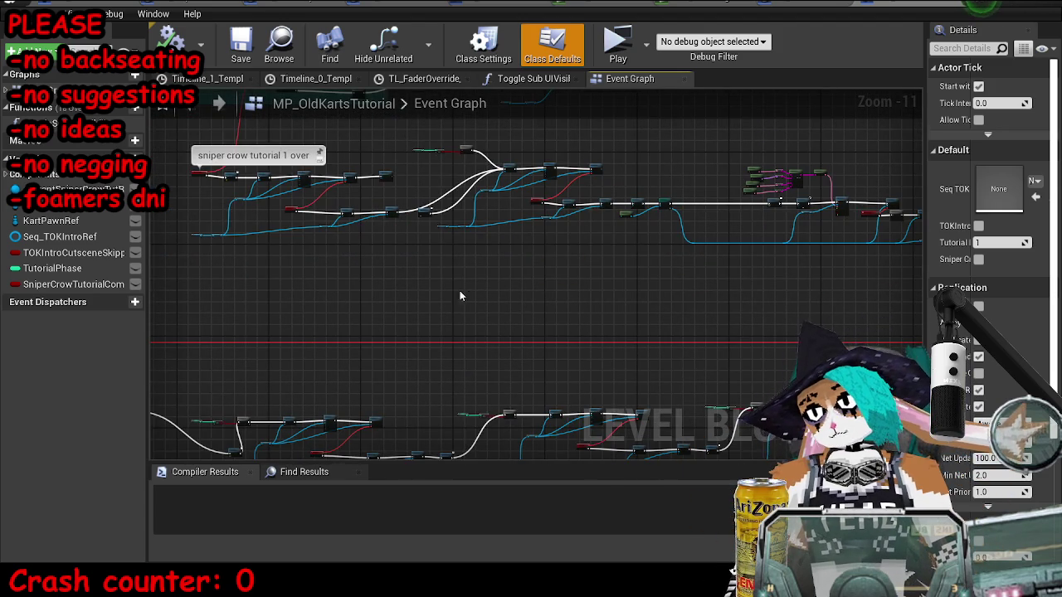
pyautogui.scroll(3, 573, 275)
pyautogui.moveTo(837, 195); pyautogui.dragTo(701, 189)
pyautogui.scroll(1, 702, 189)
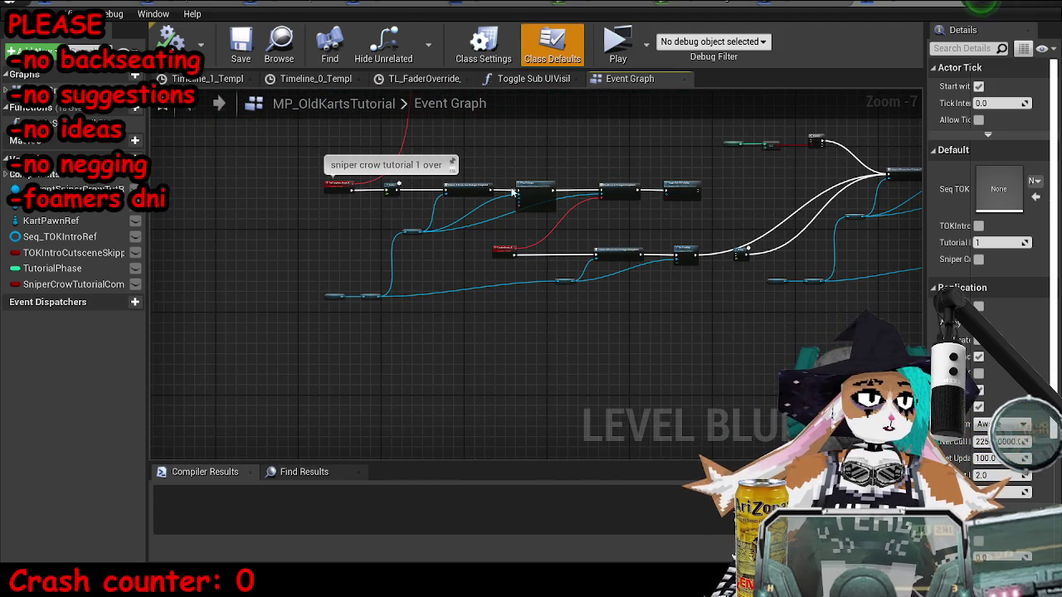
pyautogui.scroll(4, 760, 245)
pyautogui.moveTo(519, 273); pyautogui.dragTo(647, 283)
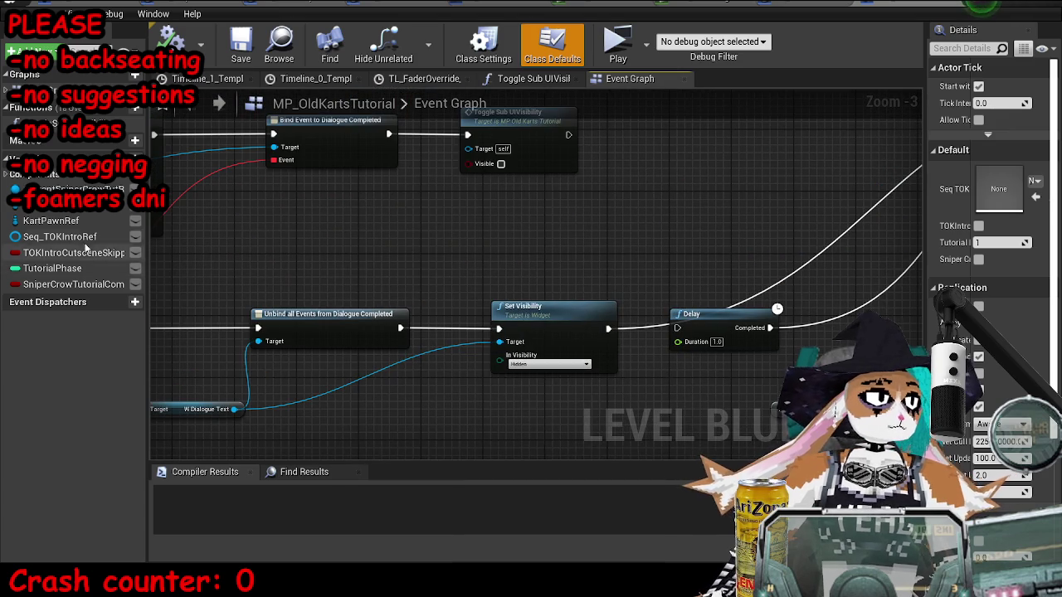
pyautogui.moveTo(66, 189); pyautogui.dragTo(497, 238)
# Step: Add a DestroyActor node off the Current Sniper Crow Tut Ref reference
pyautogui.moveTo(569, 238); pyautogui.dragTo(612, 246)
pyautogui.write('destroy')
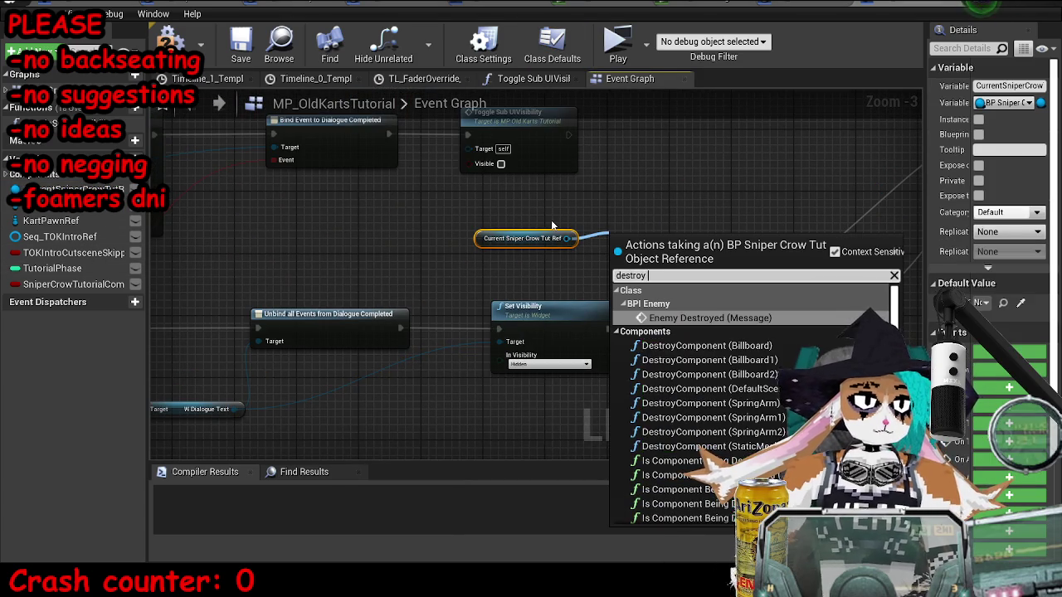
pyautogui.write(' actor')
pyautogui.press('Return')
pyautogui.scroll(-4, 551, 220)
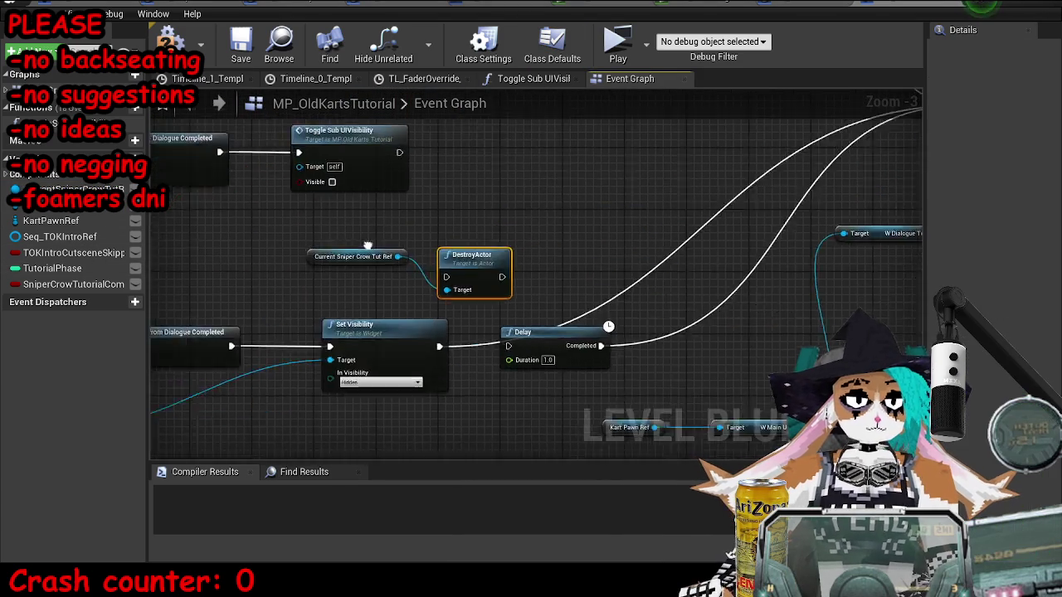
pyautogui.scroll(3, 422, 259)
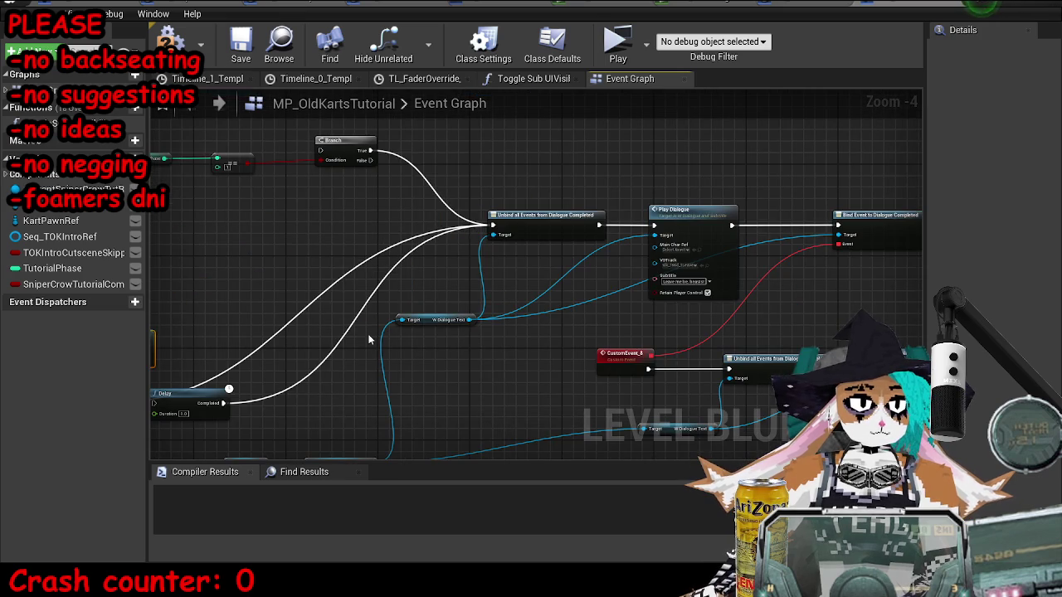
pyautogui.moveTo(369, 340); pyautogui.dragTo(588, 279)
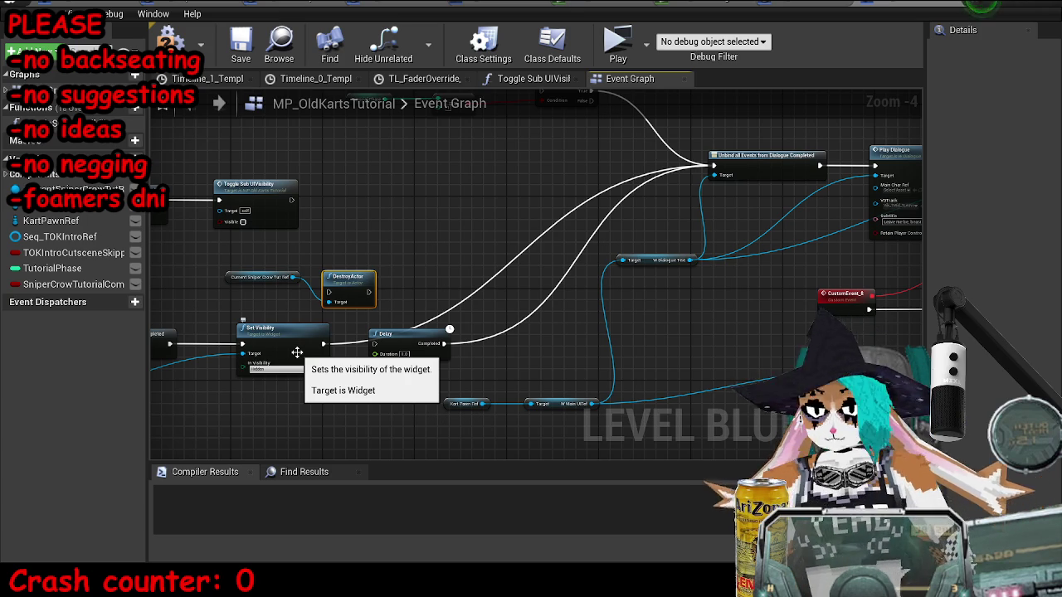
# Step: Rearrange the nodes and wire Set Visibility's execution output into DestroyActor
pyautogui.moveTo(310, 251)
pyautogui.mouseDown()
pyautogui.moveTo(248, 297)
pyautogui.moveTo(437, 239)
pyautogui.mouseUp()
pyautogui.moveTo(592, 297)
pyautogui.mouseDown()
pyautogui.moveTo(636, 131)
pyautogui.moveTo(649, 238)
pyautogui.moveTo(714, 260)
pyautogui.moveTo(785, 173)
pyautogui.moveTo(628, 174)
pyautogui.mouseUp()
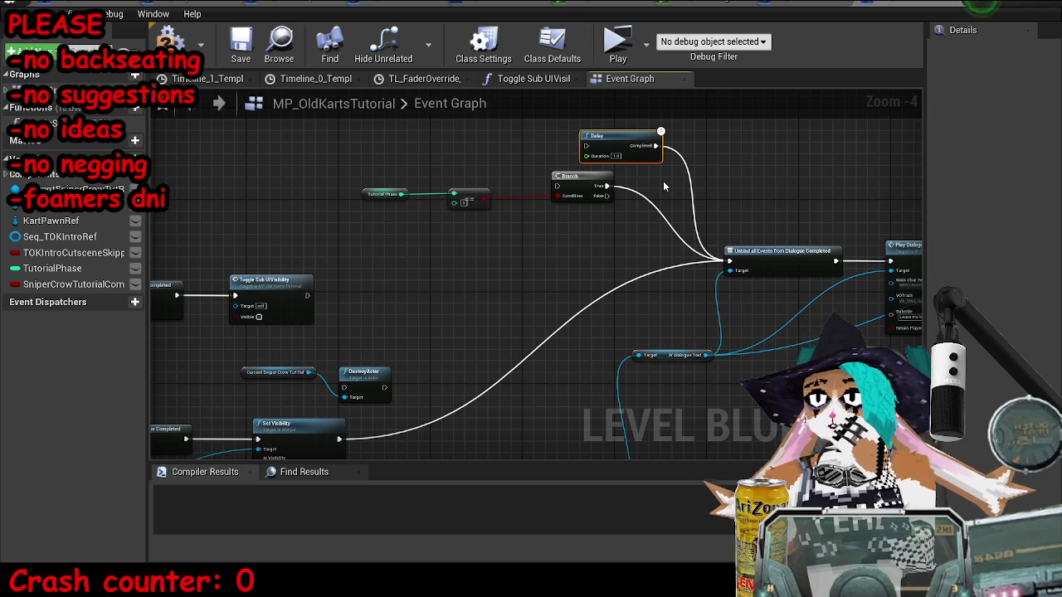
pyautogui.scroll(2, 537, 213)
pyautogui.moveTo(573, 197); pyautogui.dragTo(554, 190)
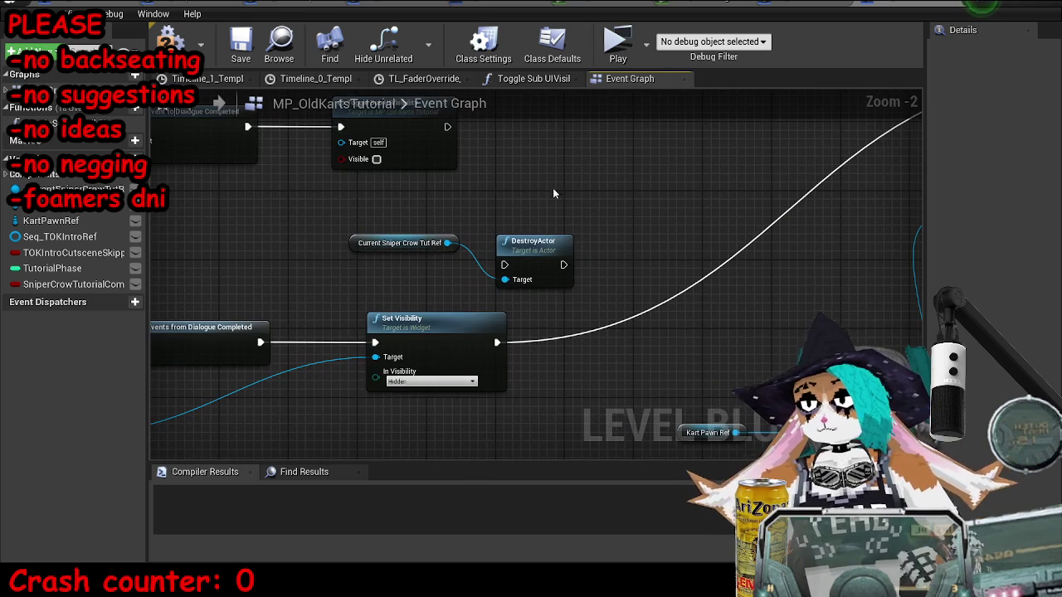
pyautogui.moveTo(437, 242); pyautogui.dragTo(498, 234)
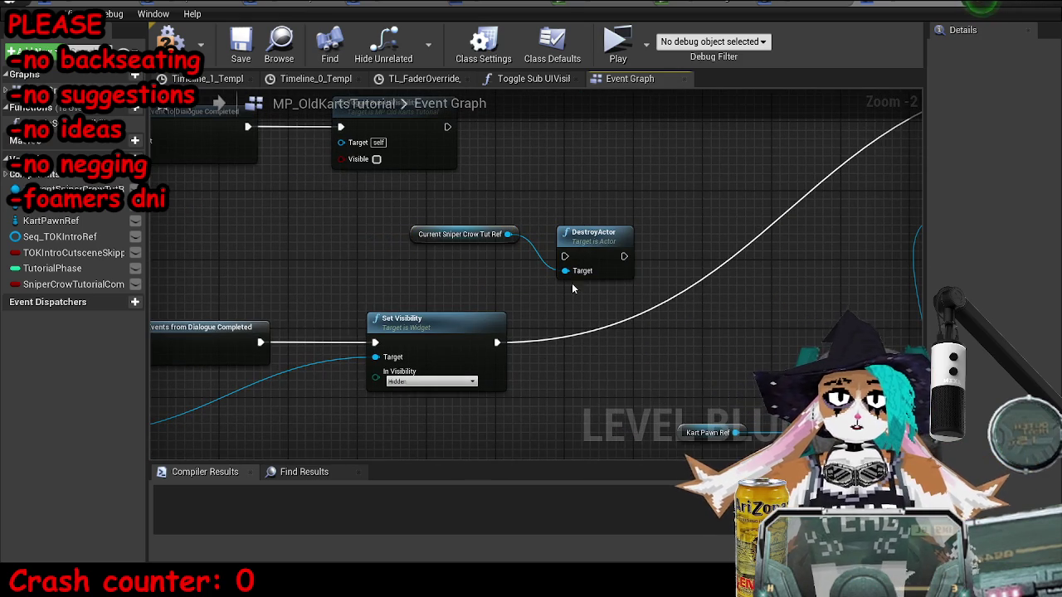
pyautogui.moveTo(498, 341)
pyautogui.mouseDown()
pyautogui.moveTo(701, 240)
pyautogui.moveTo(624, 256)
pyautogui.mouseUp()
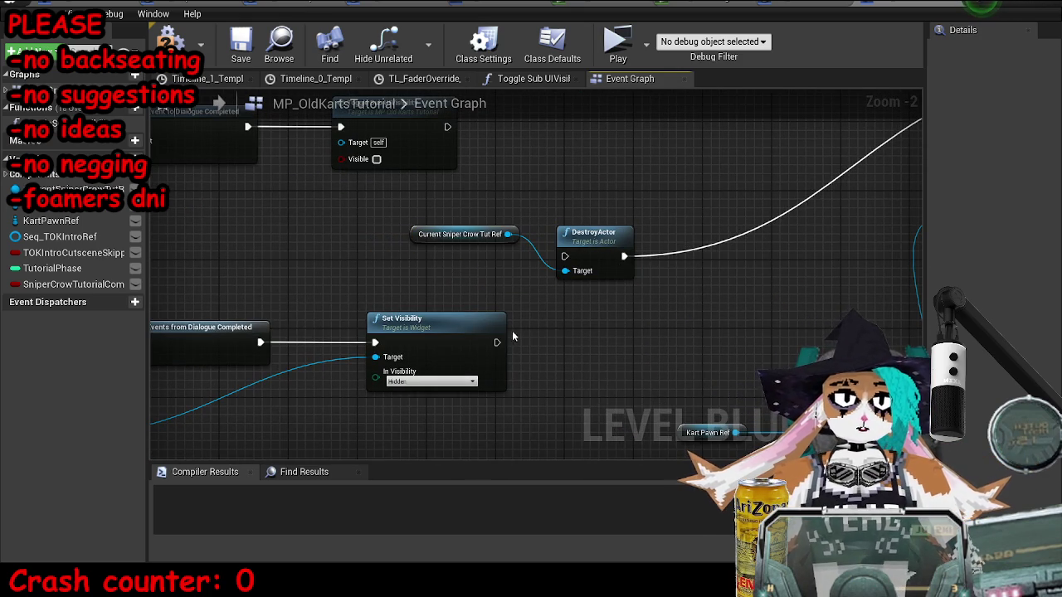
pyautogui.moveTo(523, 315)
pyautogui.mouseDown()
pyautogui.moveTo(564, 257)
pyautogui.moveTo(611, 293)
pyautogui.mouseUp()
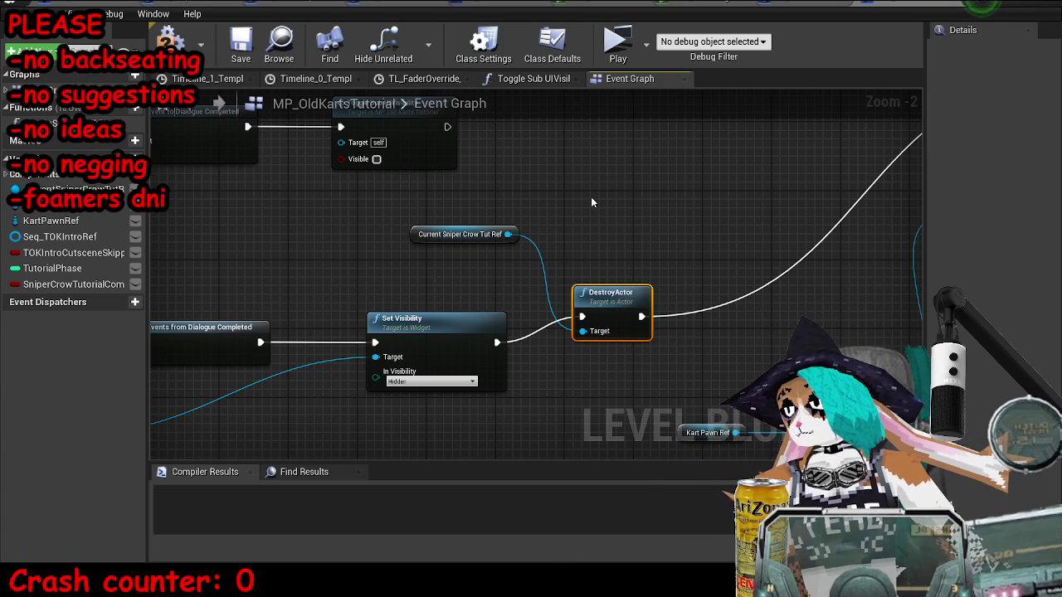
# Step: Reposition the crow reference and DestroyActor nodes next to Set Visibility
pyautogui.click(464, 235)
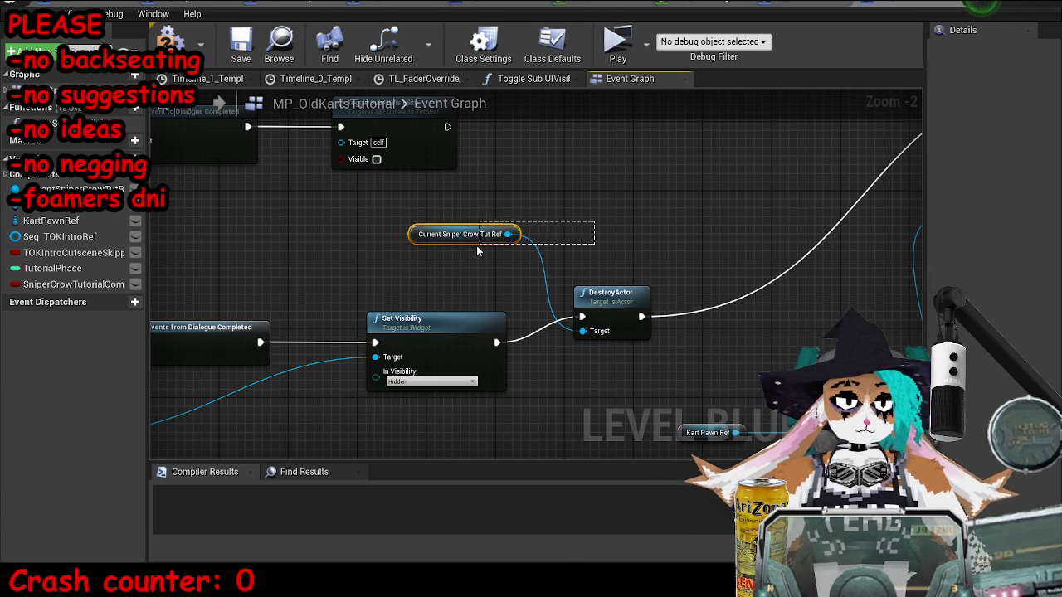
pyautogui.scroll(-3, 477, 219)
pyautogui.moveTo(473, 226); pyautogui.dragTo(497, 287)
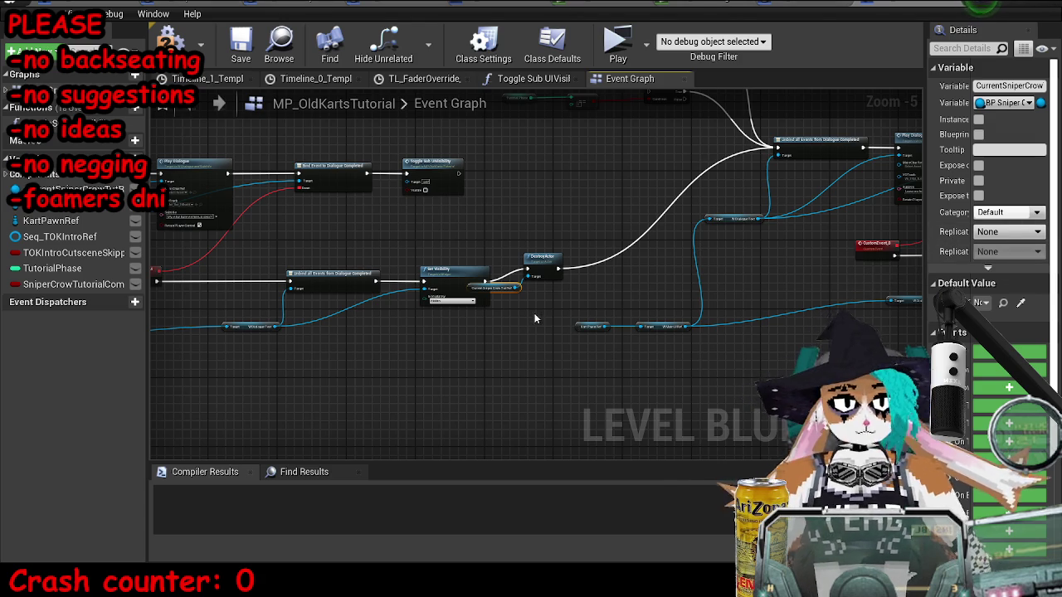
pyautogui.scroll(2, 534, 313)
pyautogui.rightClick(535, 313)
pyautogui.click(564, 292)
pyautogui.moveTo(564, 292)
pyautogui.mouseDown()
pyautogui.moveTo(565, 356)
pyautogui.moveTo(635, 286)
pyautogui.mouseUp()
# Step: Compile and save the level blueprint
pyautogui.click(170, 39)
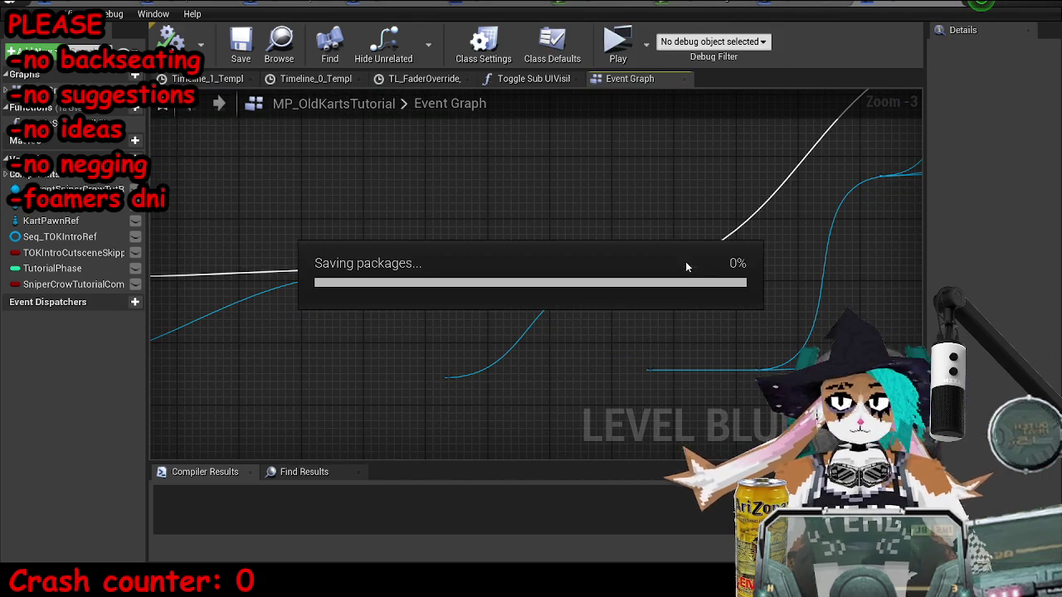
pyautogui.moveTo(626, 306); pyautogui.dragTo(626, 299)
pyautogui.hotkey('ctrl', 's')
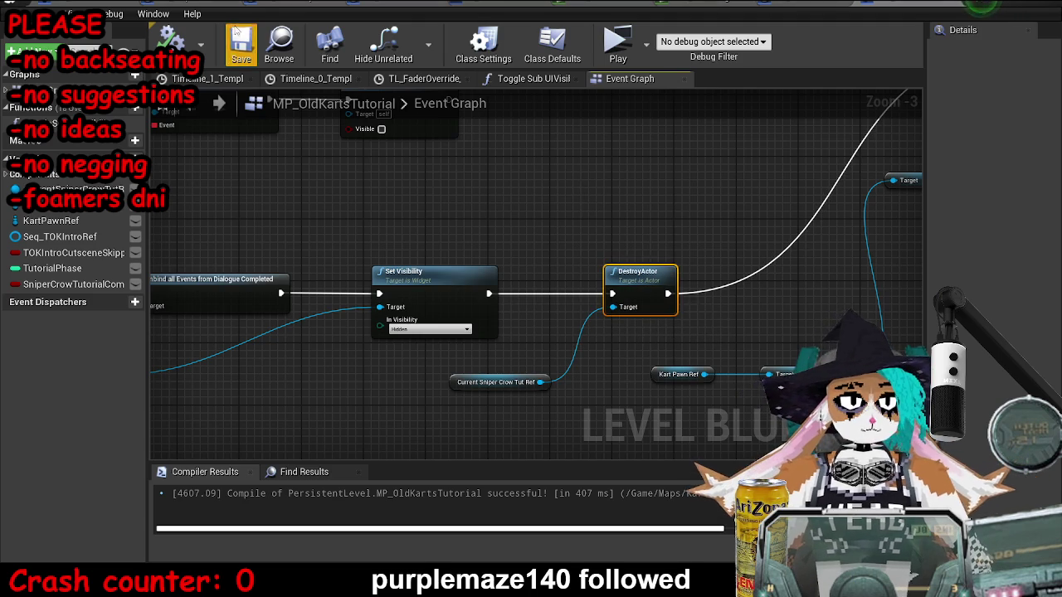
pyautogui.click(729, 236)
pyautogui.scroll(-4, 494, 306)
pyautogui.moveTo(493, 306); pyautogui.dragTo(586, 287)
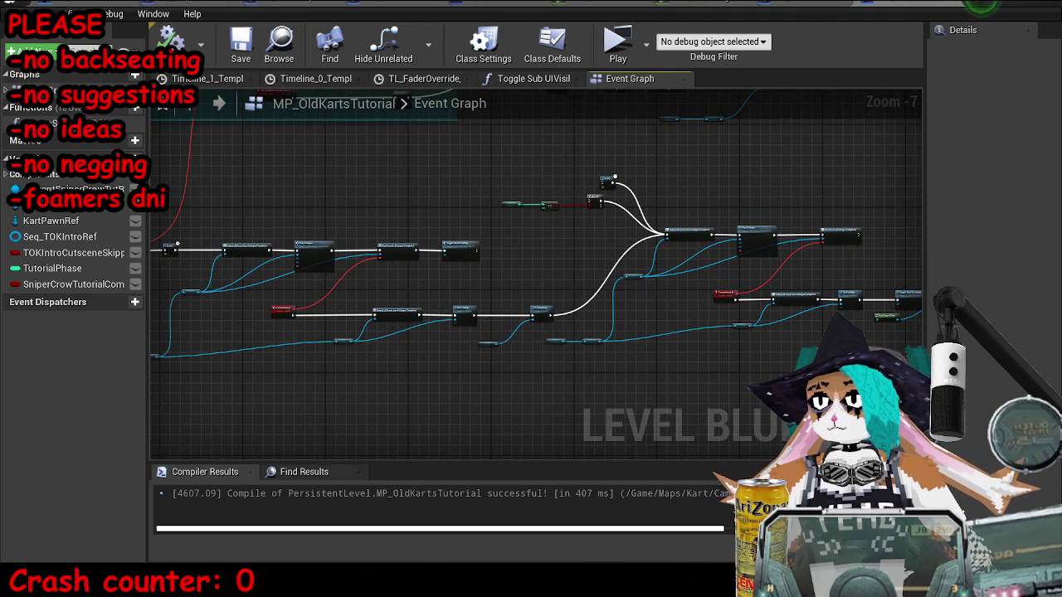
# Step: Playtest MP_OldKartsTutorial in a standalone preview from the main editor, then close it
pyautogui.click(1002, 3)
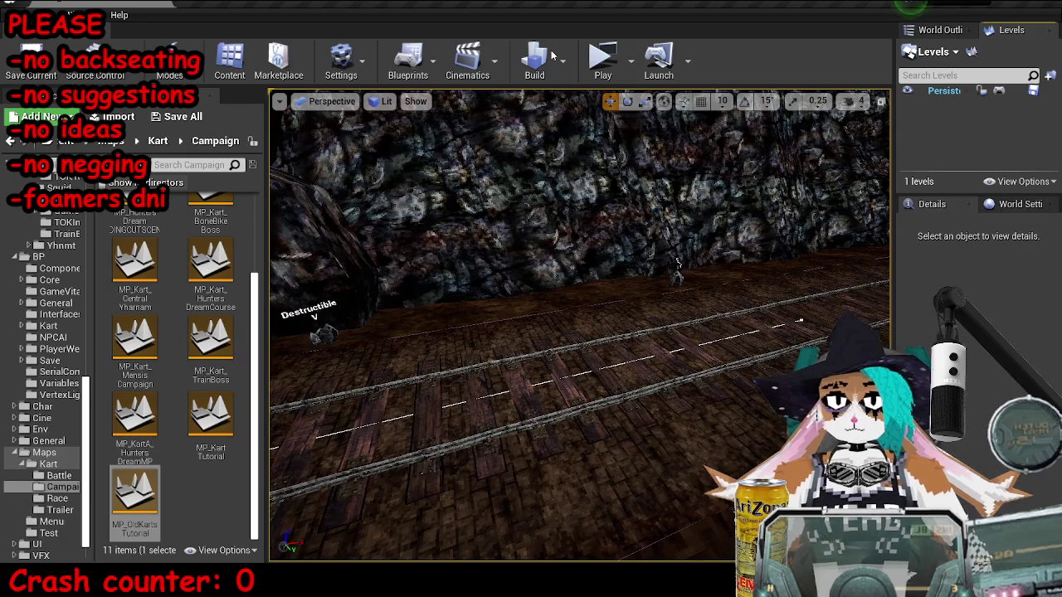
pyautogui.click(603, 60)
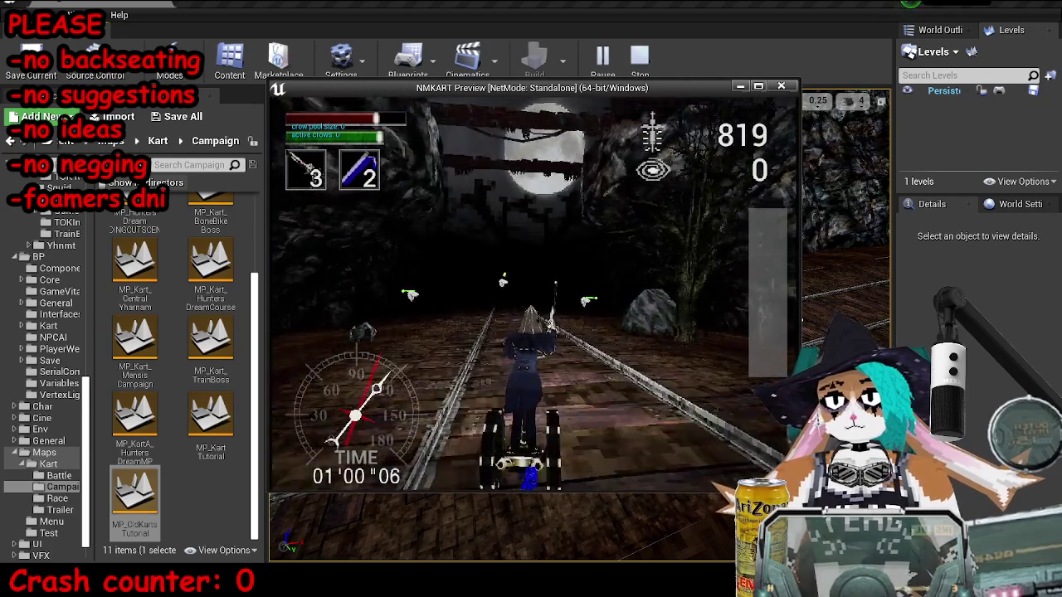
pyautogui.press('Escape')
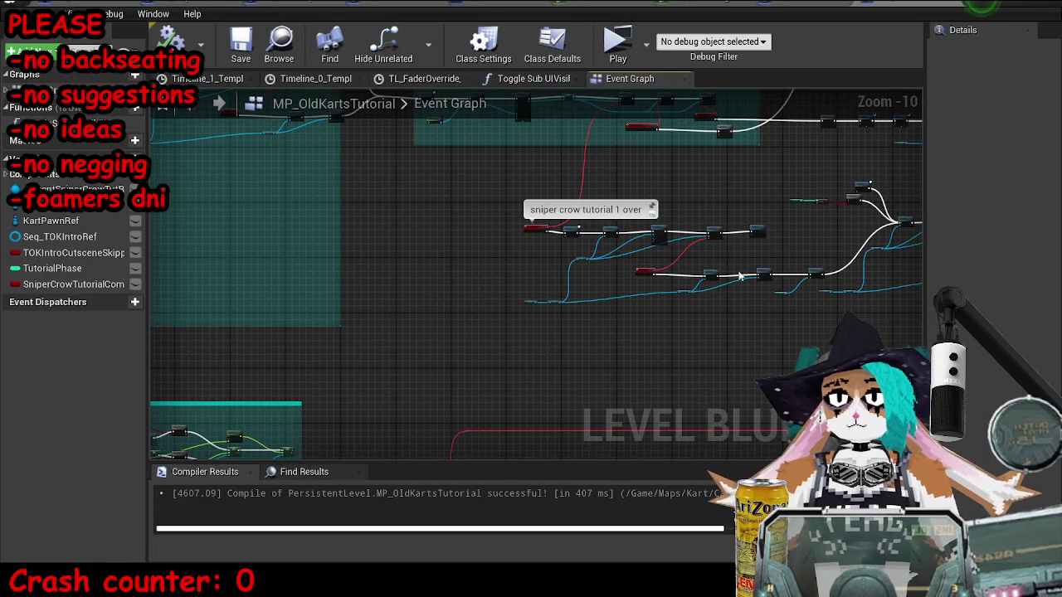
# Step: Nudge the Spawn Sound 2D node slightly to the right
pyautogui.scroll(1, 779, 286)
pyautogui.scroll(-2, 541, 224)
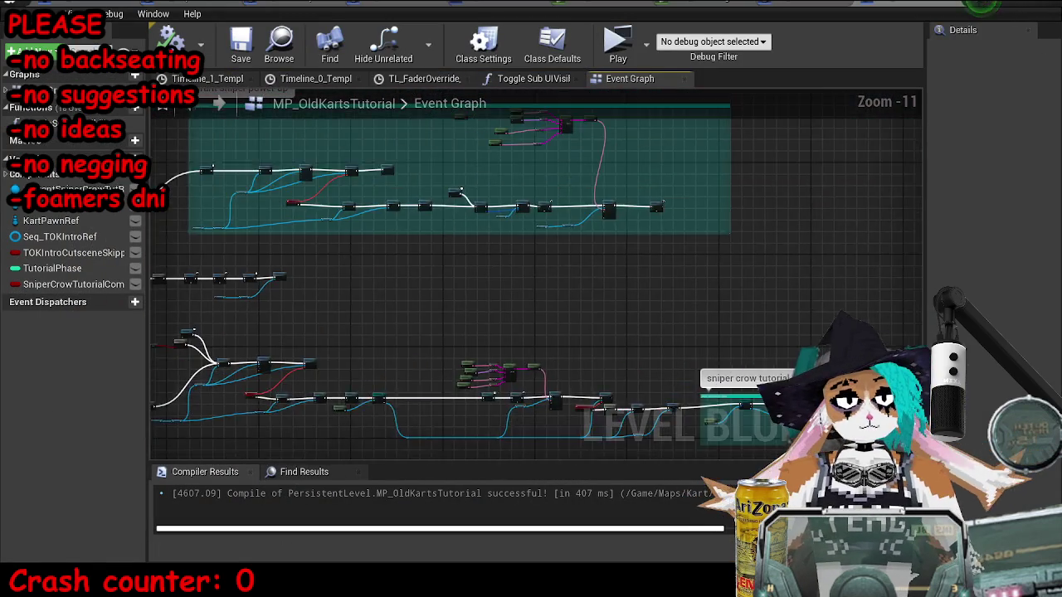
pyautogui.scroll(5, 533, 239)
pyautogui.scroll(2, 570, 217)
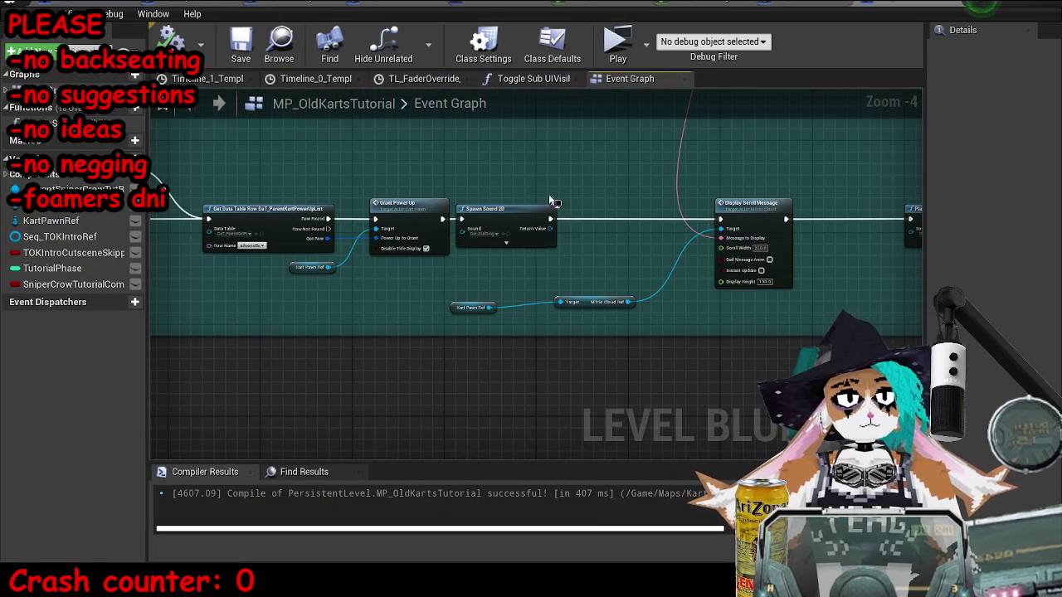
pyautogui.moveTo(518, 234)
pyautogui.mouseDown()
pyautogui.moveTo(541, 230)
pyautogui.moveTo(542, 247)
pyautogui.mouseUp()
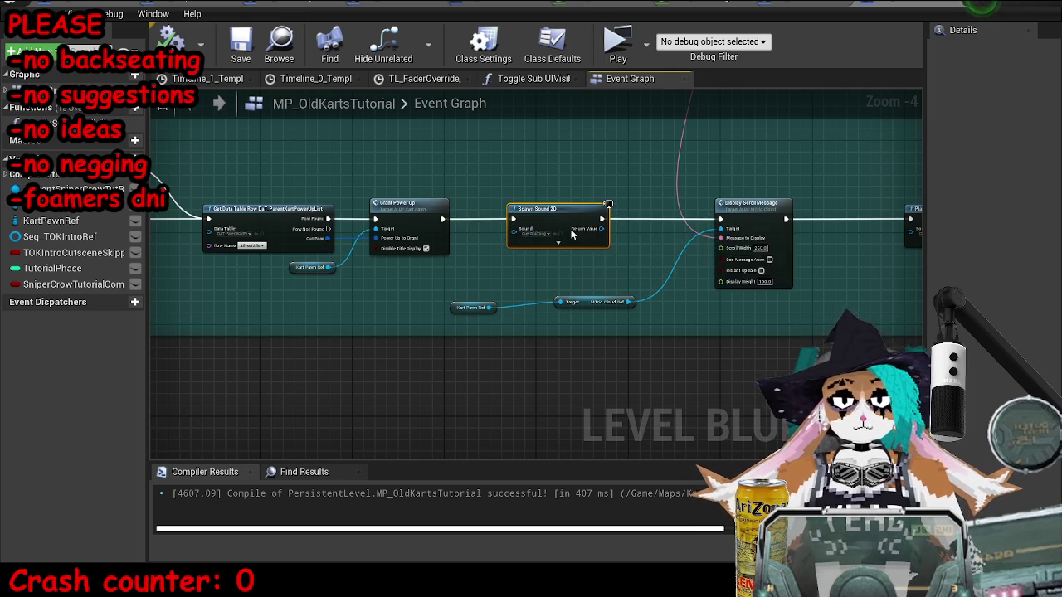
# Step: Add a Toggle Sub UIVisibility call beside the 'sniper crow tutorial 1 over' Delay
pyautogui.scroll(-7, 493, 255)
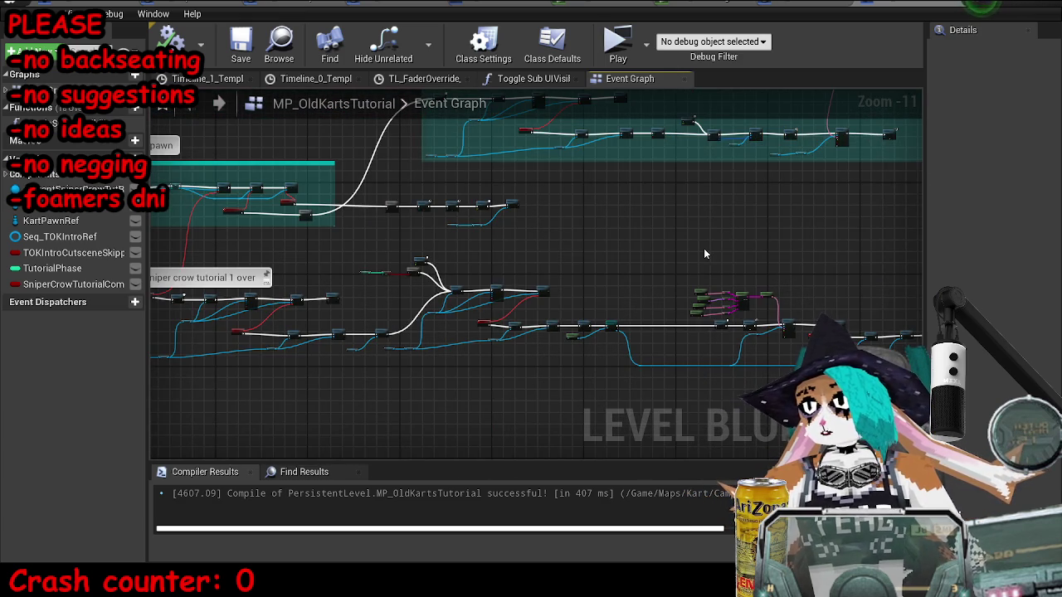
pyautogui.moveTo(566, 229); pyautogui.dragTo(761, 229)
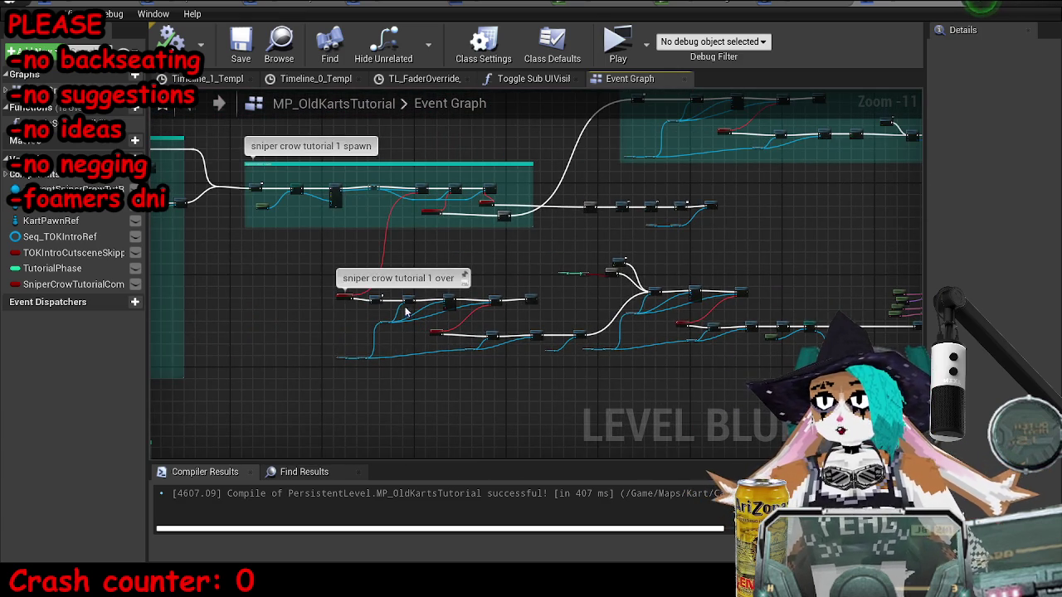
pyautogui.scroll(4, 614, 201)
pyautogui.moveTo(614, 201); pyautogui.dragTo(851, 142)
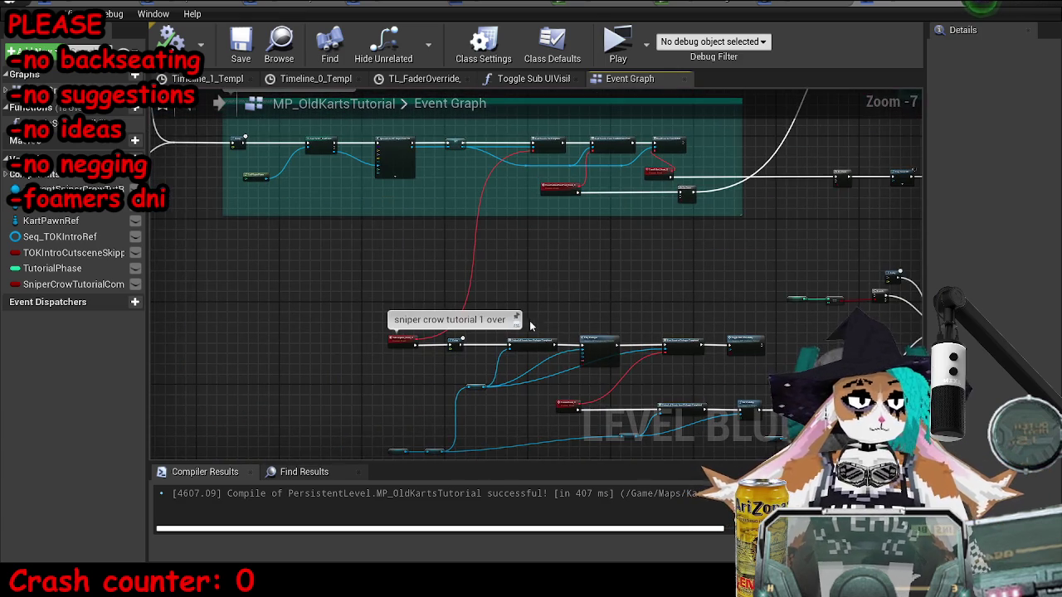
pyautogui.moveTo(74, 123)
pyautogui.mouseDown()
pyautogui.moveTo(552, 336)
pyautogui.moveTo(500, 350)
pyautogui.moveTo(518, 379)
pyautogui.moveTo(495, 369)
pyautogui.moveTo(476, 247)
pyautogui.mouseUp()
# Step: Wire the Delay's completion into Toggle Sub UIVisibility, placed beside it
pyautogui.scroll(3, 499, 351)
pyautogui.scroll(5, 441, 286)
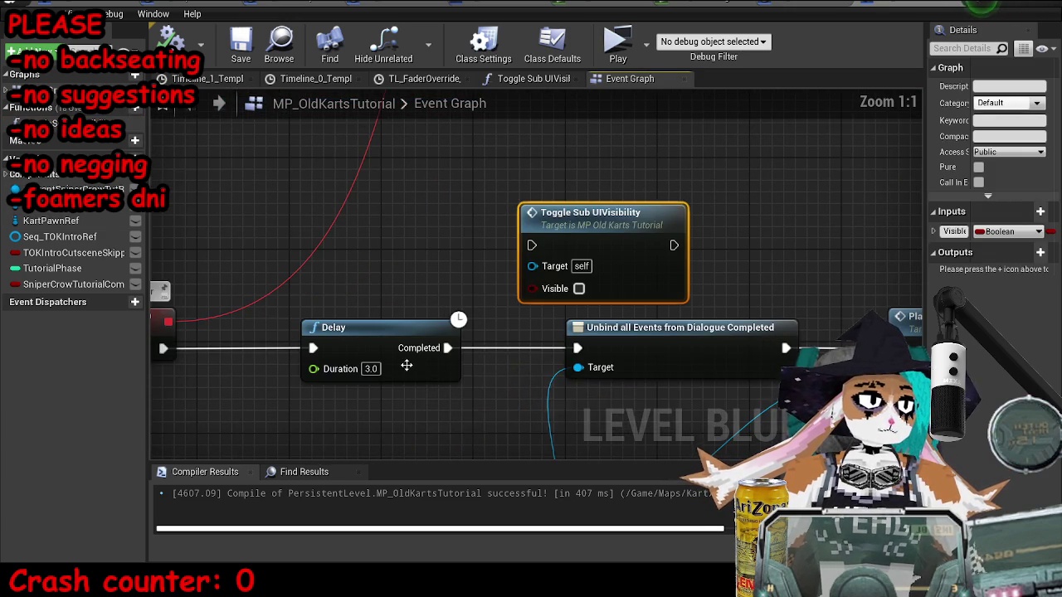
pyautogui.moveTo(367, 347); pyautogui.dragTo(343, 347)
pyautogui.moveTo(423, 346); pyautogui.dragTo(577, 233)
pyautogui.moveTo(725, 215)
pyautogui.mouseDown()
pyautogui.moveTo(625, 260)
pyautogui.moveTo(608, 306)
pyautogui.moveTo(608, 207)
pyautogui.mouseUp()
pyautogui.scroll(-8, 313, 238)
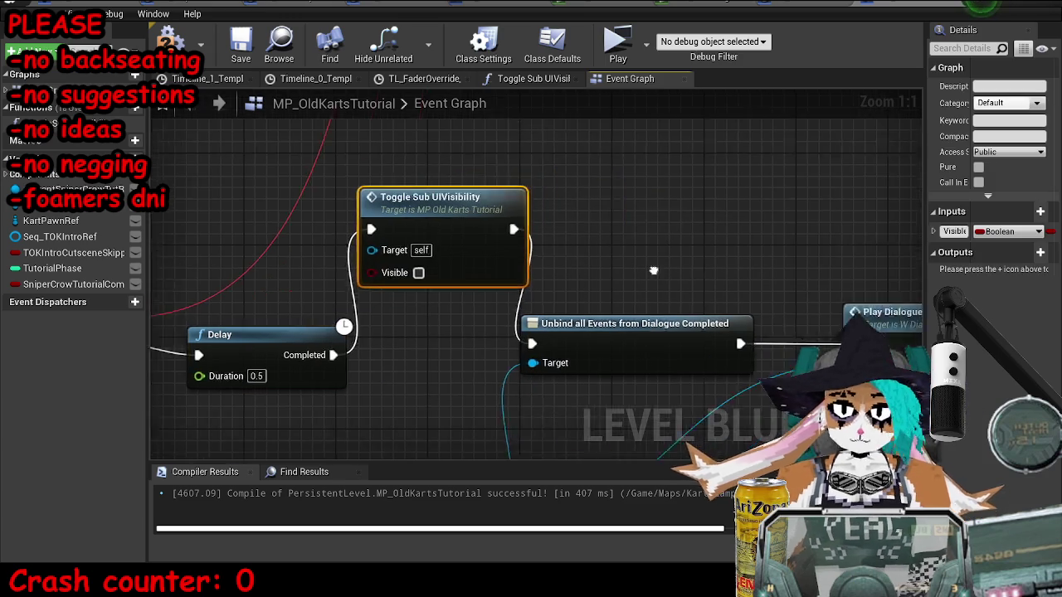
pyautogui.scroll(4, 400, 214)
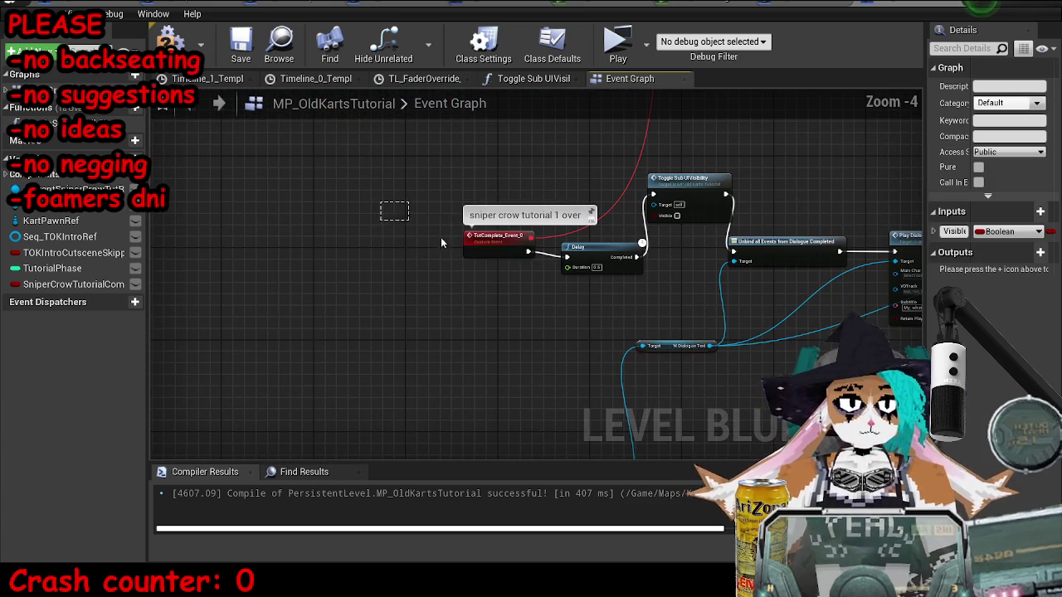
# Step: Align the TutComplete event, Delay and Toggle Sub UIVisibility nodes in a row
pyautogui.click(497, 243)
pyautogui.keyDown('shift'); pyautogui.click(598, 249); pyautogui.keyUp('shift')
pyautogui.scroll(4, 656, 227)
pyautogui.moveTo(673, 267)
pyautogui.mouseDown()
pyautogui.moveTo(501, 267)
pyautogui.moveTo(480, 256)
pyautogui.mouseUp()
pyautogui.moveTo(769, 129); pyautogui.dragTo(664, 243)
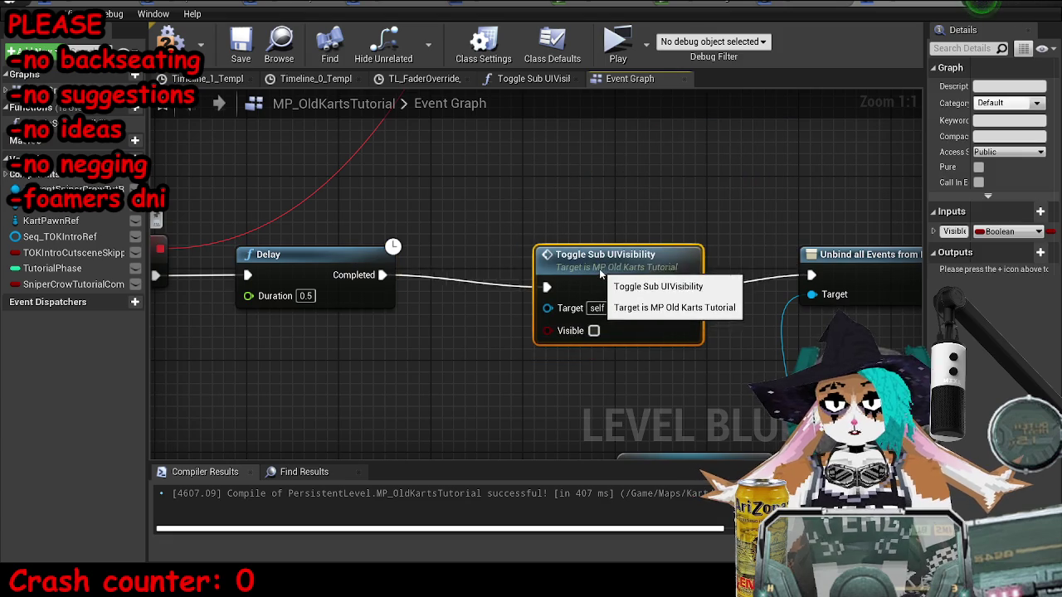
pyautogui.scroll(-3, 663, 243)
pyautogui.rightClick(536, 257)
pyautogui.press('Escape')
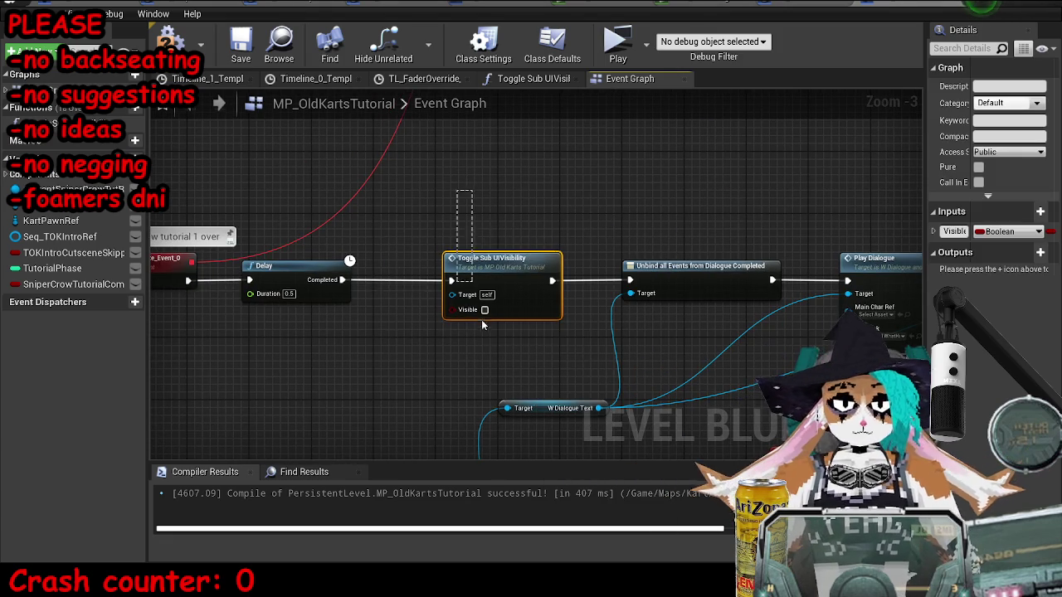
# Step: Place a second Toggle Sub UIVisibility node and wire Set Visibility's output into it
pyautogui.scroll(-4, 554, 252)
pyautogui.moveTo(728, 160); pyautogui.dragTo(824, 243)
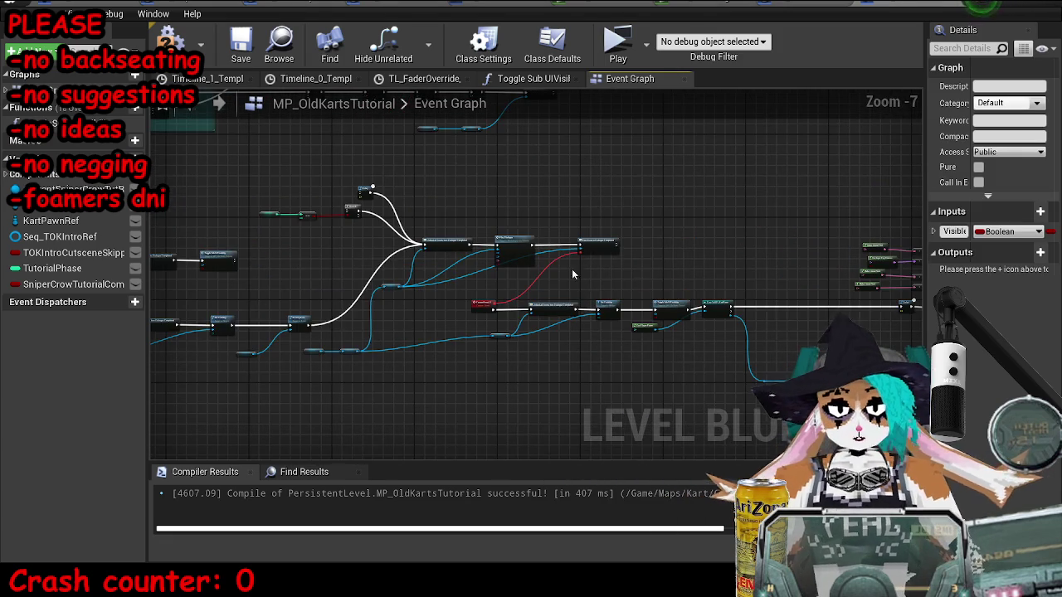
pyautogui.scroll(2, 824, 243)
pyautogui.scroll(1, 636, 328)
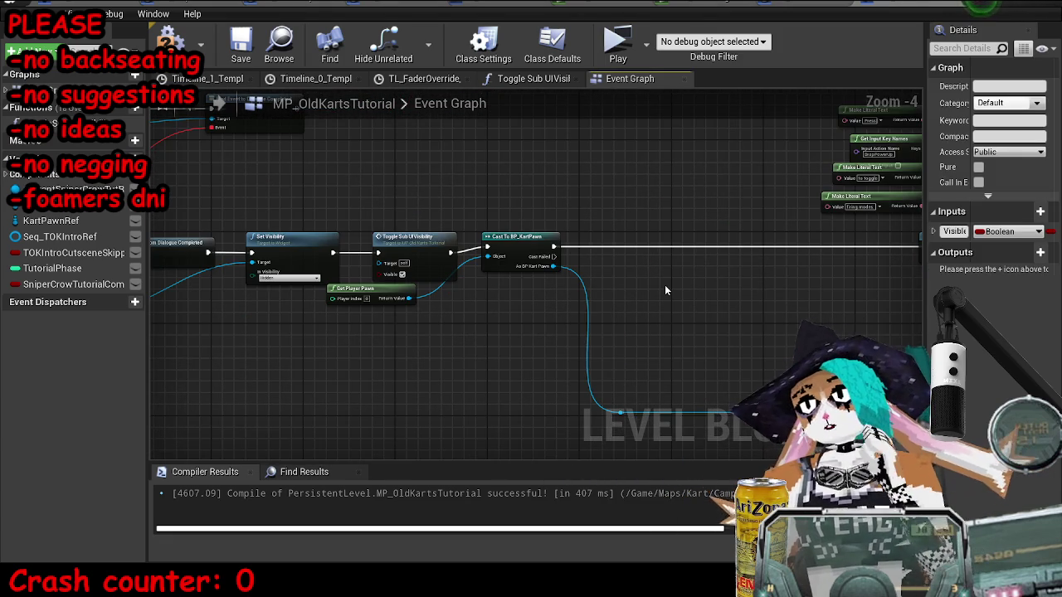
pyautogui.scroll(-4, 664, 289)
pyautogui.moveTo(434, 279); pyautogui.dragTo(774, 219)
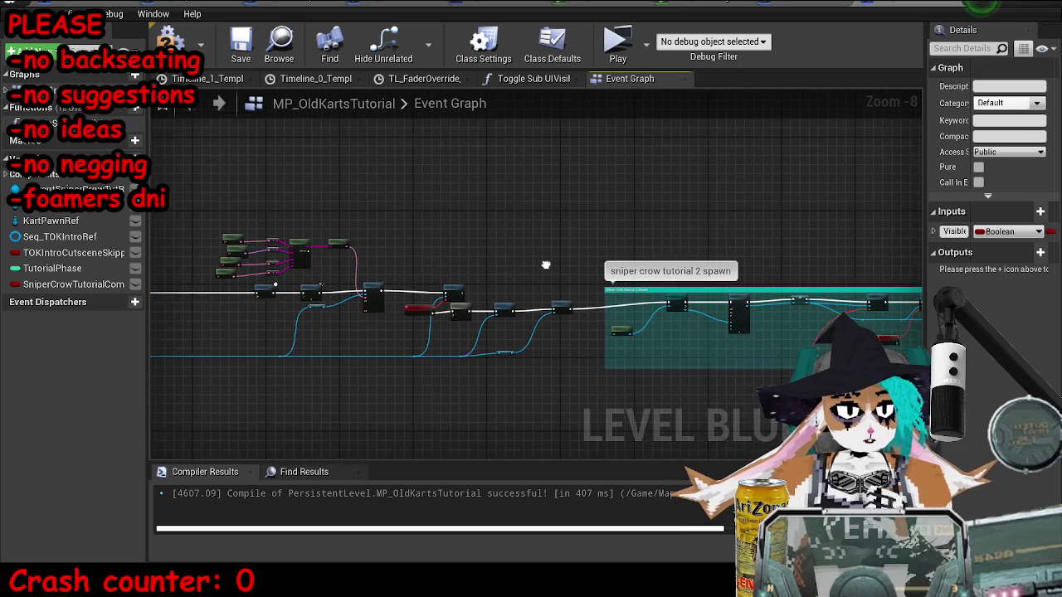
pyautogui.scroll(4, 376, 282)
pyautogui.moveTo(408, 252); pyautogui.dragTo(451, 297)
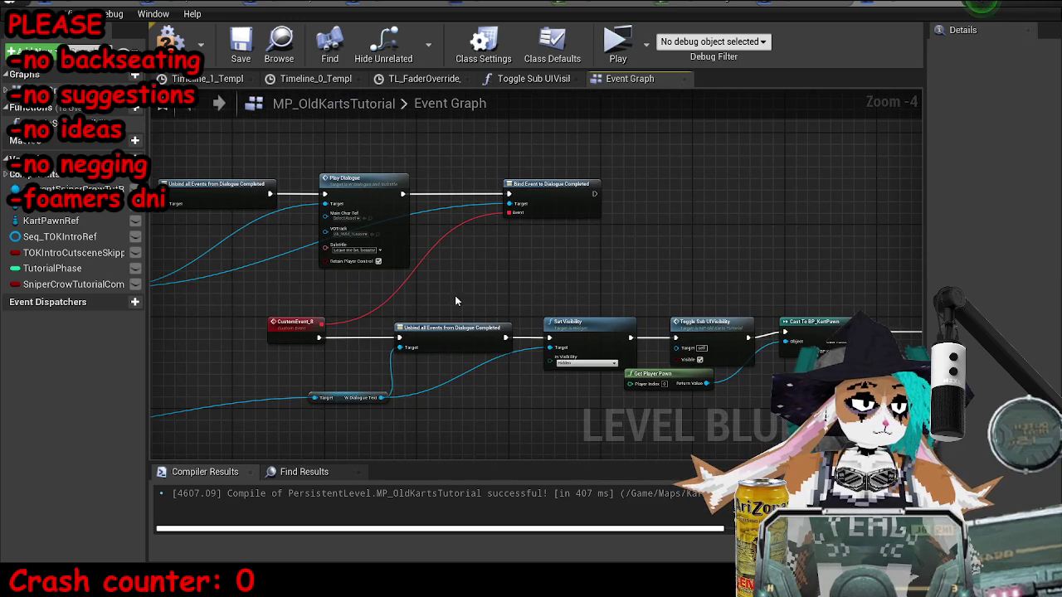
pyautogui.scroll(2, 575, 303)
pyautogui.moveTo(576, 303); pyautogui.dragTo(679, 251)
pyautogui.moveTo(660, 365)
pyautogui.mouseDown()
pyautogui.moveTo(668, 300)
pyautogui.moveTo(615, 253)
pyautogui.mouseUp()
# Step: Check Visible on the new toggle, chain it onward, and save the map
pyautogui.click(651, 286)
pyautogui.moveTo(721, 253); pyautogui.dragTo(728, 366)
pyautogui.click(791, 279)
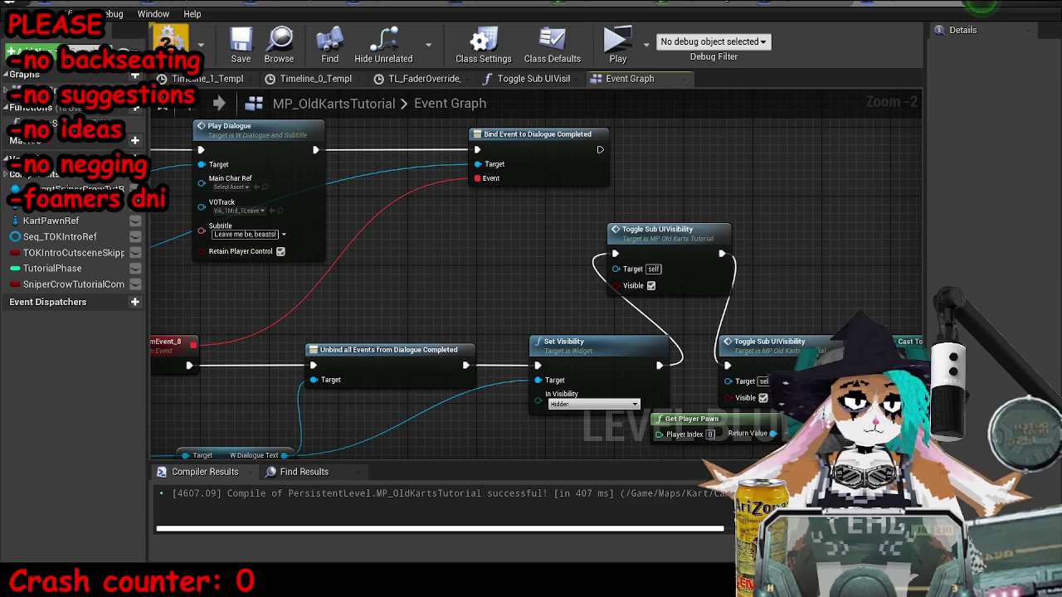
pyautogui.click(241, 41)
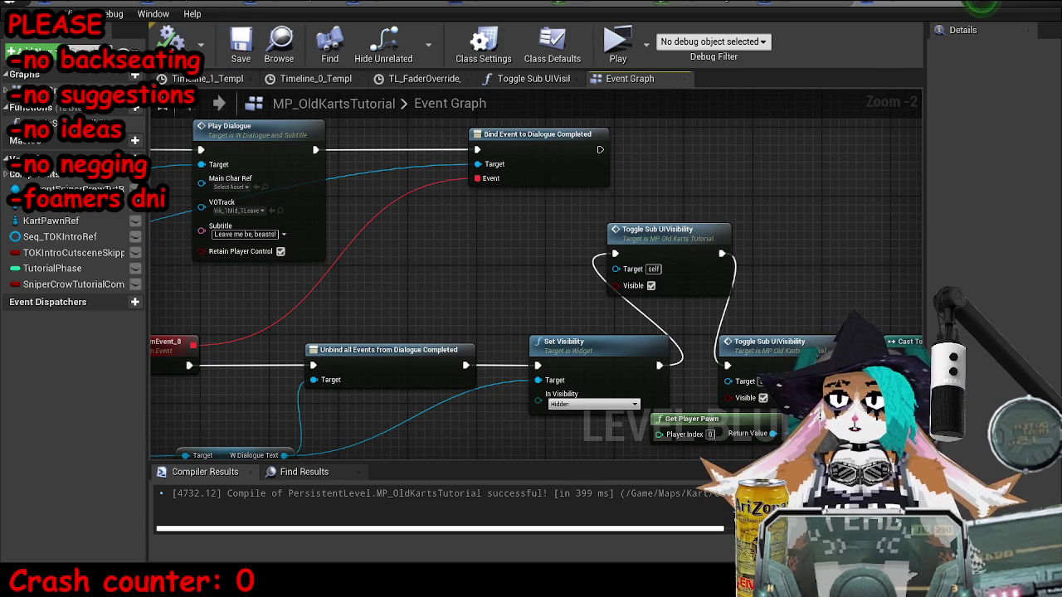
pyautogui.click(1002, 3)
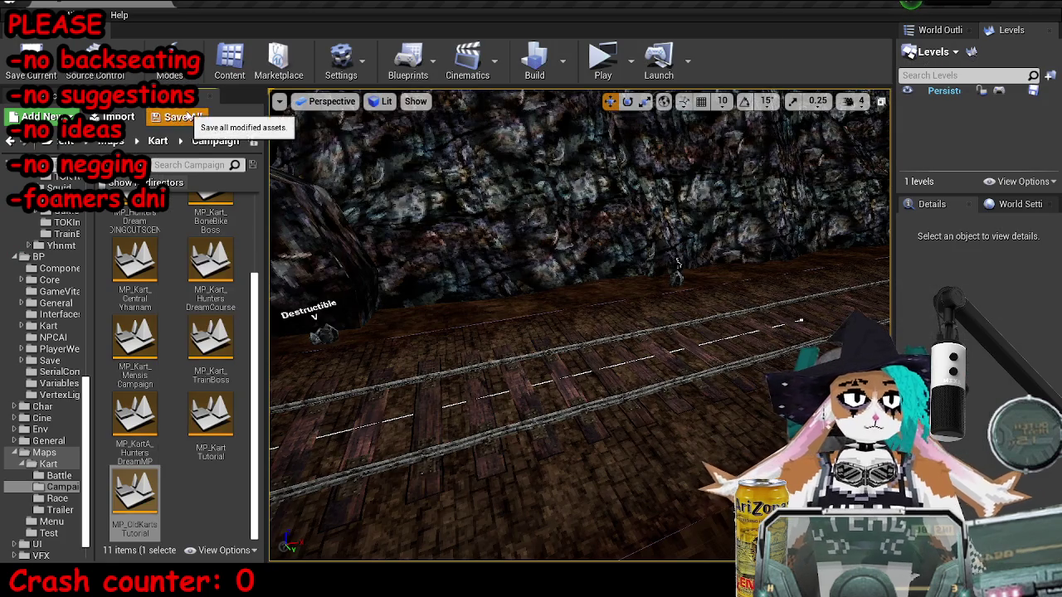
pyautogui.click(607, 58)
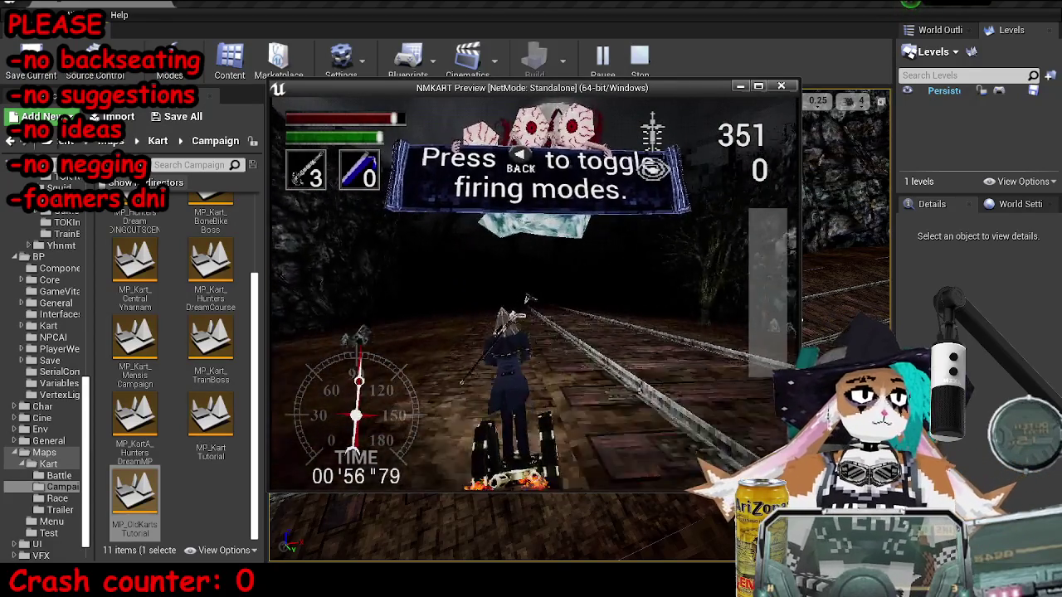
pyautogui.press('Escape')
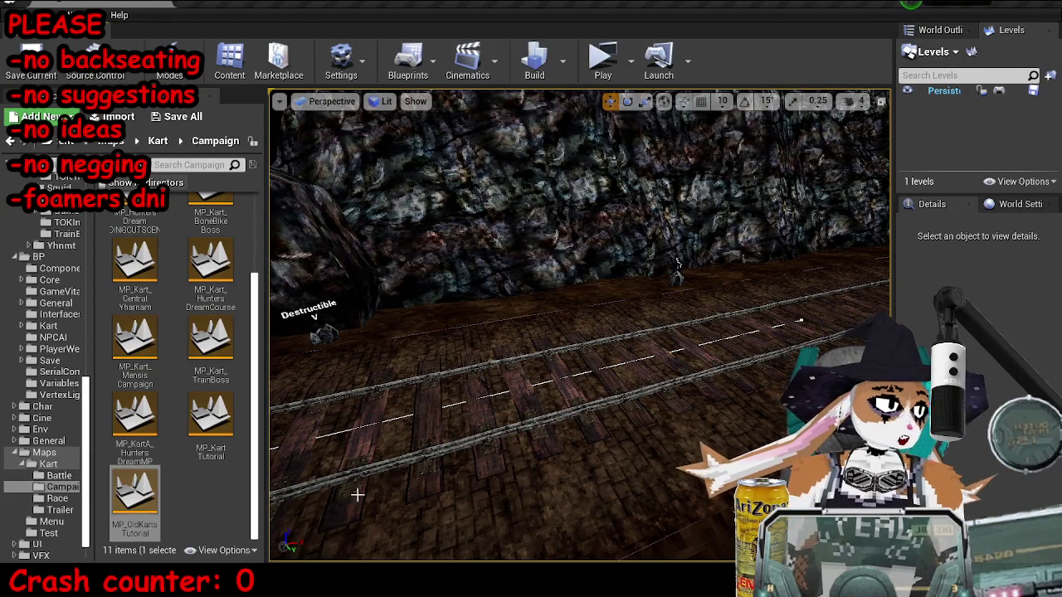
# Step: Back in the Level Blueprint, detach DestroyActor from the sniper crow tutorial 1 over chain
pyautogui.click(270, 534)
pyautogui.scroll(-7, 545, 334)
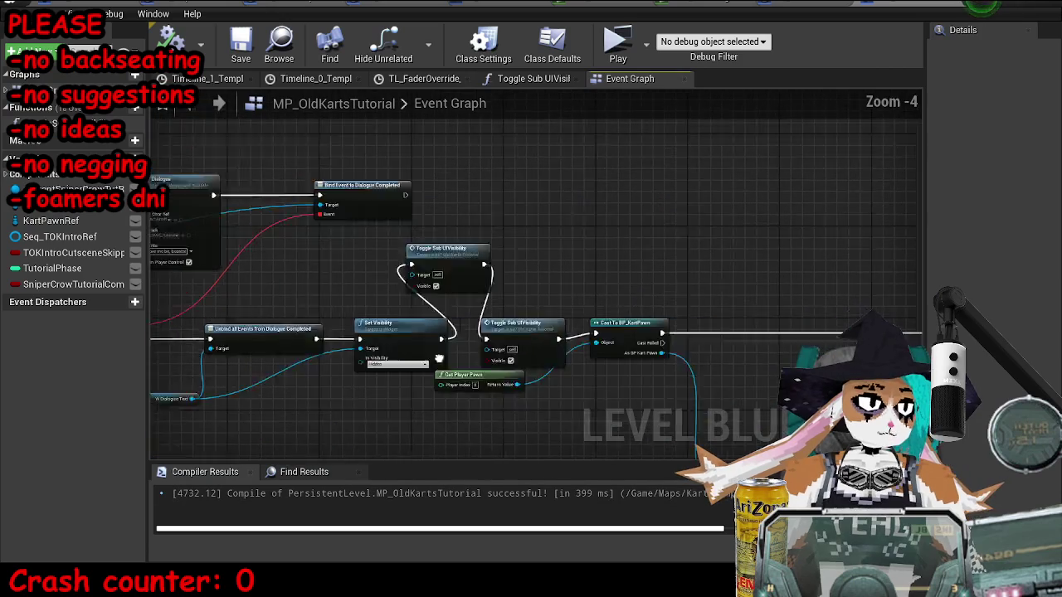
pyautogui.moveTo(348, 336)
pyautogui.mouseDown()
pyautogui.moveTo(688, 336)
pyautogui.moveTo(209, 308)
pyautogui.mouseUp()
pyautogui.scroll(5, 746, 300)
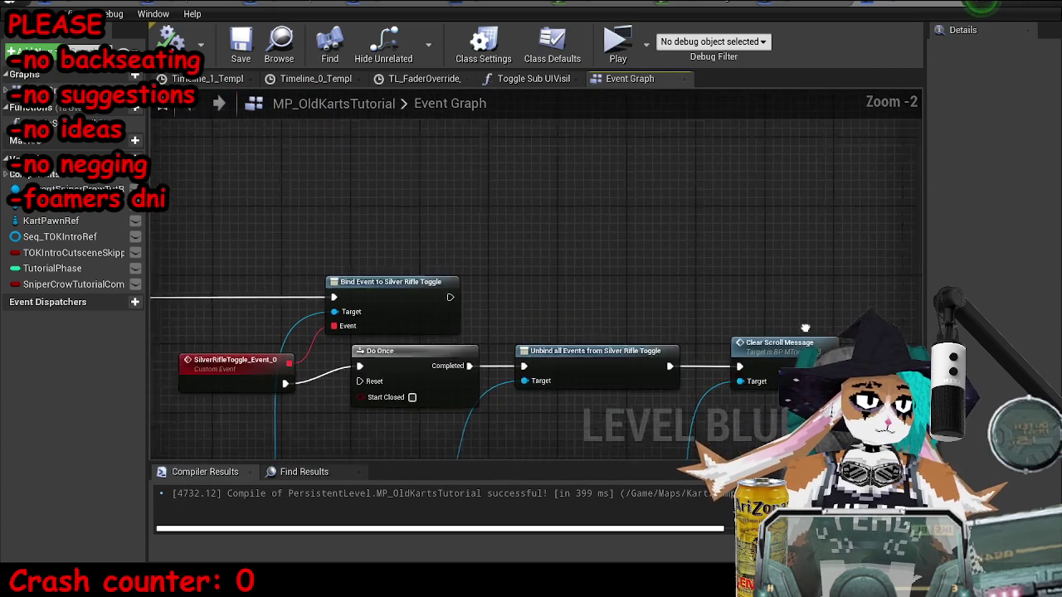
pyautogui.scroll(-6, 747, 301)
pyautogui.moveTo(557, 237)
pyautogui.mouseDown()
pyautogui.moveTo(367, 297)
pyautogui.moveTo(498, 296)
pyautogui.moveTo(466, 242)
pyautogui.mouseUp()
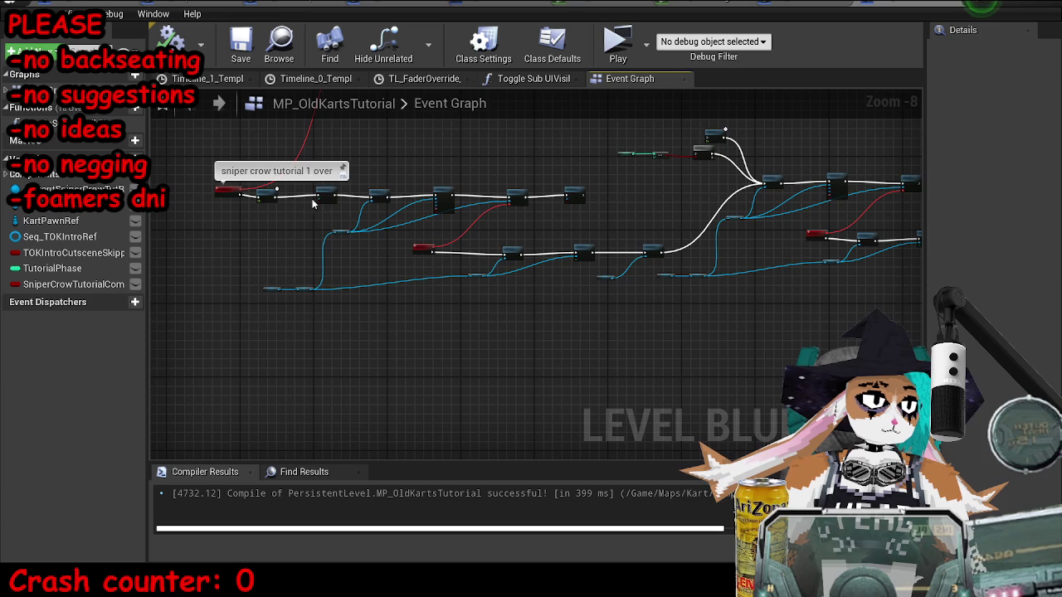
pyautogui.scroll(5, 660, 263)
pyautogui.moveTo(669, 247)
pyautogui.mouseDown()
pyautogui.moveTo(526, 273)
pyautogui.moveTo(488, 247)
pyautogui.mouseUp()
# Step: Move DestroyActor beside Toggle Sub UIVisibility and run it right after the toggle
pyautogui.moveTo(552, 307); pyautogui.dragTo(493, 395)
pyautogui.scroll(-5, 648, 247)
pyautogui.scroll(1, 443, 212)
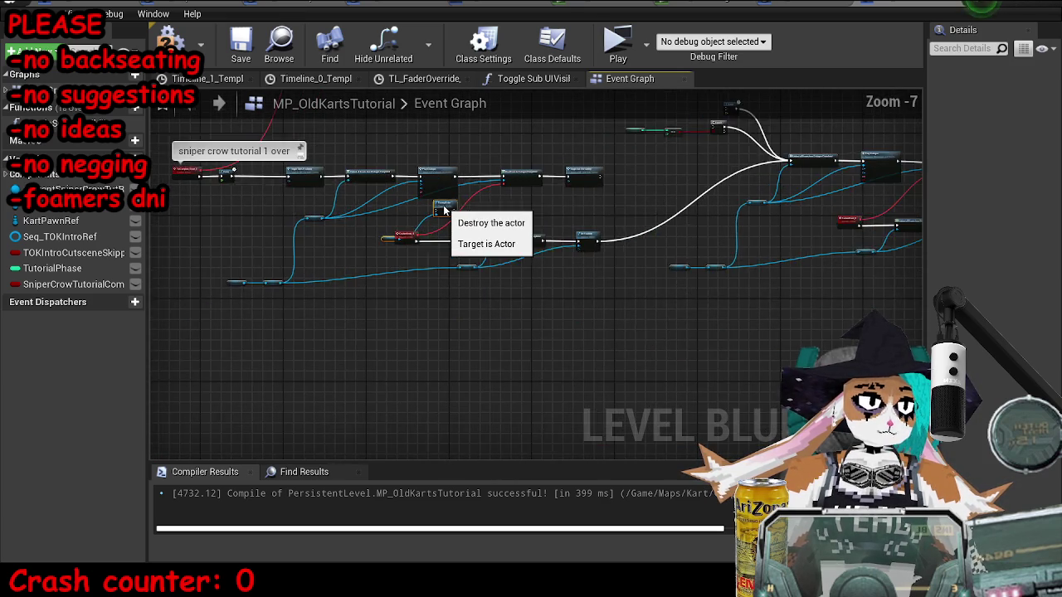
pyautogui.scroll(2, 444, 212)
pyautogui.moveTo(399, 249)
pyautogui.mouseDown()
pyautogui.moveTo(745, 168)
pyautogui.moveTo(720, 167)
pyautogui.mouseUp()
pyautogui.scroll(1, 745, 168)
pyautogui.moveTo(777, 191); pyautogui.dragTo(525, 230)
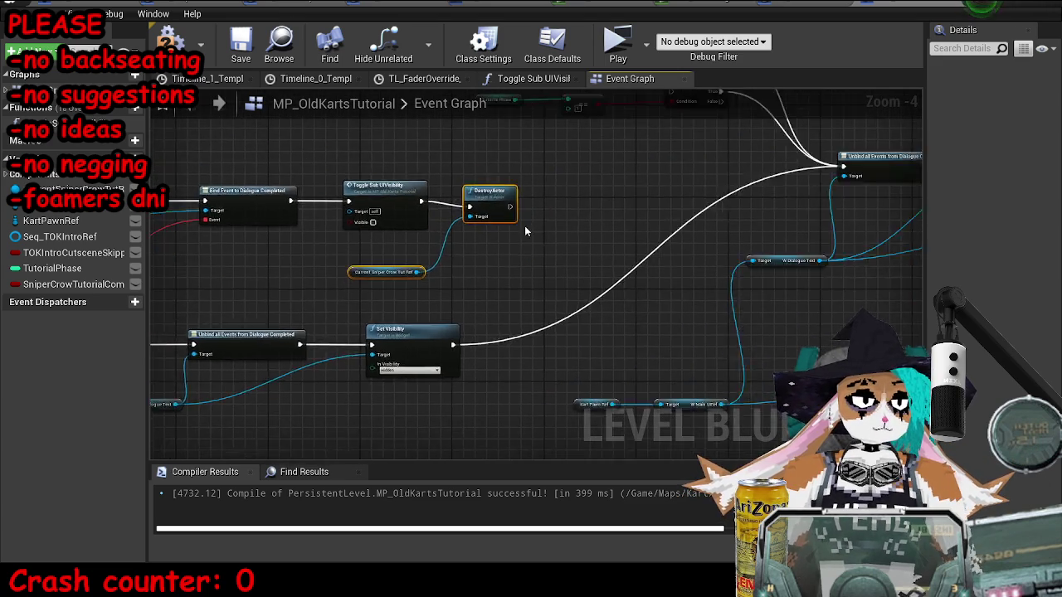
# Step: Add a Delay node off the Bind Event to Dialogue Completed execution pin
pyautogui.scroll(-2, 525, 230)
pyautogui.moveTo(465, 249); pyautogui.dragTo(493, 235)
pyautogui.scroll(2, 641, 199)
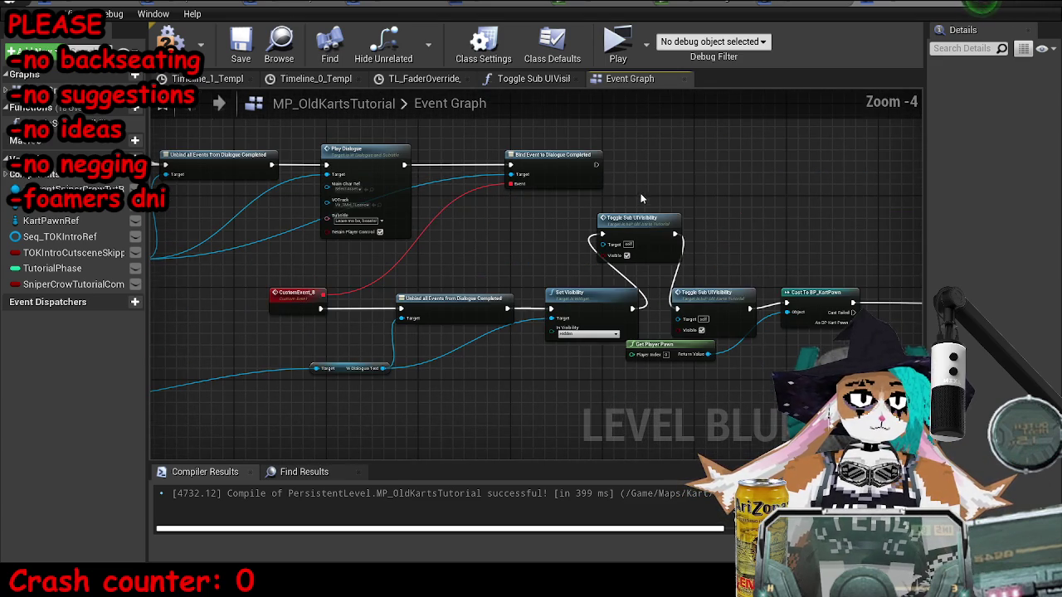
pyautogui.moveTo(595, 164); pyautogui.dragTo(770, 166)
pyautogui.write('delay')
pyautogui.press('Return')
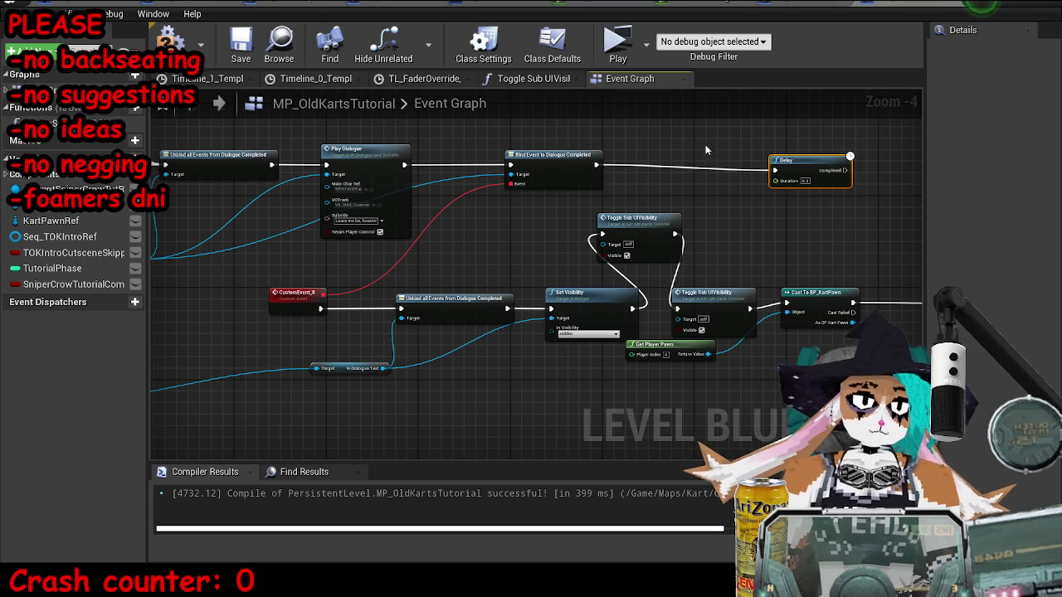
# Step: Shift the Toggle Sub UIVisibility, Cast and Get Player Pawn nodes to the right
pyautogui.moveTo(866, 229); pyautogui.dragTo(608, 232)
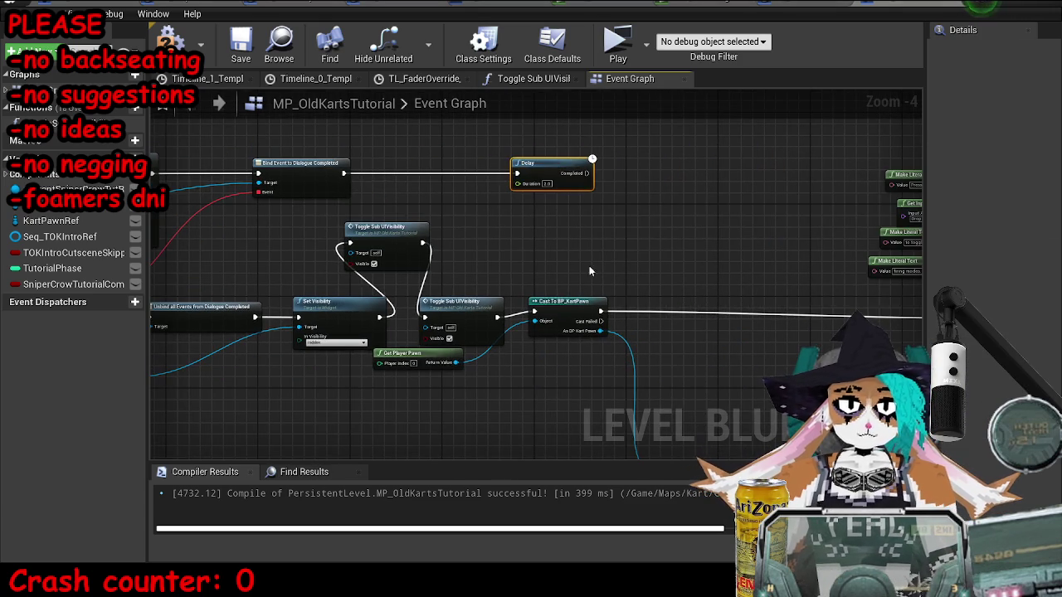
pyautogui.moveTo(411, 328); pyautogui.dragTo(621, 390)
pyautogui.scroll(-5, 580, 349)
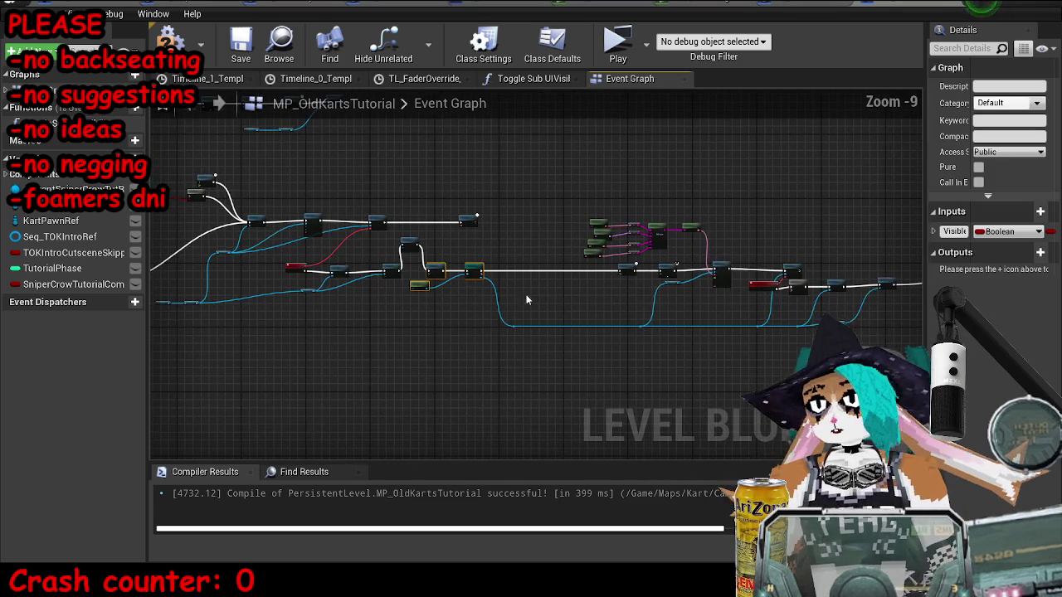
pyautogui.scroll(-3, 561, 373)
pyautogui.moveTo(455, 207)
pyautogui.mouseDown()
pyautogui.moveTo(830, 352)
pyautogui.moveTo(890, 387)
pyautogui.mouseUp()
pyautogui.scroll(7, 618, 226)
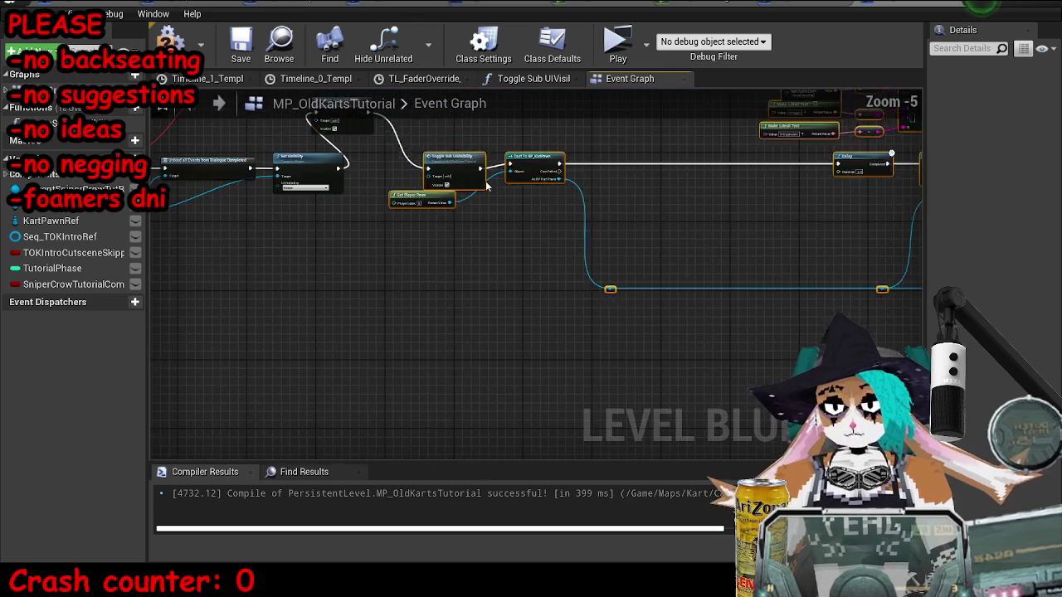
pyautogui.moveTo(617, 227)
pyautogui.mouseDown()
pyautogui.moveTo(569, 224)
pyautogui.moveTo(420, 301)
pyautogui.mouseUp()
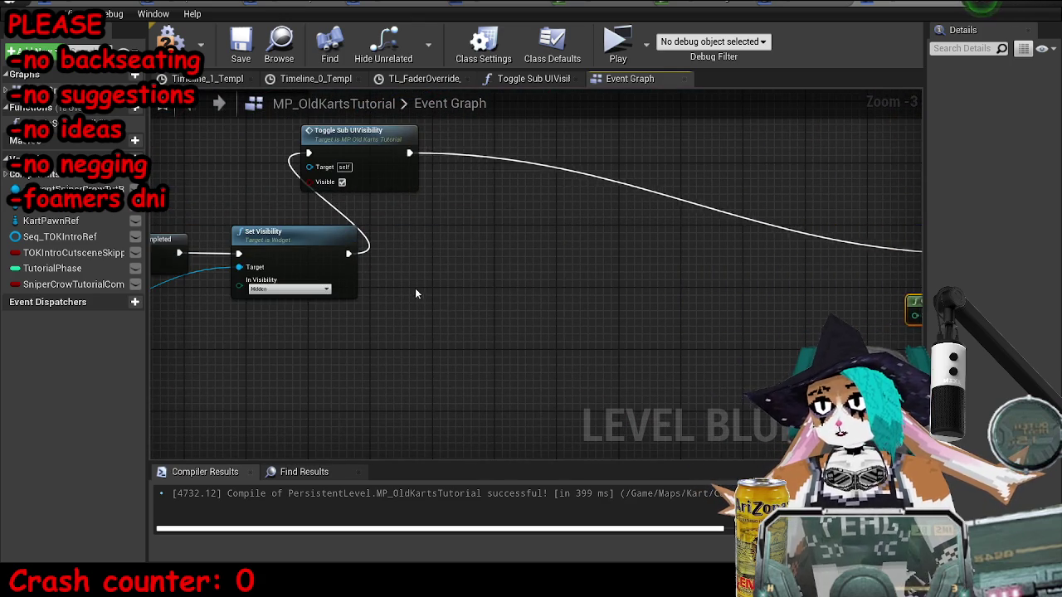
pyautogui.scroll(-3, 558, 246)
pyautogui.scroll(4, 526, 208)
pyautogui.moveTo(526, 208)
pyautogui.mouseDown()
pyautogui.moveTo(652, 225)
pyautogui.moveTo(725, 285)
pyautogui.mouseUp()
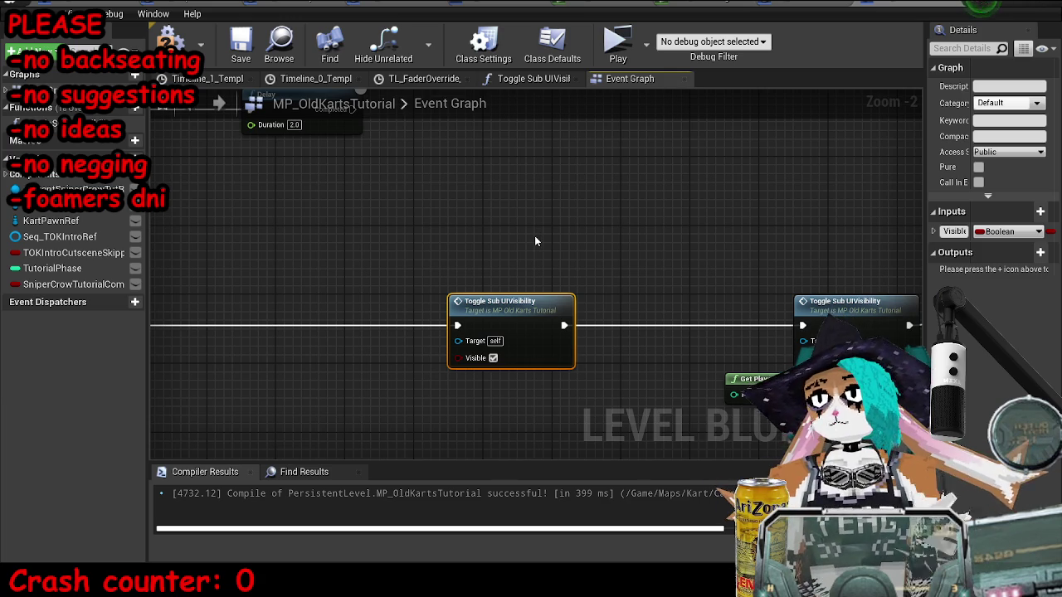
# Step: Wire the 2-second Delay between Bind Event to Dialogue Completed and Toggle Sub UIVisibility, then compile and save
pyautogui.scroll(-3, 583, 253)
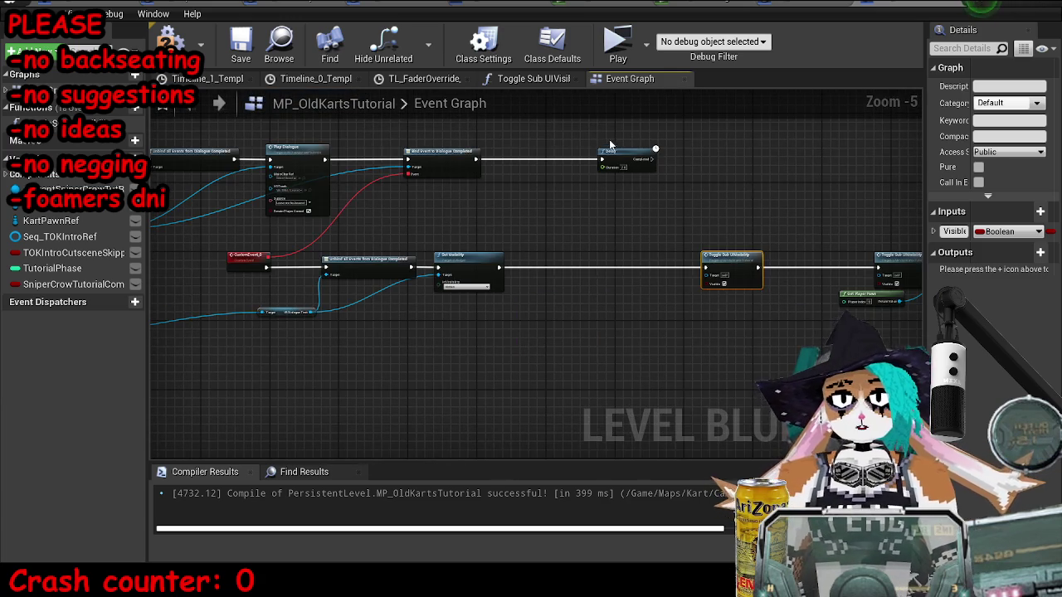
pyautogui.scroll(2, 610, 148)
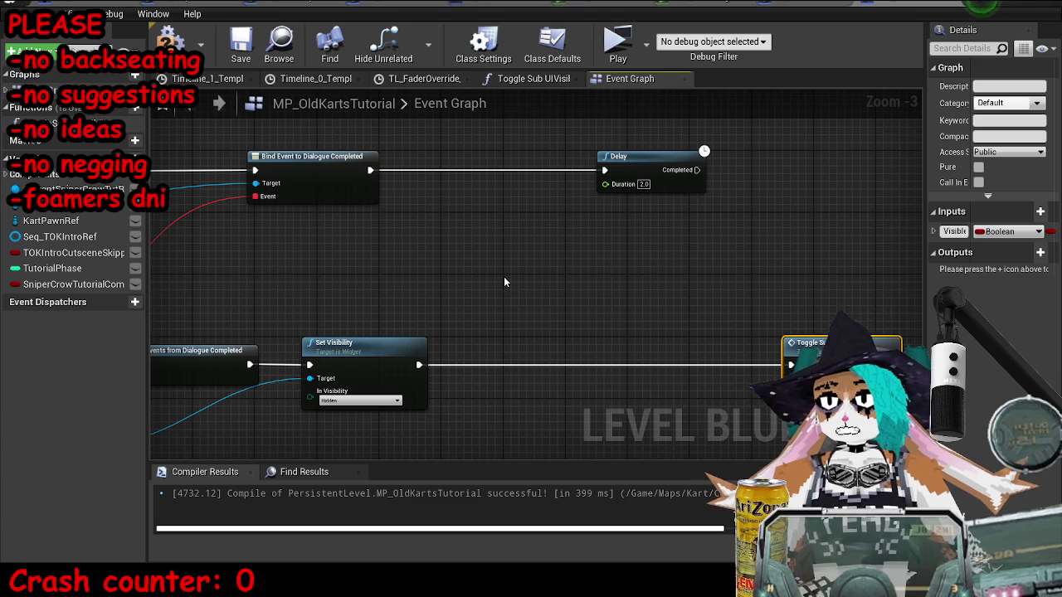
pyautogui.click(628, 169)
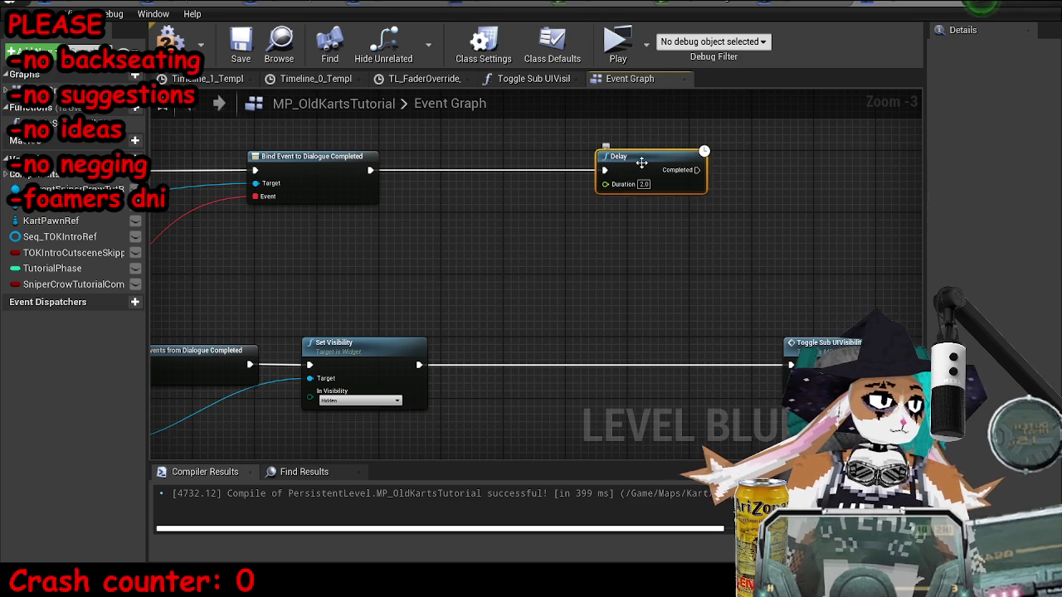
pyautogui.scroll(-2, 628, 169)
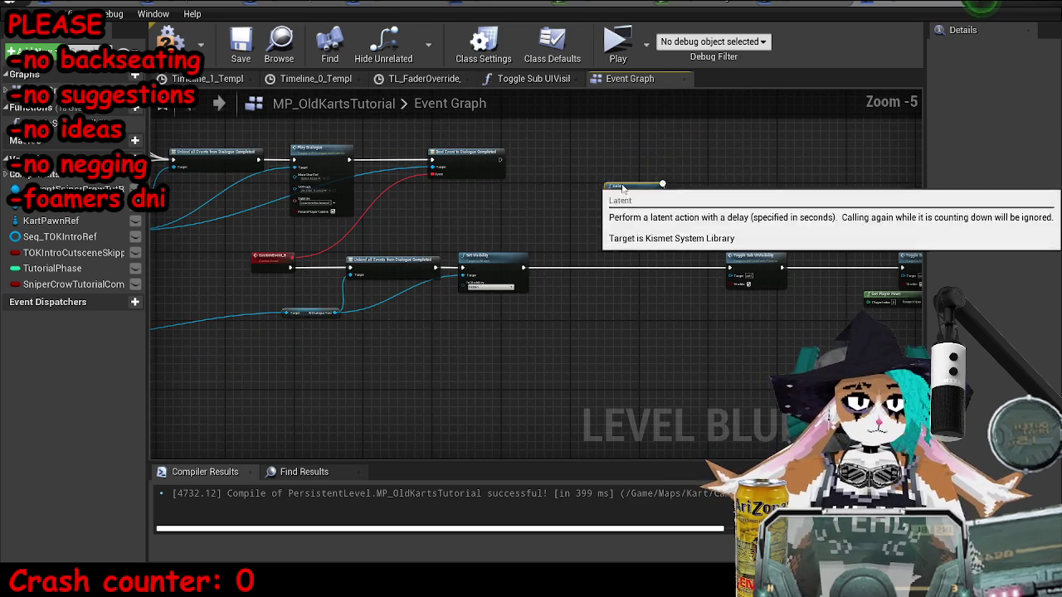
pyautogui.moveTo(598, 178); pyautogui.dragTo(536, 154)
pyautogui.scroll(3, 537, 154)
pyautogui.moveTo(449, 169); pyautogui.dragTo(509, 169)
pyautogui.scroll(-2, 500, 264)
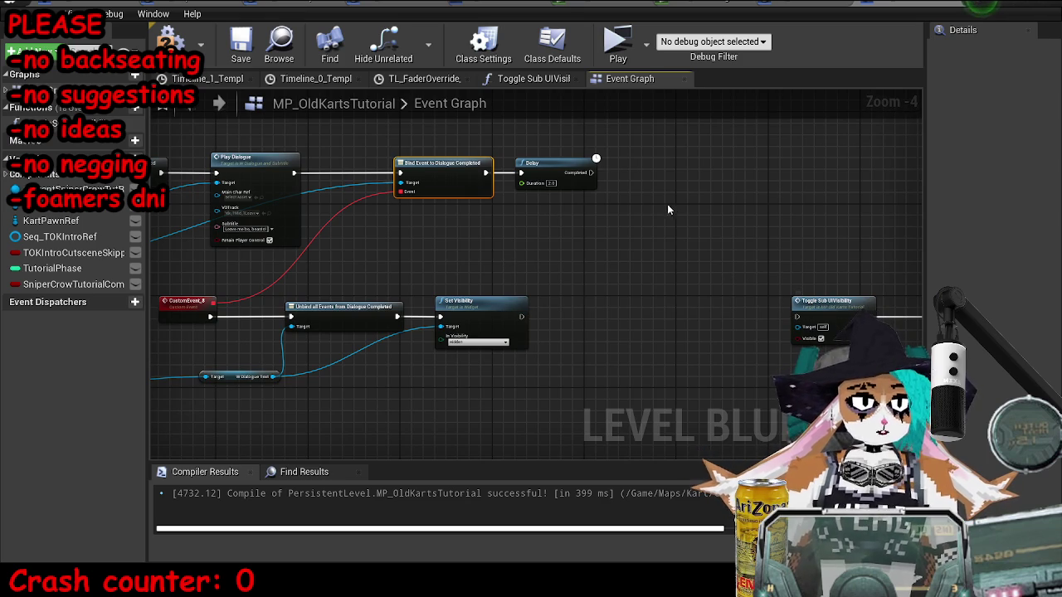
pyautogui.moveTo(595, 172); pyautogui.dragTo(793, 318)
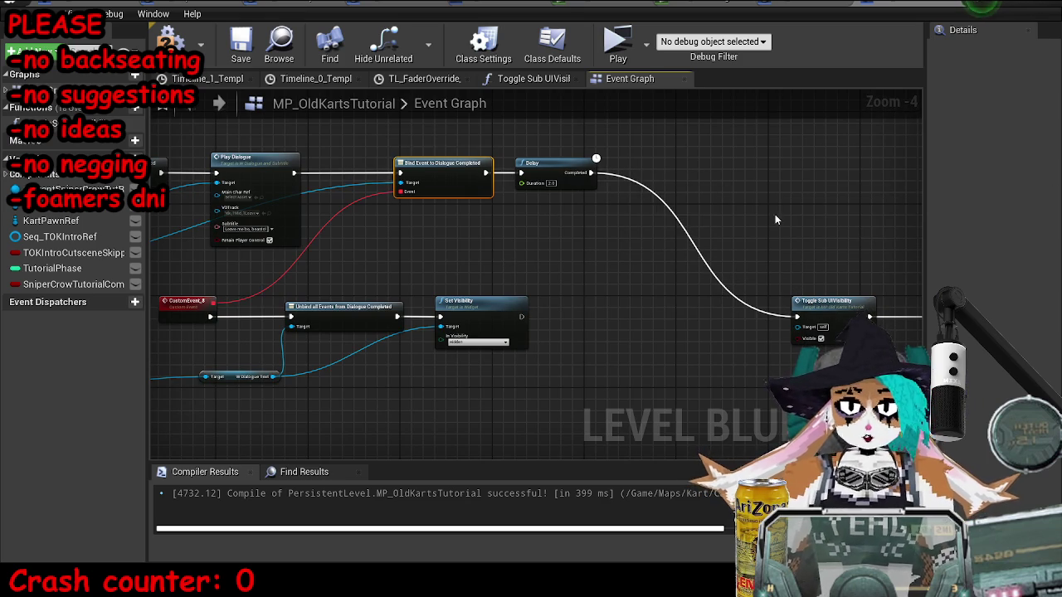
pyautogui.click(170, 42)
pyautogui.click(240, 49)
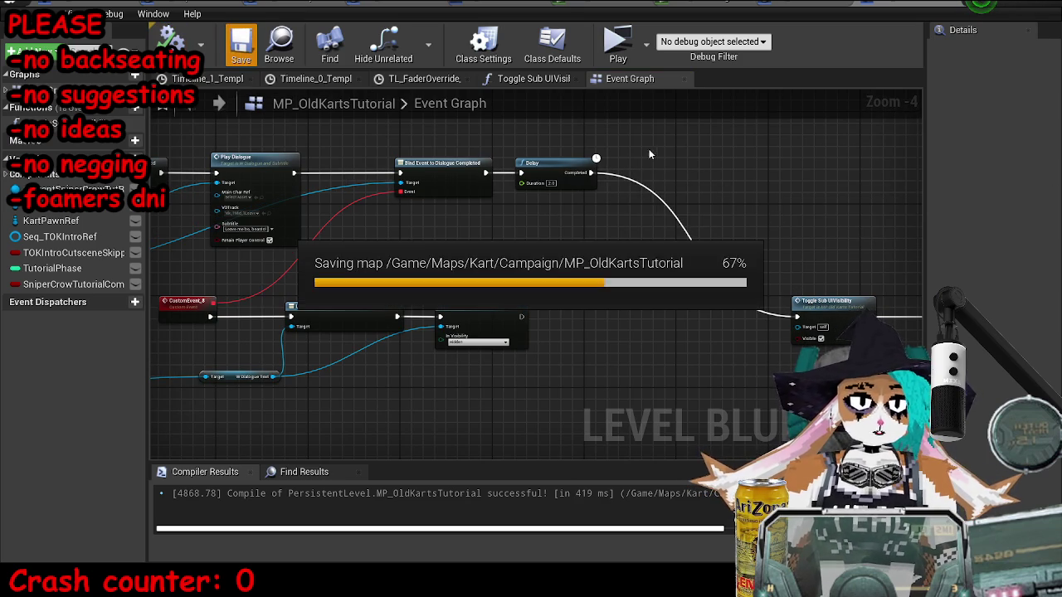
# Step: Save the level again, then run and close a standalone NMKART playtest
pyautogui.scroll(1, 556, 190)
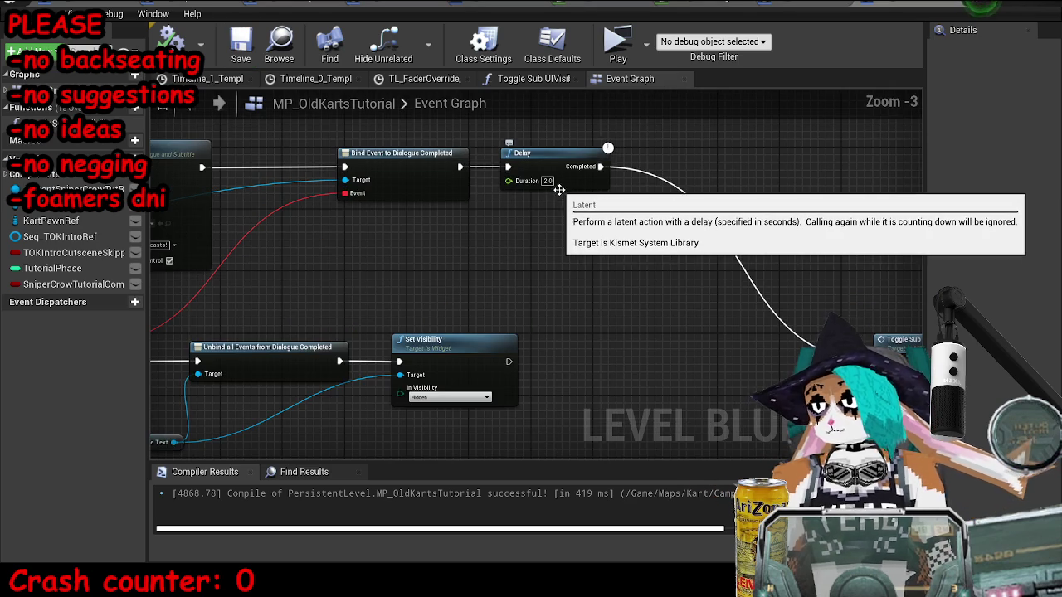
pyautogui.click(241, 45)
pyautogui.click(983, 15)
pyautogui.click(602, 58)
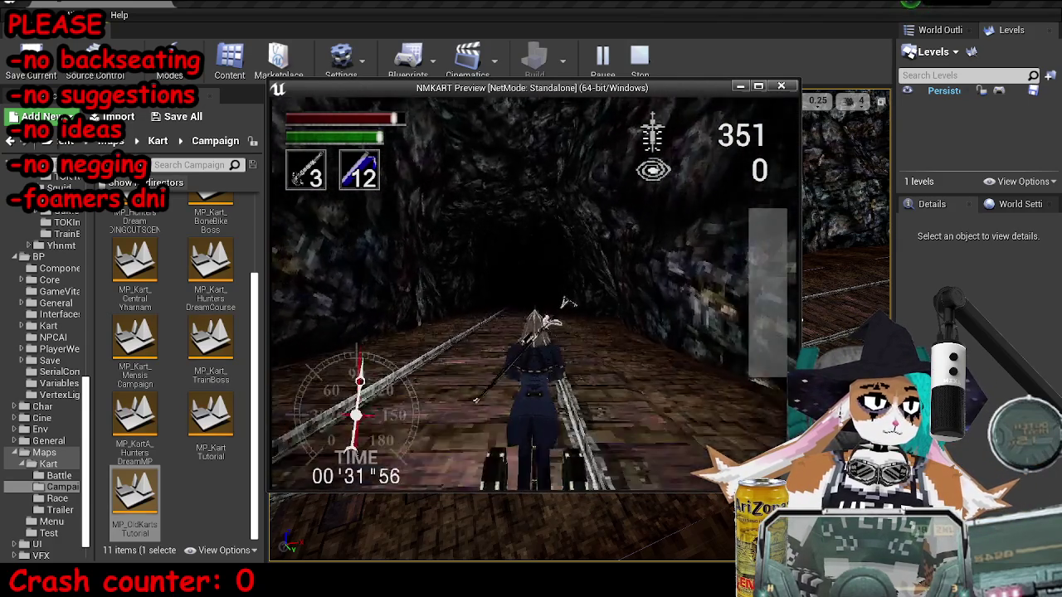
pyautogui.press('Escape')
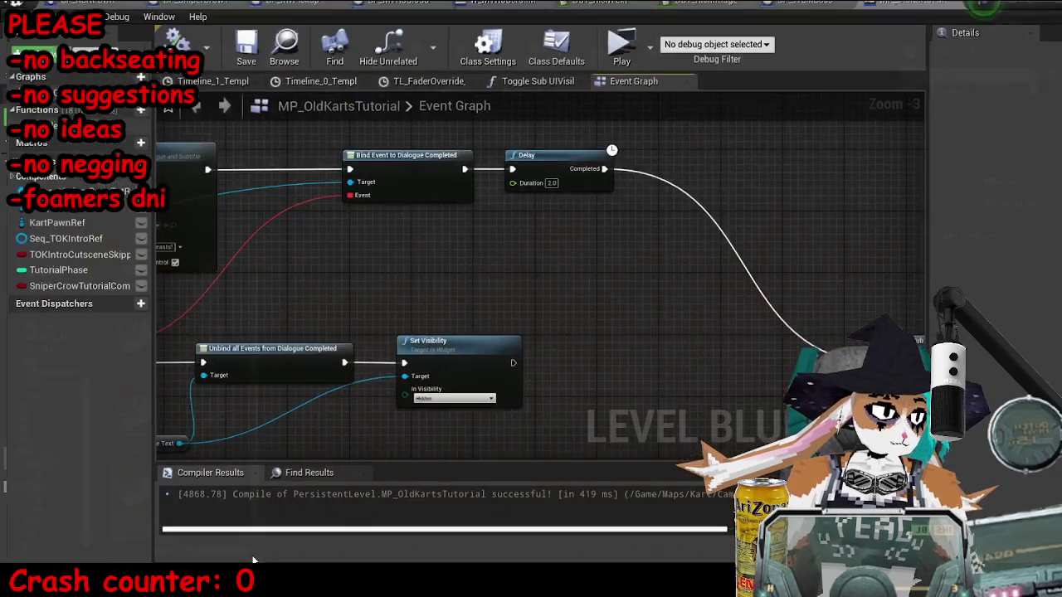
# Step: Rewire the Delay's exec pins so it connects with Cast To BP_KartPawn
pyautogui.scroll(-3, 496, 211)
pyautogui.scroll(2, 368, 249)
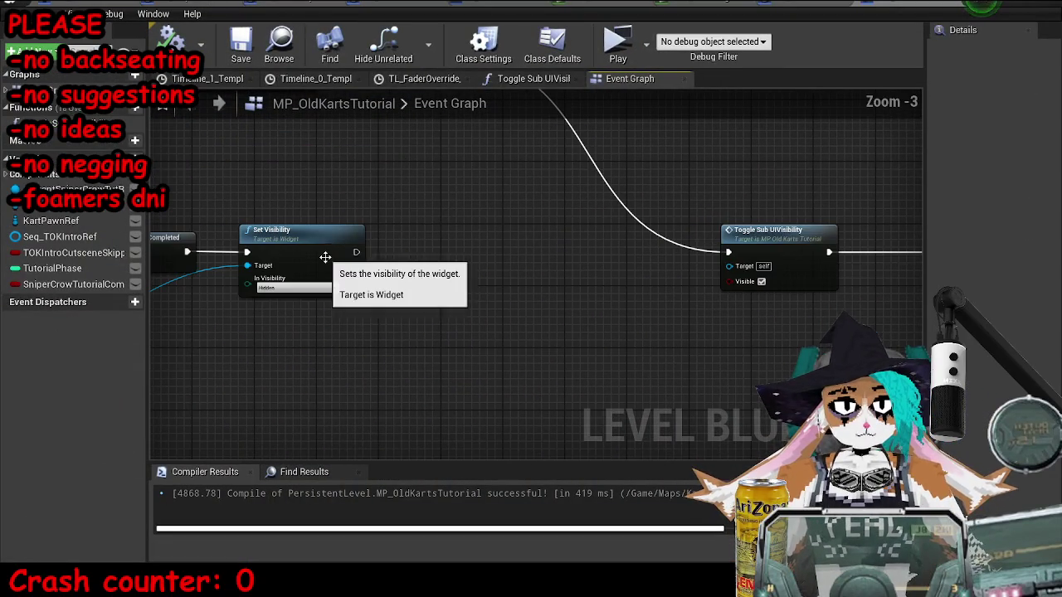
pyautogui.moveTo(739, 252); pyautogui.dragTo(692, 277)
pyautogui.scroll(-3, 676, 249)
pyautogui.scroll(3, 524, 259)
pyautogui.moveTo(425, 275); pyautogui.dragTo(536, 276)
pyautogui.scroll(-2, 537, 276)
pyautogui.moveTo(424, 187)
pyautogui.mouseDown()
pyautogui.moveTo(326, 189)
pyautogui.moveTo(635, 240)
pyautogui.moveTo(733, 305)
pyautogui.mouseUp()
pyautogui.moveTo(893, 306); pyautogui.dragTo(462, 307)
pyautogui.moveTo(605, 313)
pyautogui.mouseDown()
pyautogui.moveTo(477, 327)
pyautogui.moveTo(332, 325)
pyautogui.moveTo(326, 314)
pyautogui.mouseUp()
pyautogui.click(631, 307)
pyautogui.press('Delete')
# Step: Save the level blueprint and relaunch the standalone game preview
pyautogui.click(238, 55)
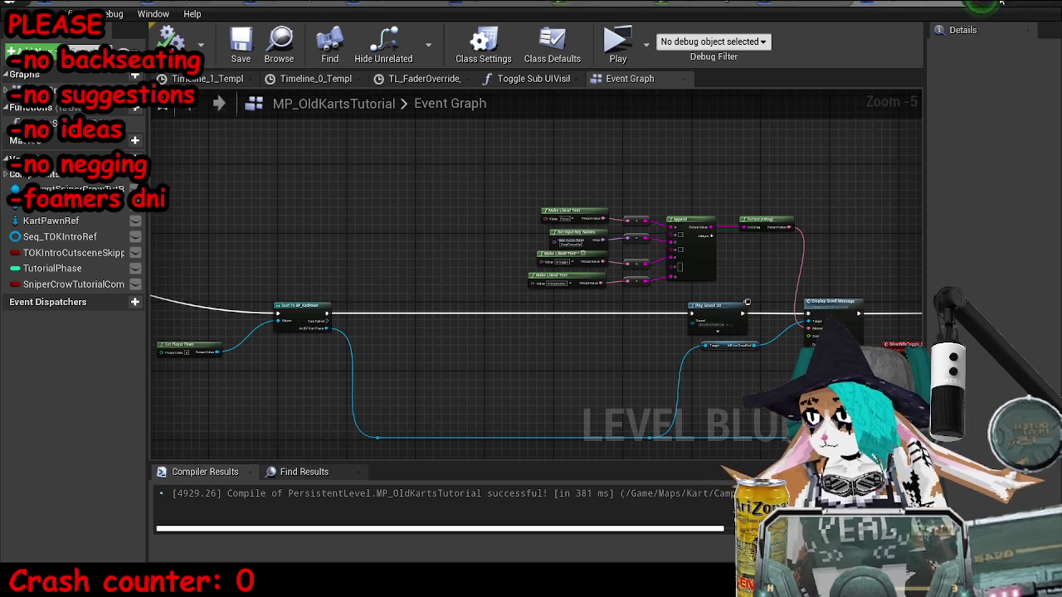
pyautogui.hotkey('alt', 'Tab')
pyautogui.click(594, 61)
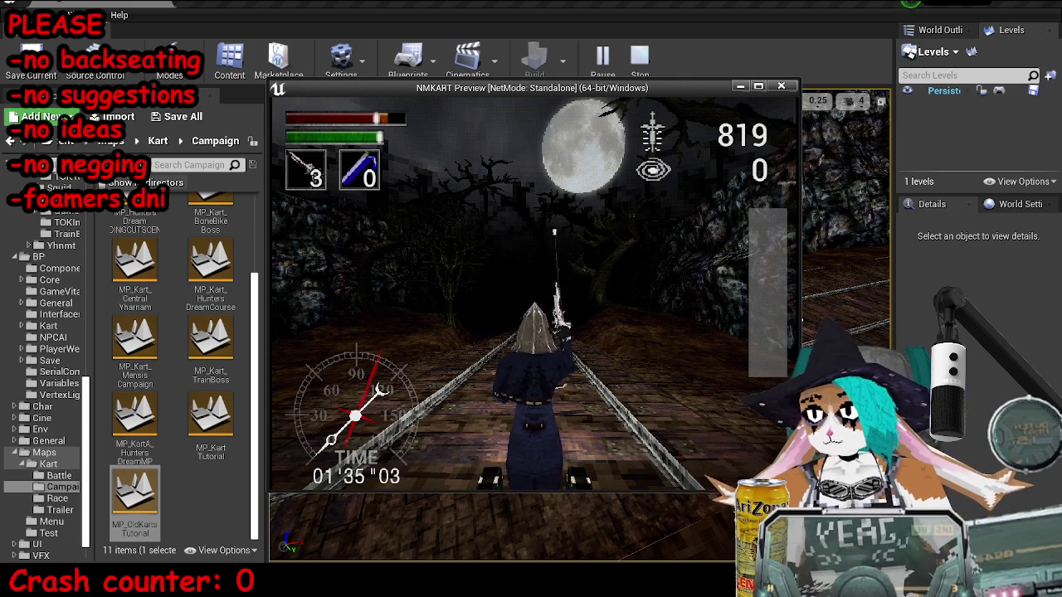
# Step: Stop the NMKART preview with Esc after play-testing the level
pyautogui.press('Escape')
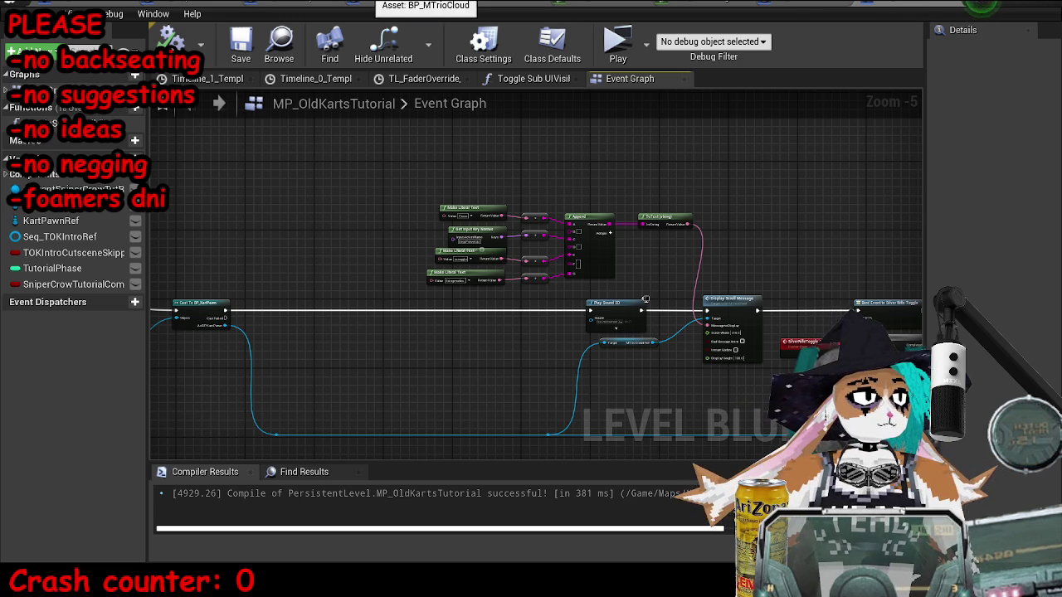
pyautogui.click(448, 7)
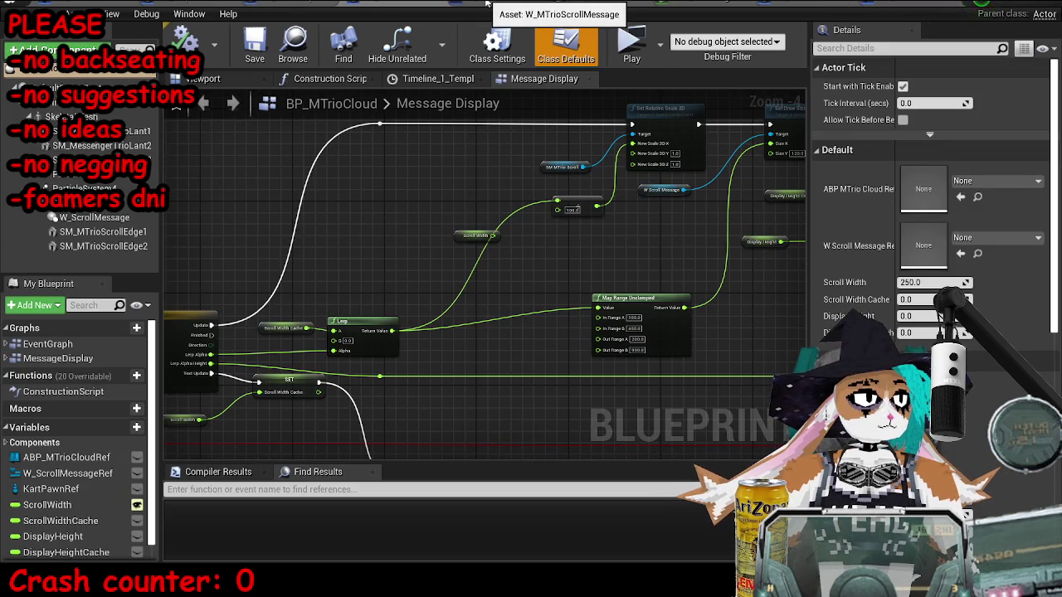
pyautogui.click(854, 7)
pyautogui.scroll(-8, 733, 211)
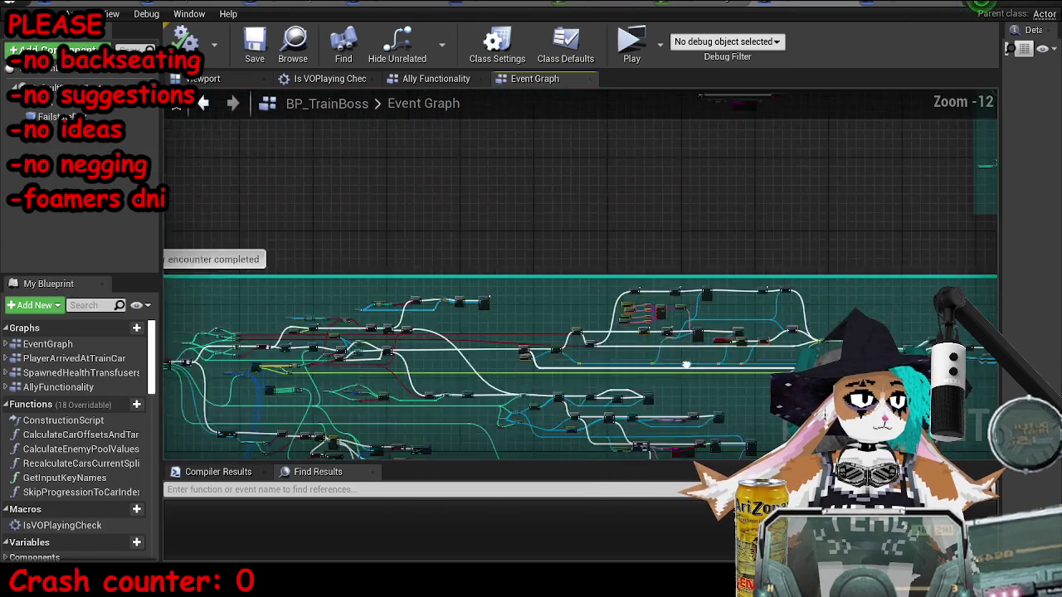
pyautogui.scroll(8, 482, 210)
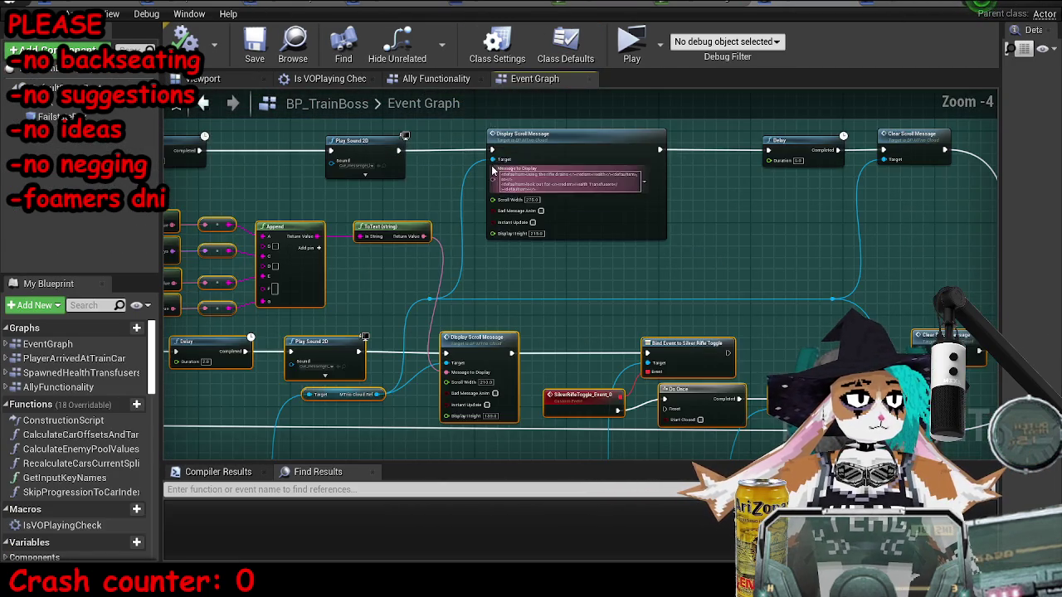
pyautogui.scroll(4, 498, 200)
pyautogui.scroll(-4, 744, 101)
pyautogui.moveTo(521, 136); pyautogui.dragTo(93, 167)
pyautogui.moveTo(674, 197); pyautogui.dragTo(611, 259)
pyautogui.moveTo(304, 292); pyautogui.dragTo(796, 330)
pyautogui.moveTo(293, 431)
pyautogui.mouseDown()
pyautogui.moveTo(254, 380)
pyautogui.moveTo(271, 387)
pyautogui.mouseUp()
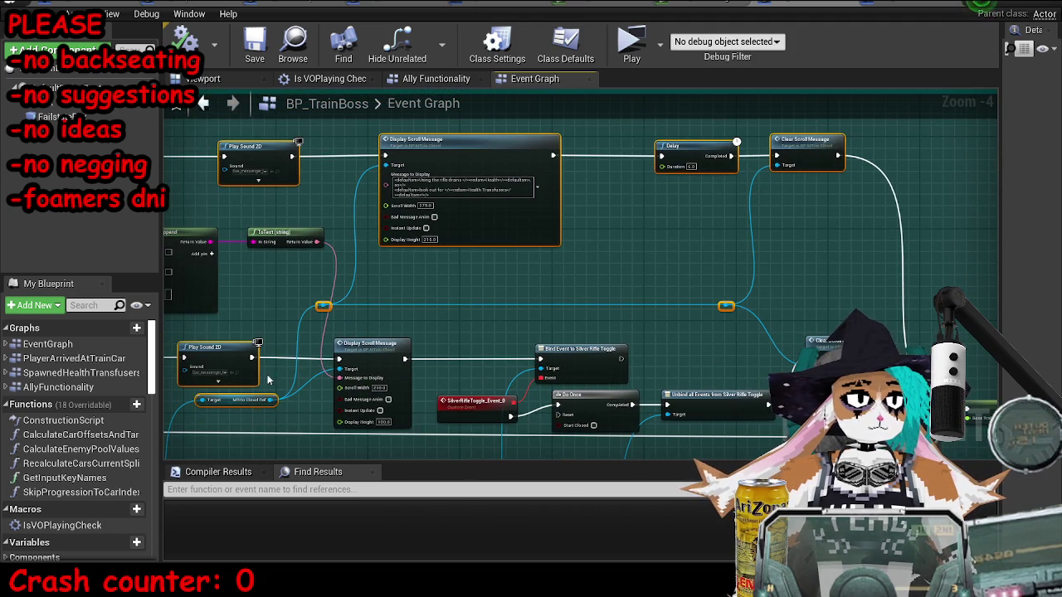
pyautogui.keyDown('ctrl'); pyautogui.click(235, 363); pyautogui.keyUp('ctrl')
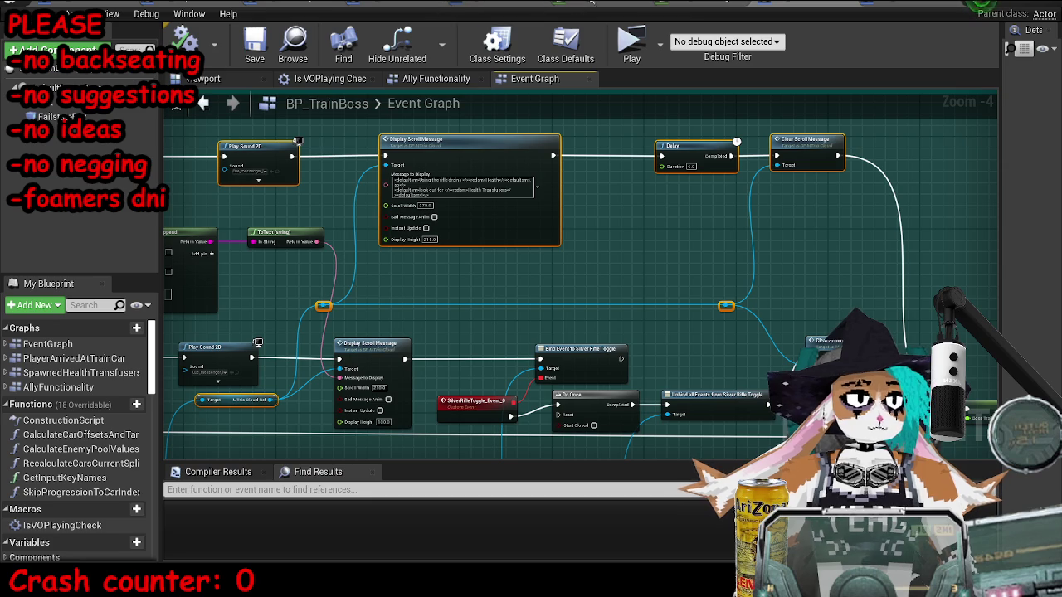
pyautogui.click(907, 10)
pyautogui.scroll(-3, 699, 215)
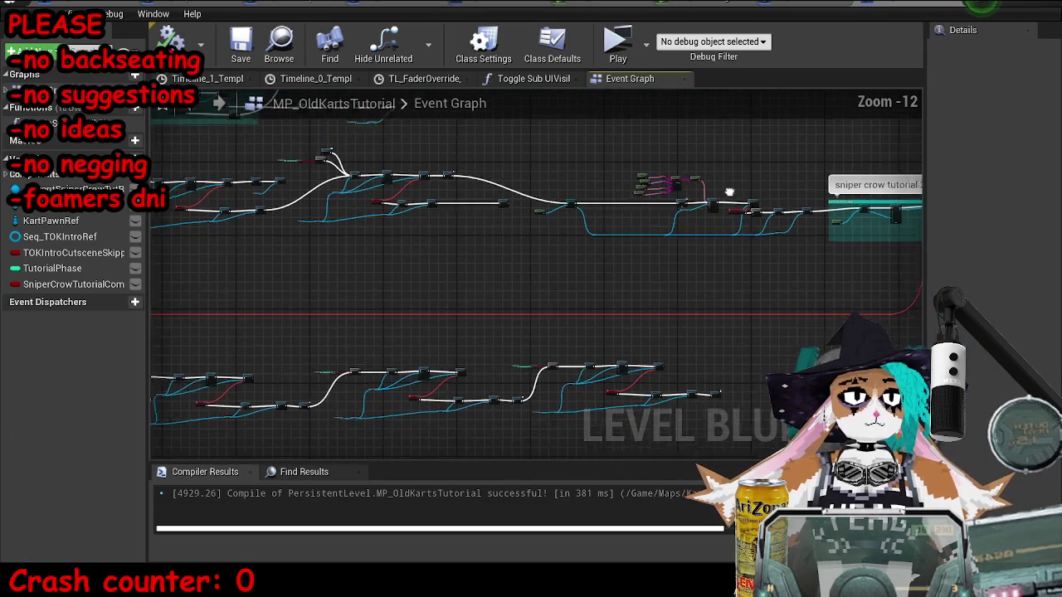
# Step: Add a 'sniper crow tutorial 2 completed' comment and enlarge it to enclose the SET node
pyautogui.moveTo(437, 319); pyautogui.dragTo(226, 331)
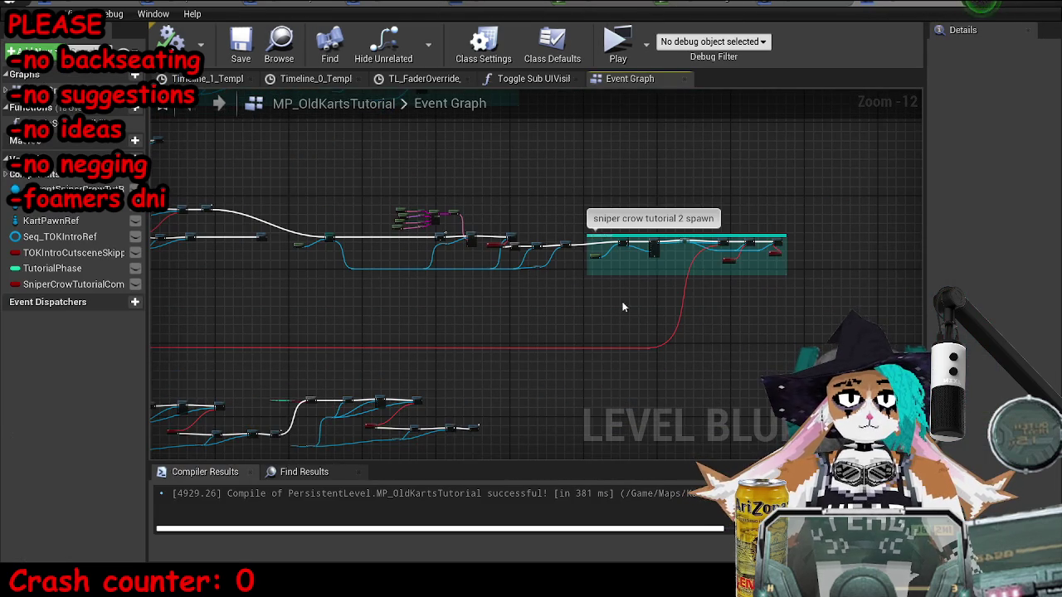
pyautogui.scroll(8, 737, 234)
pyautogui.moveTo(737, 234)
pyautogui.mouseDown()
pyautogui.moveTo(630, 166)
pyautogui.moveTo(421, 313)
pyautogui.mouseUp()
pyautogui.scroll(-7, 421, 313)
pyautogui.scroll(9, 386, 253)
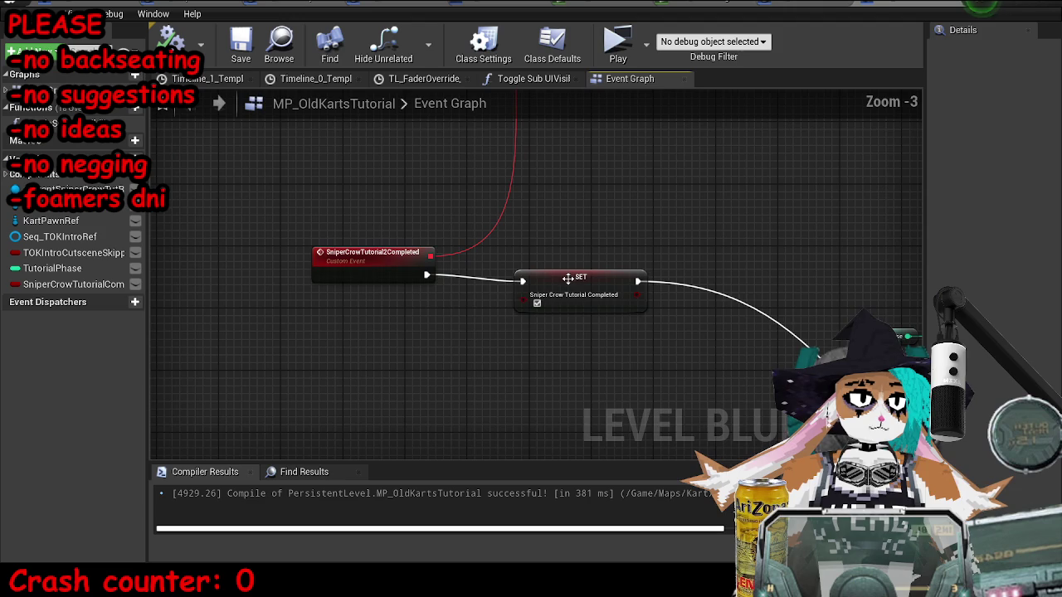
pyautogui.click(362, 276)
pyautogui.write('csniper crow tutorial')
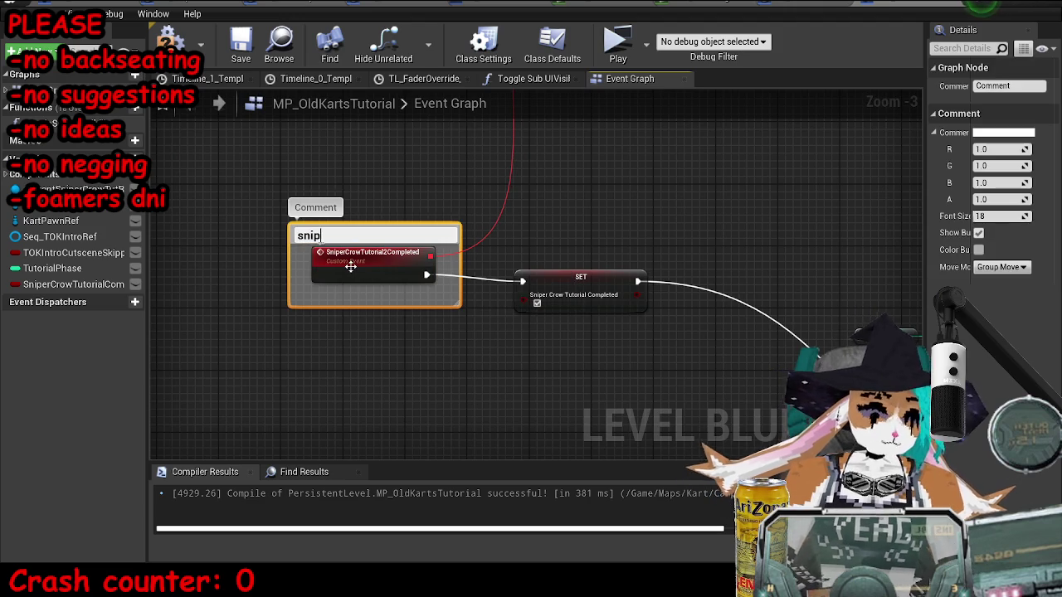
pyautogui.write(' 2 completed')
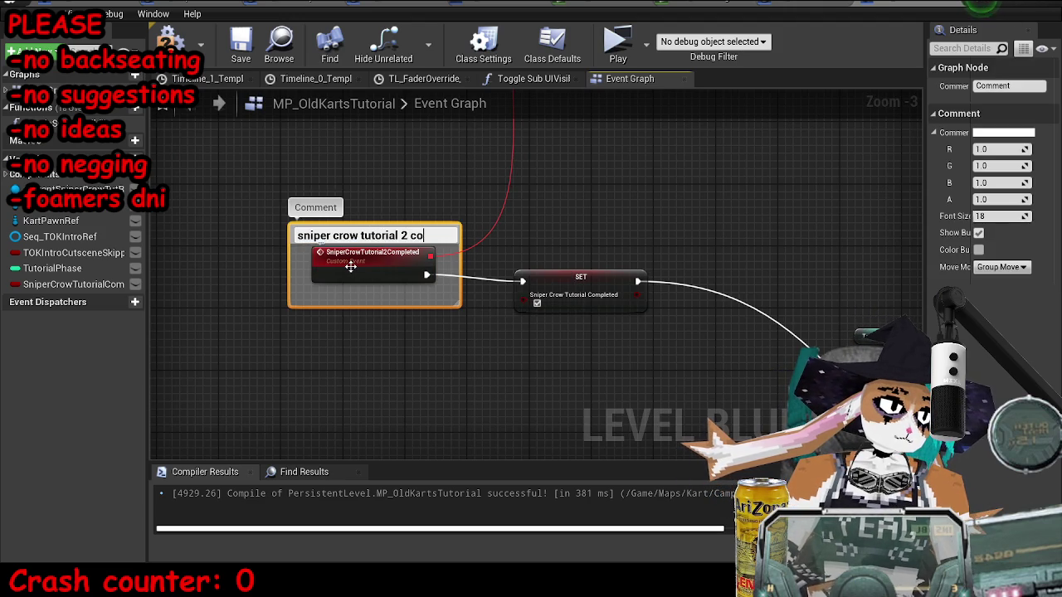
pyautogui.press('Return')
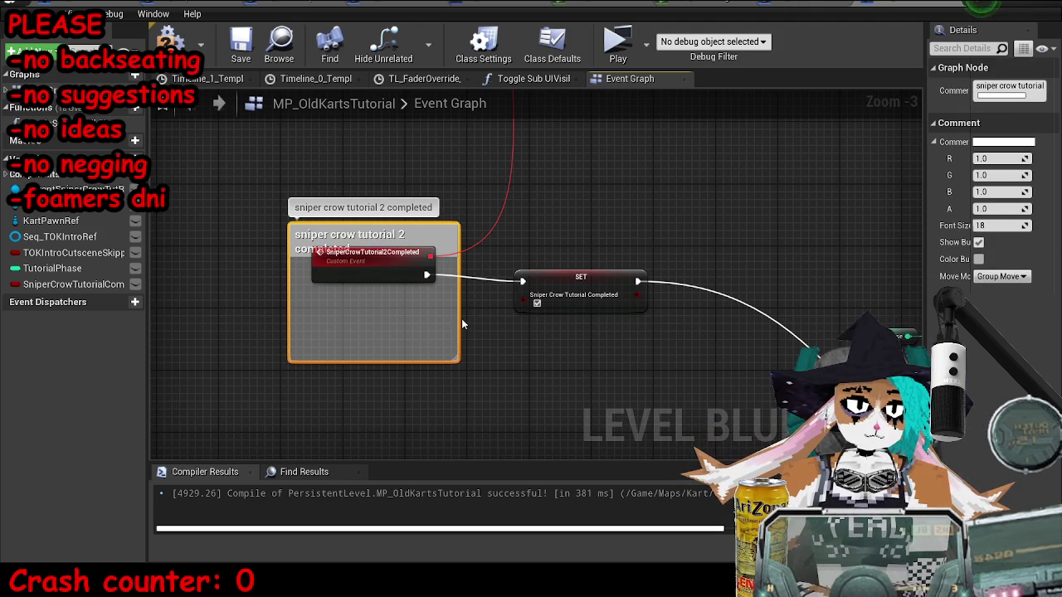
pyautogui.moveTo(458, 306); pyautogui.dragTo(737, 360)
# Step: Rename the SET node's variable to AllSniperCrowTutorialsCompleted
pyautogui.click(624, 273)
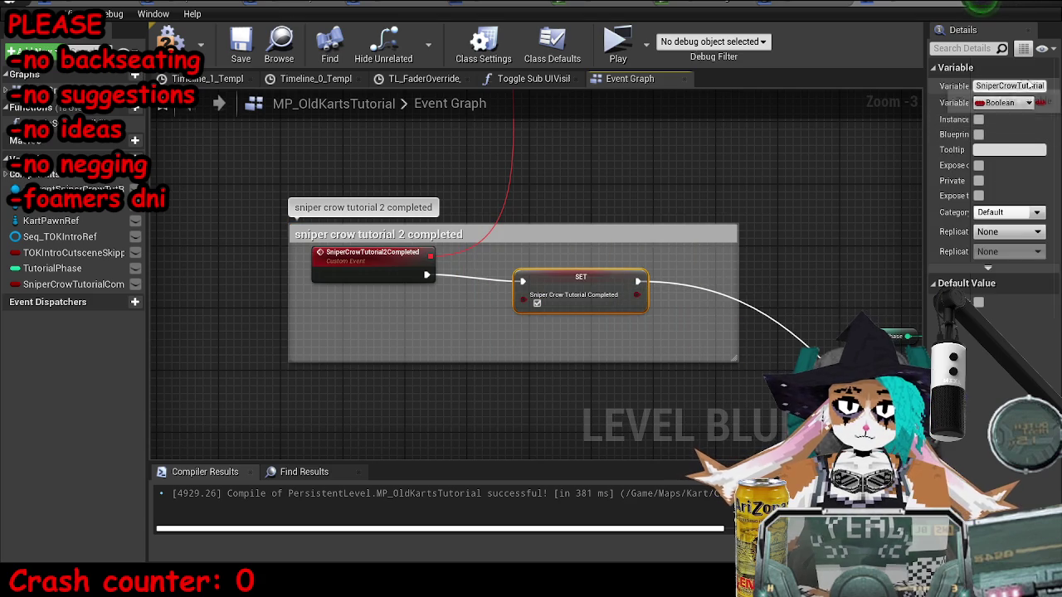
pyautogui.click(996, 86)
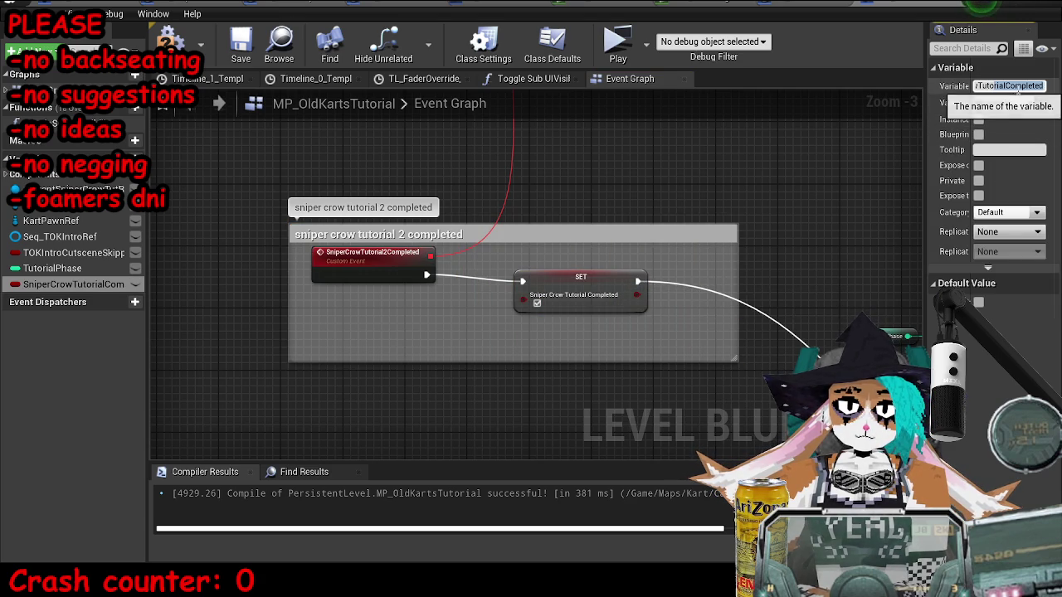
pyautogui.press('BackSpace')
pyautogui.write('s')
pyautogui.press('Home')
pyautogui.write('All')
pyautogui.press('Return')
# Step: Set the comment colour's red to 0 and its alpha to 0.5, making it translucent cyan
pyautogui.click(734, 240)
pyautogui.doubleClick(1000, 159)
pyautogui.write('0')
pyautogui.press('Return')
pyautogui.moveTo(1003, 208); pyautogui.dragTo(909, 203)
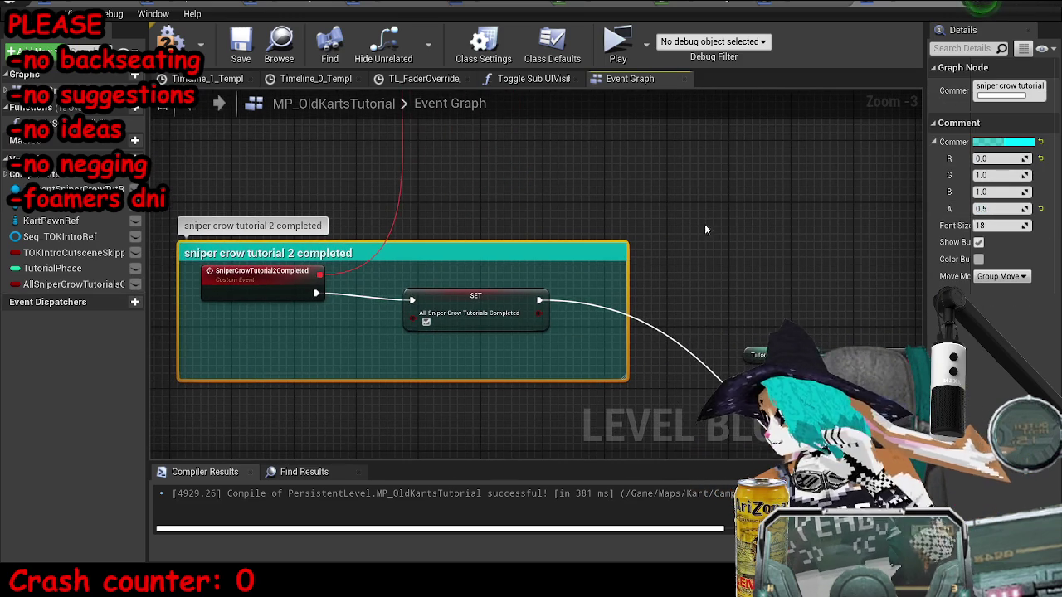
pyautogui.scroll(-4, 726, 279)
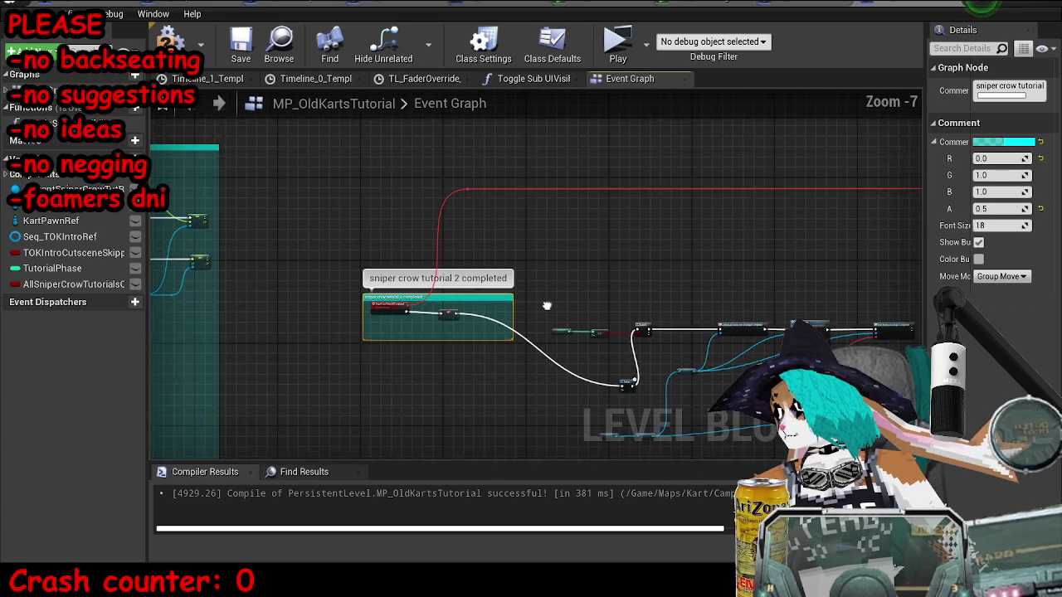
# Step: Save the level and move the Delay node up beside the SET node
pyautogui.click(687, 259)
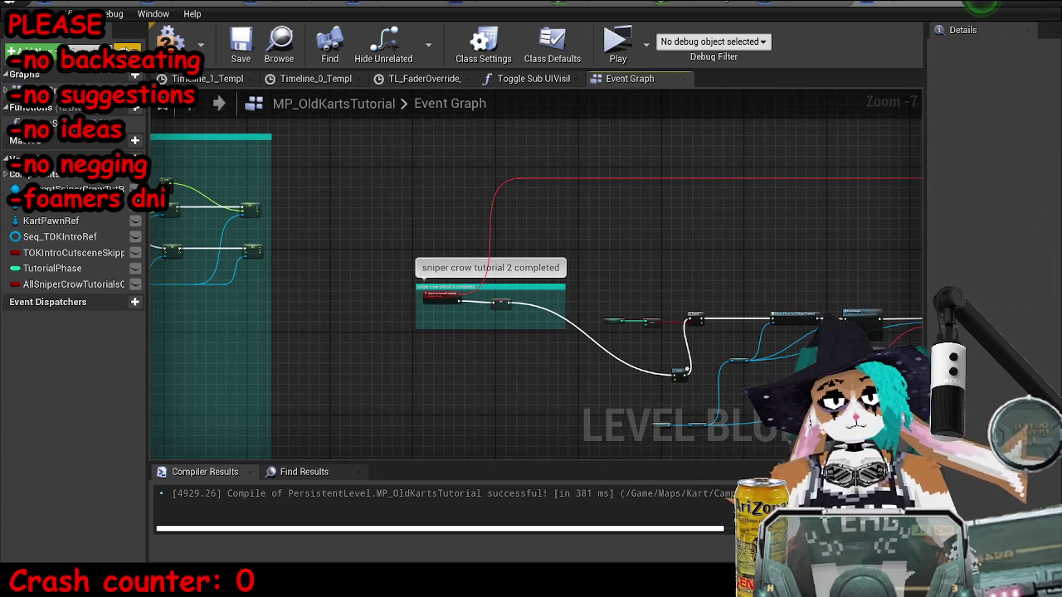
pyautogui.click(241, 46)
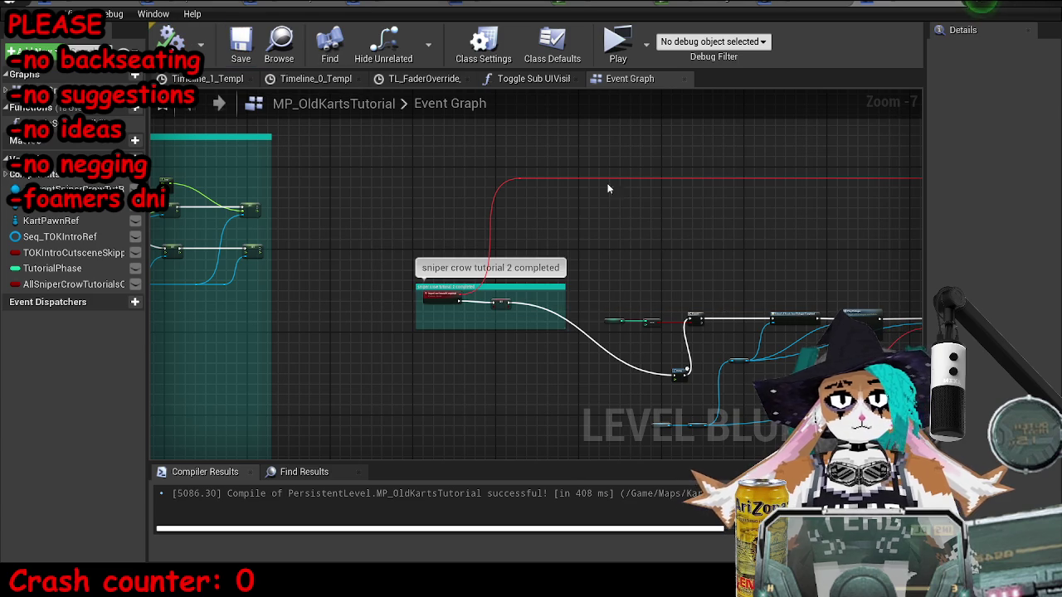
pyautogui.scroll(3, 671, 360)
pyautogui.moveTo(731, 341)
pyautogui.mouseDown()
pyautogui.moveTo(592, 285)
pyautogui.moveTo(556, 195)
pyautogui.mouseUp()
pyautogui.scroll(-4, 390, 274)
pyautogui.click(514, 241)
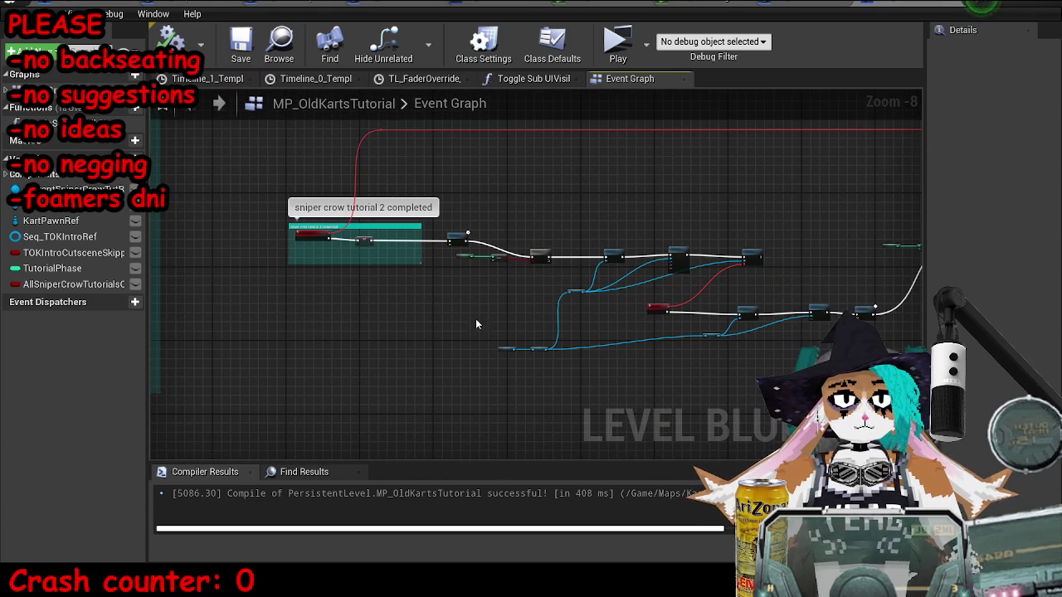
pyautogui.moveTo(672, 248); pyautogui.dragTo(481, 254)
# Step: Paste the copied Play Sound 2D and Display Scroll Message nodes and wire Bind Event to Dialogue Completed into them
pyautogui.hotkey('ctrl', 'z')
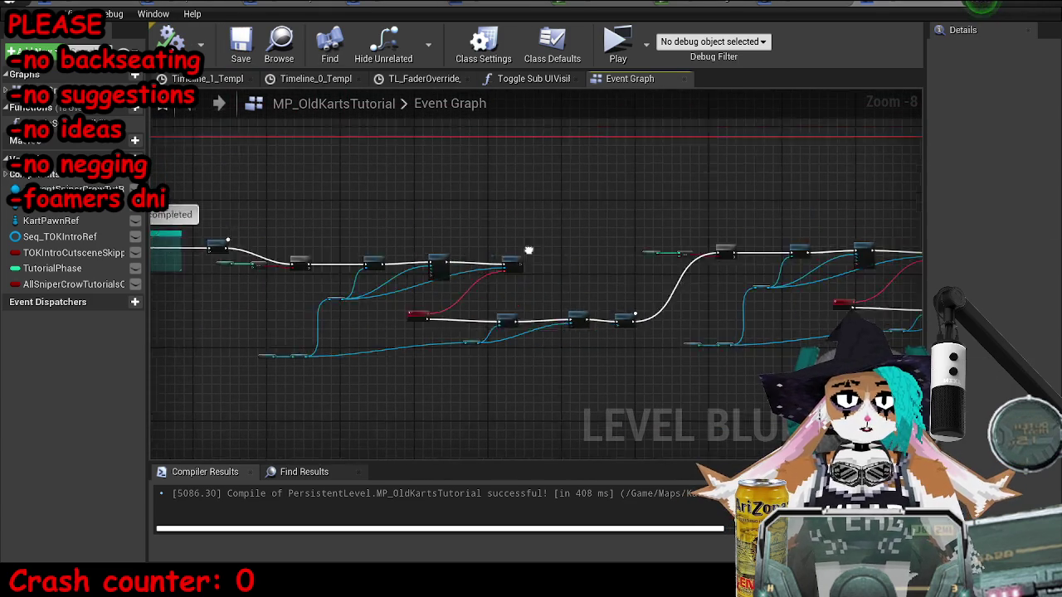
pyautogui.scroll(1, 499, 243)
pyautogui.scroll(1, 540, 230)
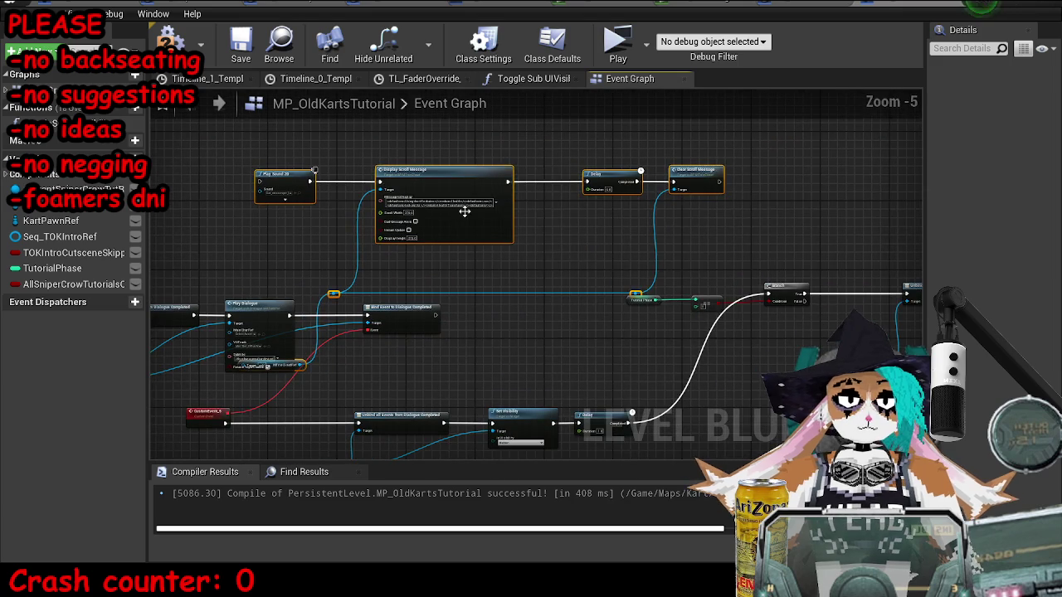
pyautogui.moveTo(468, 184)
pyautogui.mouseDown()
pyautogui.moveTo(592, 138)
pyautogui.moveTo(704, 158)
pyautogui.mouseUp()
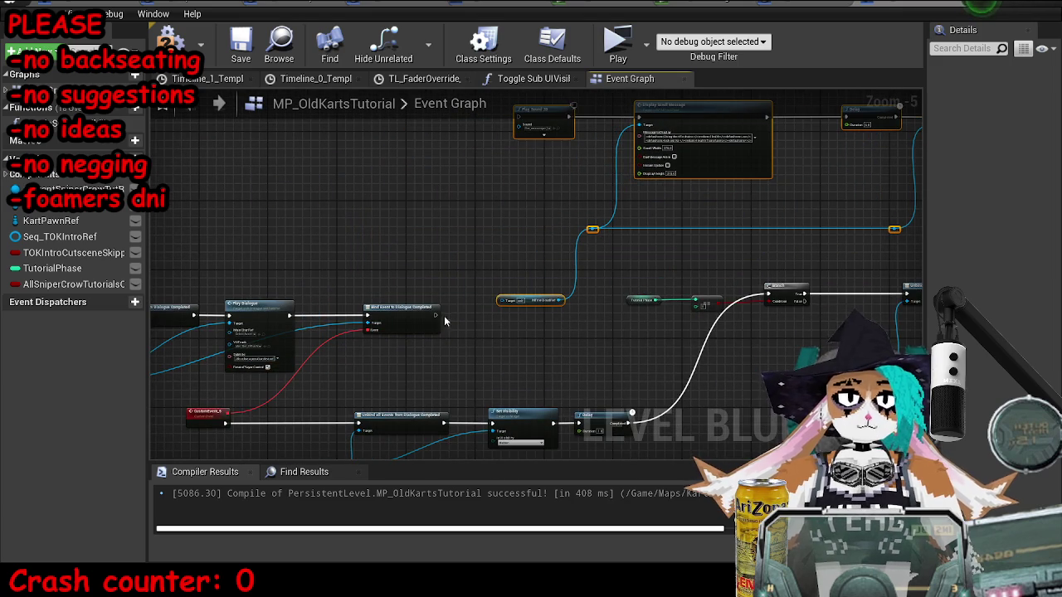
pyautogui.scroll(4, 494, 187)
pyautogui.moveTo(435, 315)
pyautogui.mouseDown()
pyautogui.moveTo(493, 186)
pyautogui.moveTo(551, 215)
pyautogui.mouseUp()
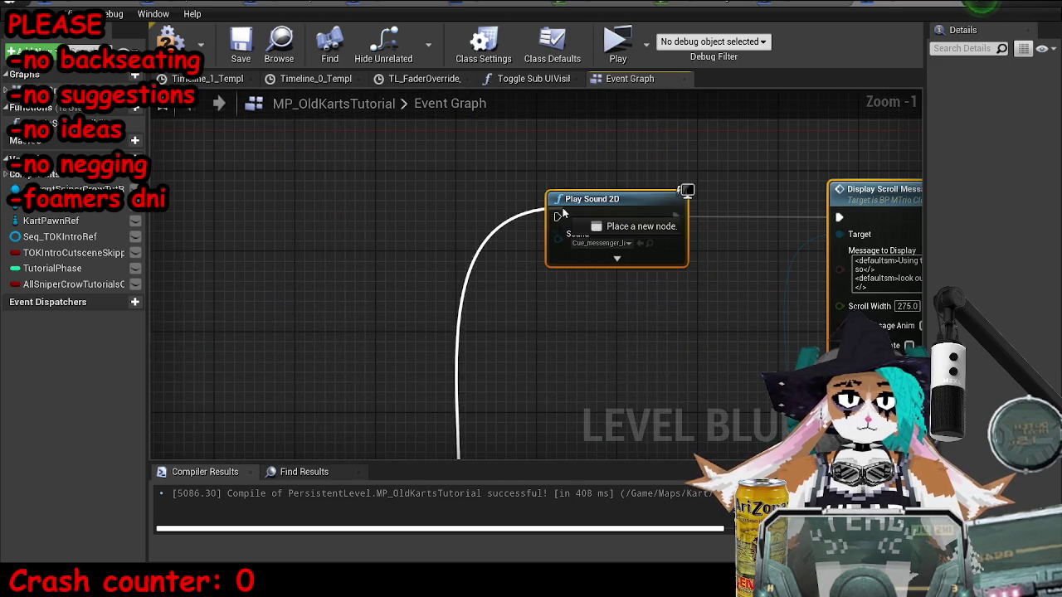
# Step: Select the Delay node and begin editing its Duration value
pyautogui.scroll(2, 502, 359)
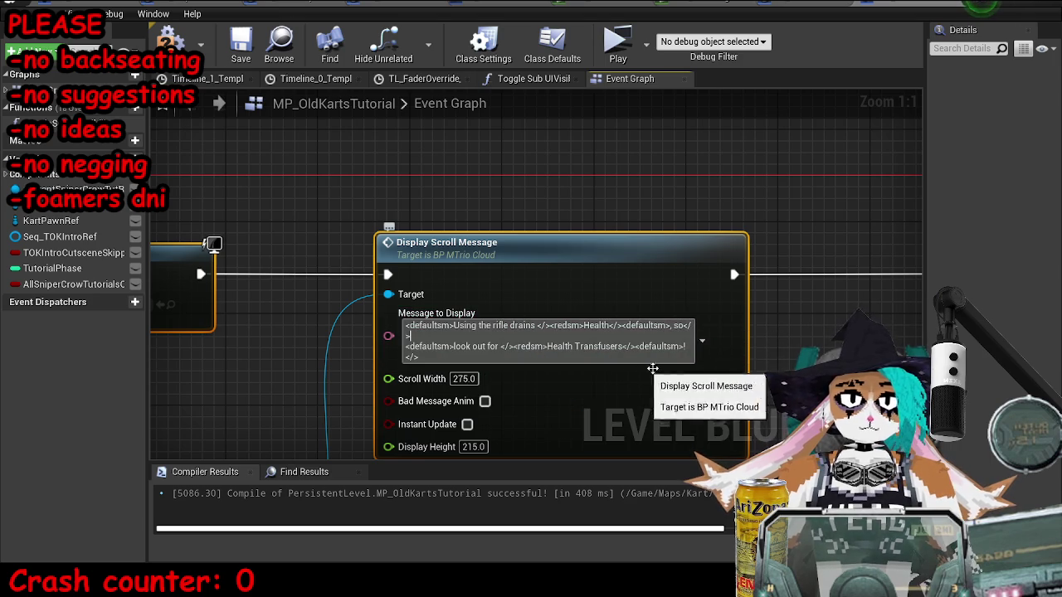
pyautogui.moveTo(892, 331); pyautogui.dragTo(638, 321)
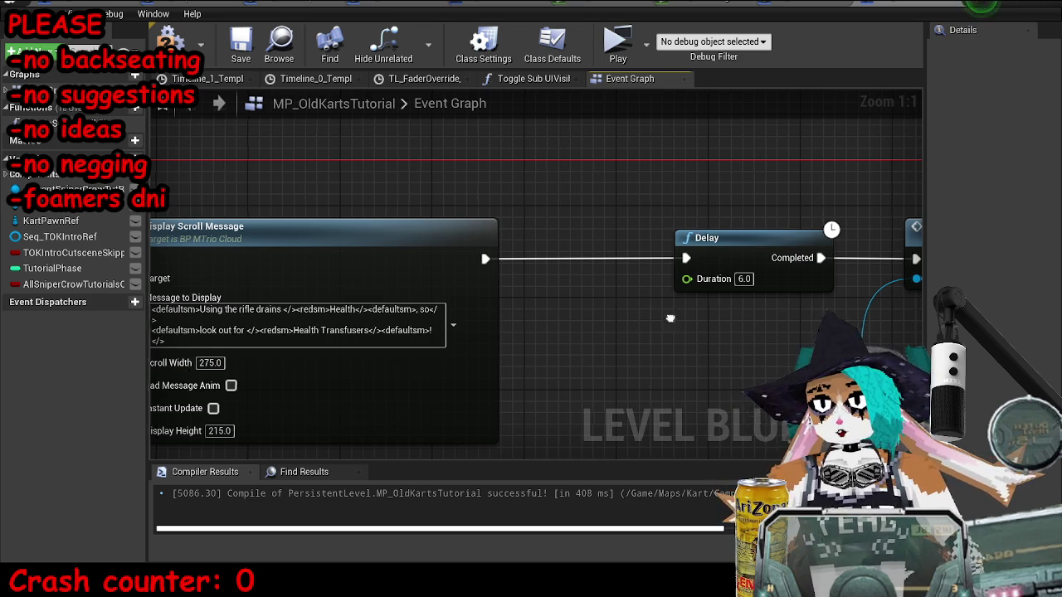
pyautogui.scroll(-3, 671, 317)
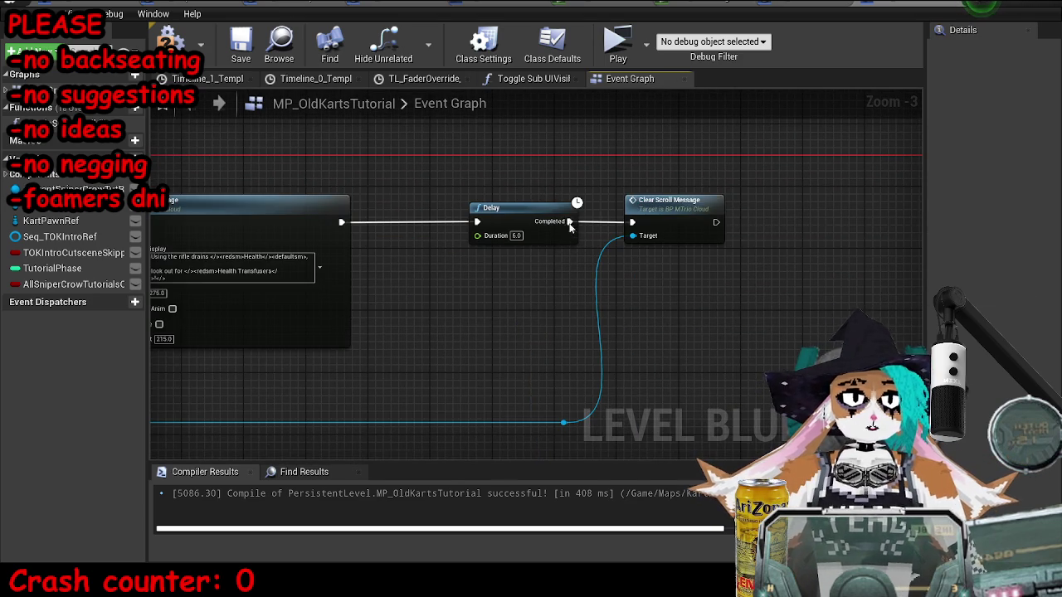
pyautogui.moveTo(341, 222)
pyautogui.mouseDown()
pyautogui.moveTo(330, 225)
pyautogui.moveTo(642, 224)
pyautogui.moveTo(522, 204)
pyautogui.moveTo(477, 221)
pyautogui.mouseUp()
pyautogui.moveTo(341, 223)
pyautogui.mouseDown()
pyautogui.moveTo(390, 232)
pyautogui.moveTo(477, 222)
pyautogui.mouseUp()
pyautogui.click(547, 226)
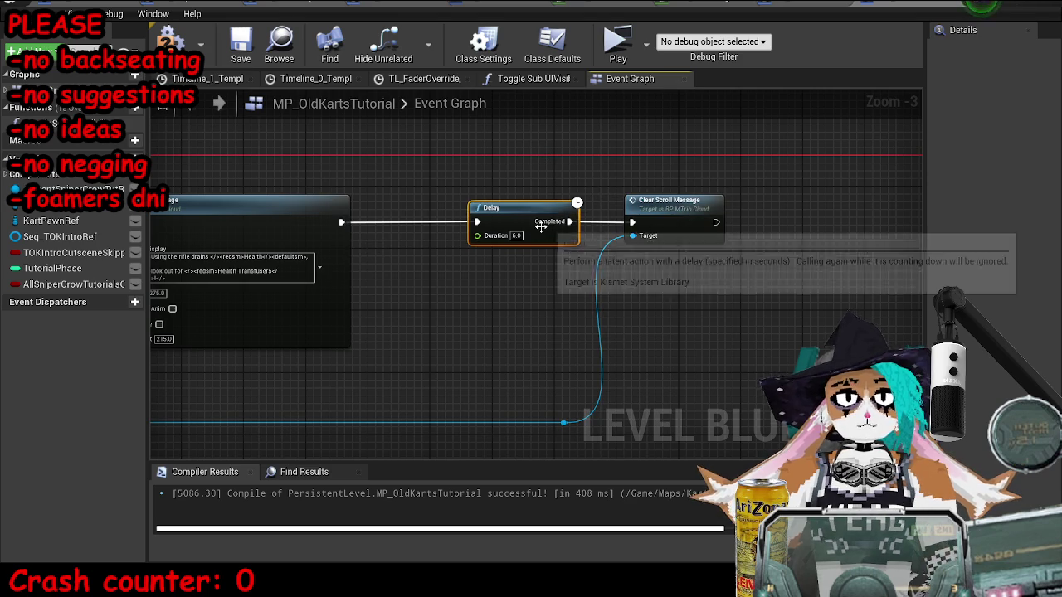
pyautogui.click(516, 236)
# Step: Set the Delay Duration to 10, then compile and save
pyautogui.write('10')
pyautogui.press('Return')
pyautogui.click(214, 51)
pyautogui.click(241, 46)
# Step: Feed a Kart Pawn Ref getter into MTrio Cloud Ref's Target and launch a standalone test
pyautogui.scroll(-3, 712, 253)
pyautogui.scroll(3, 712, 253)
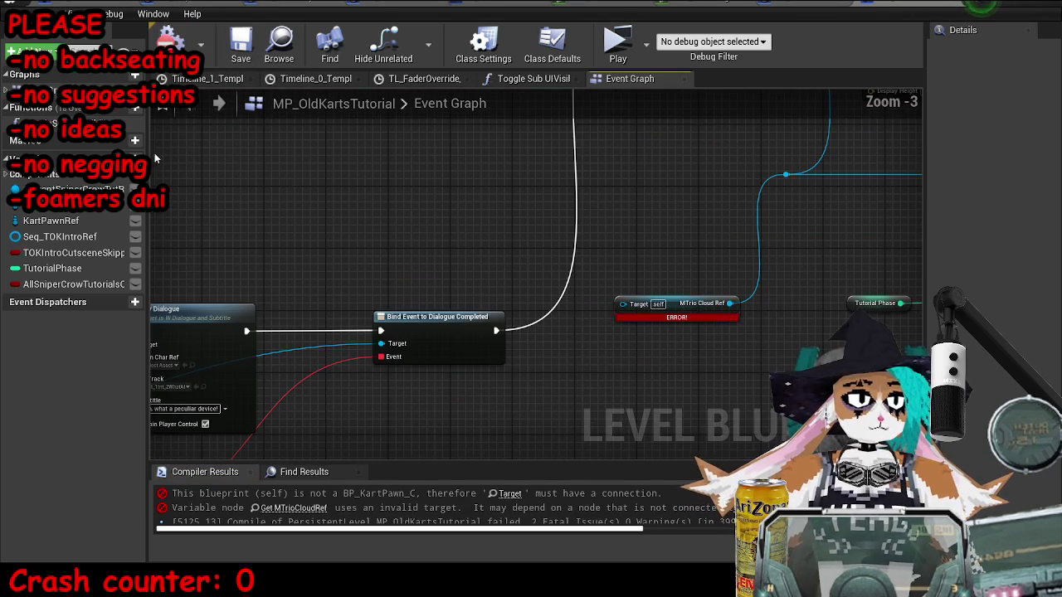
pyautogui.moveTo(51, 221)
pyautogui.mouseDown()
pyautogui.moveTo(572, 245)
pyautogui.moveTo(713, 268)
pyautogui.moveTo(622, 304)
pyautogui.mouseUp()
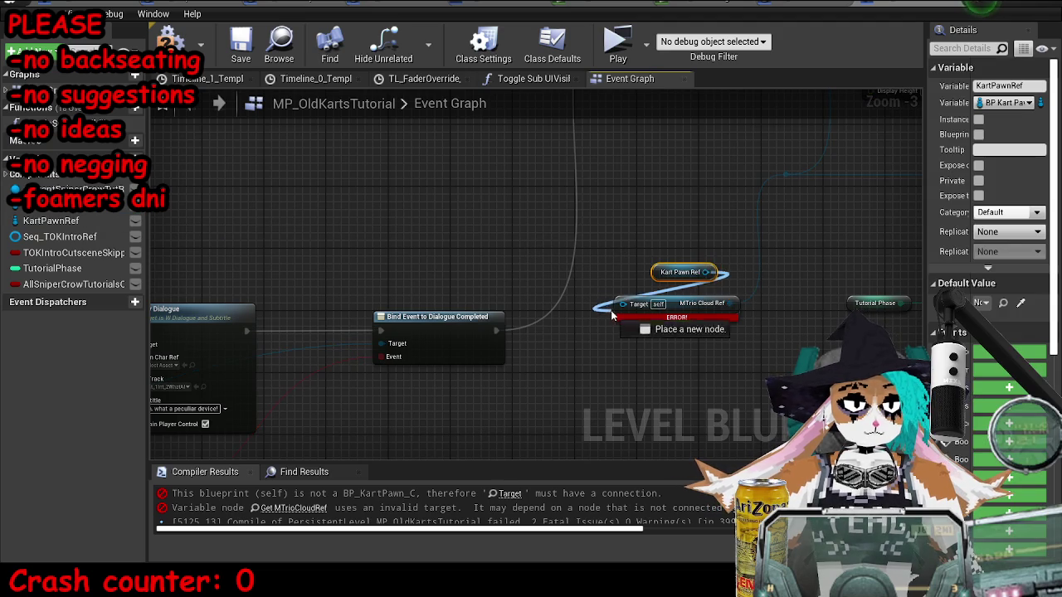
pyautogui.moveTo(707, 272)
pyautogui.mouseDown()
pyautogui.moveTo(514, 307)
pyautogui.moveTo(496, 233)
pyautogui.mouseUp()
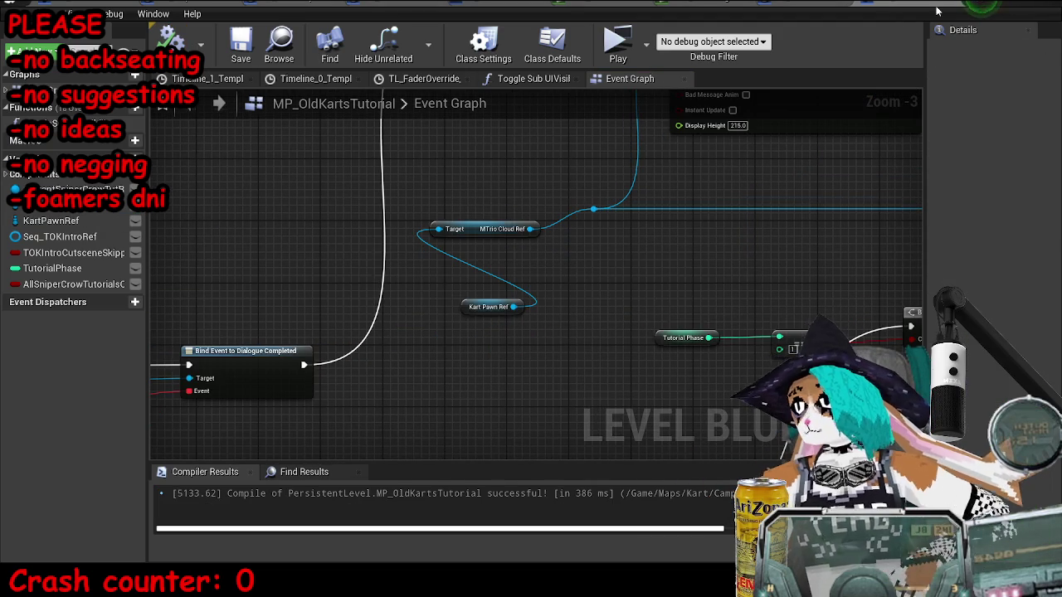
pyautogui.hotkey('alt', 'Tab')
pyautogui.click(601, 63)
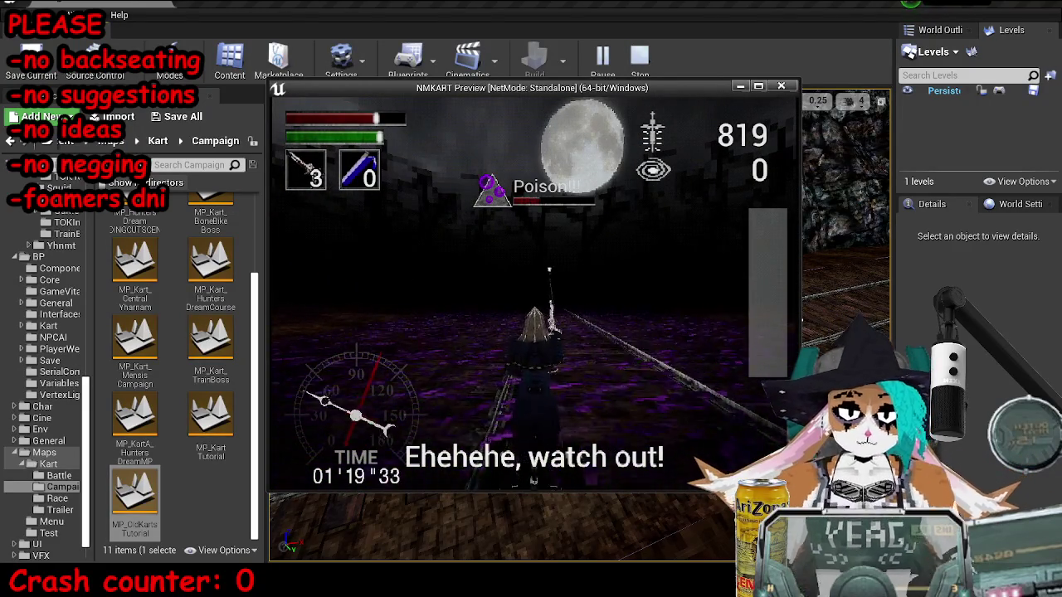
pyautogui.press('Escape')
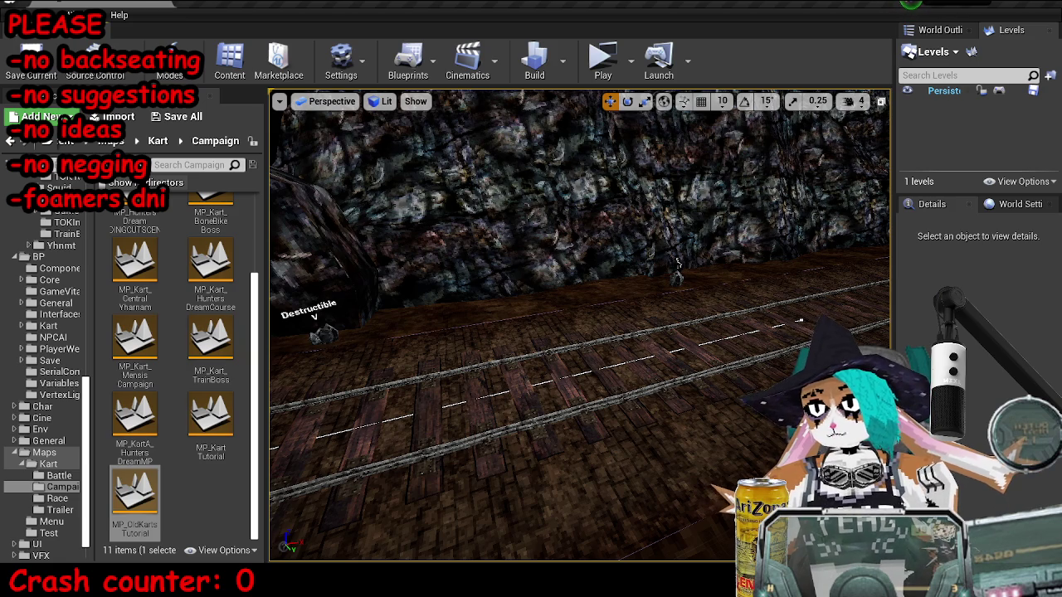
pyautogui.hotkey('alt', 'Tab')
# Step: Drop a KartPawnRef getter below Clear Scroll Message and drag out a pin to search for an action
pyautogui.scroll(-8, 596, 271)
pyautogui.moveTo(595, 272)
pyautogui.mouseDown()
pyautogui.moveTo(581, 307)
pyautogui.moveTo(563, 189)
pyautogui.moveTo(278, 193)
pyautogui.mouseUp()
pyautogui.scroll(-1, 589, 286)
pyautogui.scroll(8, 449, 264)
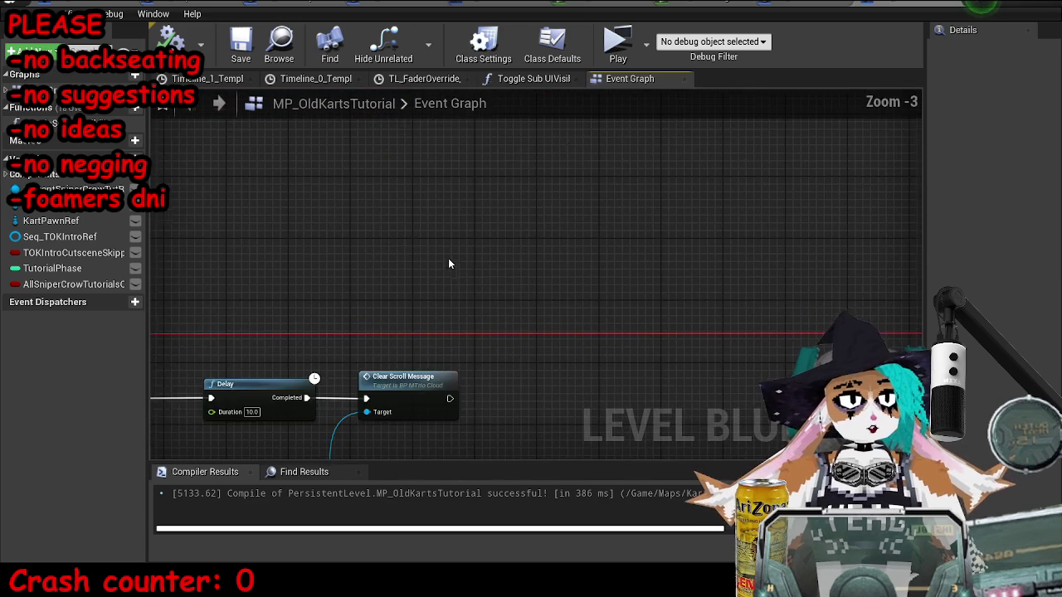
pyautogui.moveTo(449, 264); pyautogui.dragTo(520, 208)
pyautogui.scroll(1, 521, 209)
pyautogui.scroll(1, 429, 390)
pyautogui.scroll(2, 564, 316)
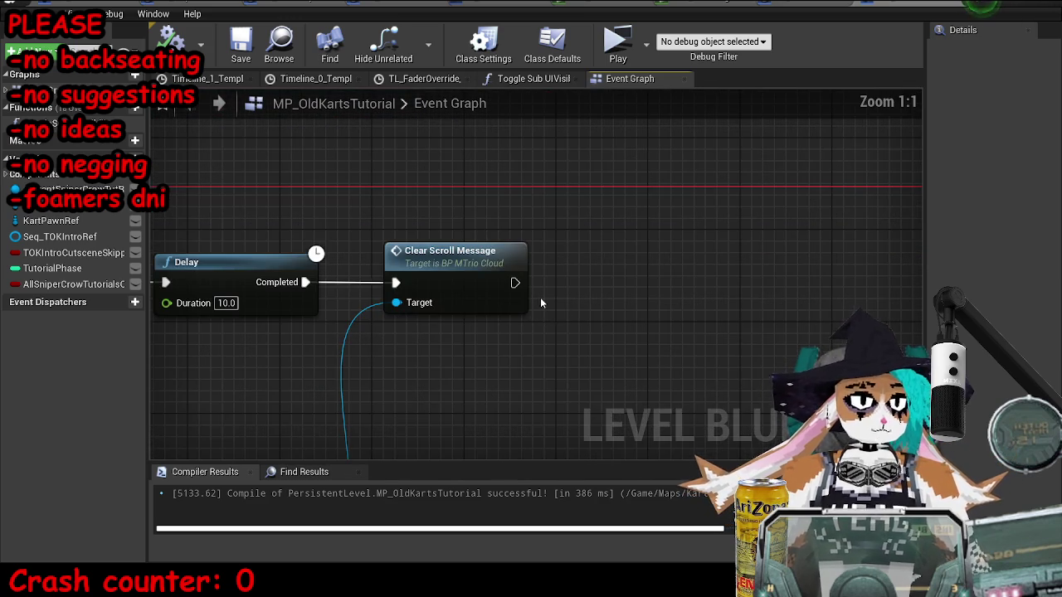
pyautogui.scroll(-3, 436, 313)
pyautogui.moveTo(484, 334); pyautogui.dragTo(602, 360)
pyautogui.scroll(3, 547, 317)
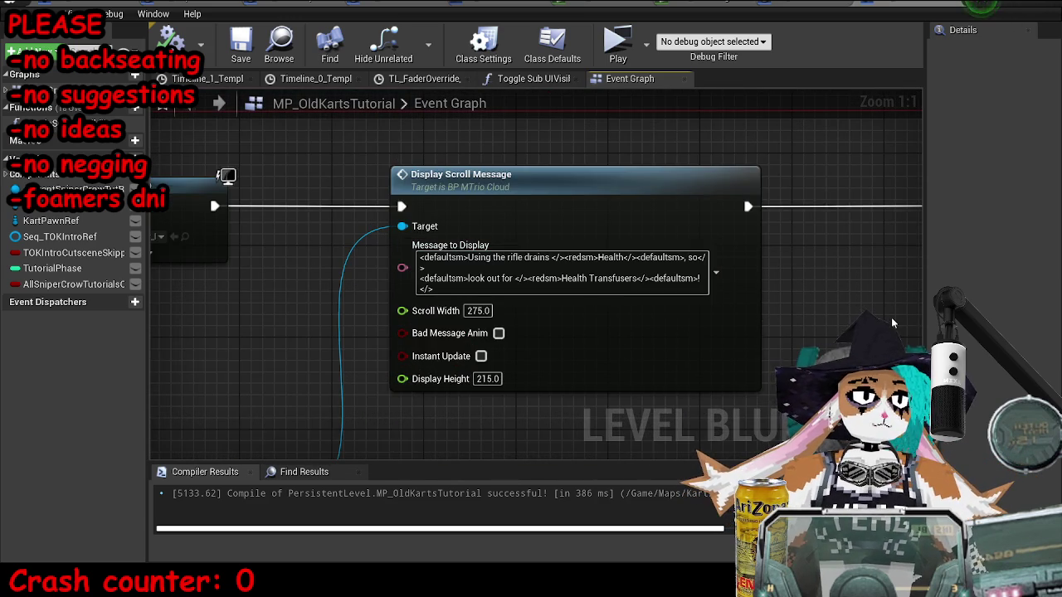
pyautogui.moveTo(893, 322); pyautogui.dragTo(777, 322)
pyautogui.scroll(-3, 580, 291)
pyautogui.scroll(3, 531, 277)
pyautogui.moveTo(496, 278)
pyautogui.mouseDown()
pyautogui.moveTo(644, 289)
pyautogui.moveTo(59, 367)
pyautogui.mouseUp()
pyautogui.moveTo(51, 221); pyautogui.dragTo(436, 378)
pyautogui.moveTo(515, 386); pyautogui.dragTo(690, 251)
# Step: Add a Remove Power Up node on Kart Pawn Ref from the 'remove power up' search
pyautogui.write('force remo')
pyautogui.hotkey('ctrl', 'a')
pyautogui.write('remove power up')
pyautogui.press('Return')
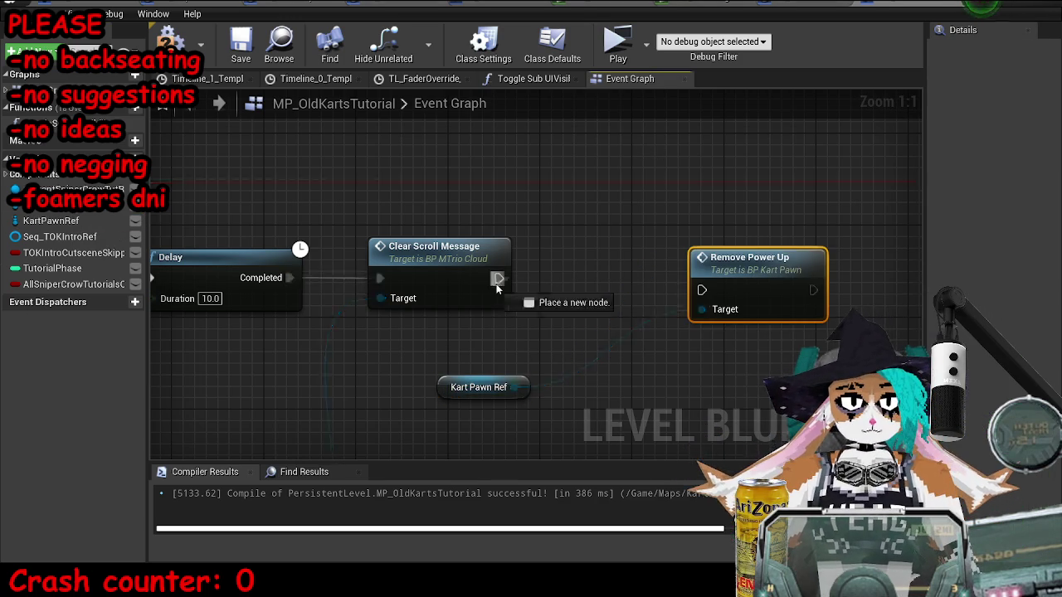
# Step: Inspect Remove Power Up's logic in the kart pawn, then return and compile and save
pyautogui.doubleClick(711, 295)
pyautogui.scroll(-3, 559, 309)
pyautogui.moveTo(800, 432); pyautogui.dragTo(496, 321)
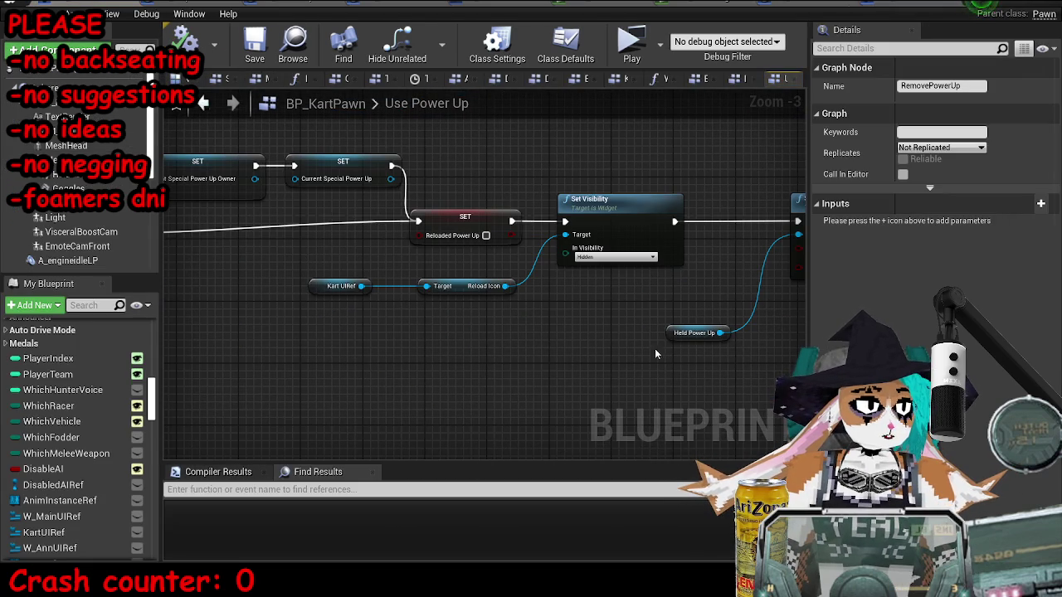
pyautogui.moveTo(775, 353)
pyautogui.mouseDown()
pyautogui.moveTo(359, 335)
pyautogui.moveTo(643, 355)
pyautogui.moveTo(501, 377)
pyautogui.mouseUp()
pyautogui.hotkey('alt', 'Left')
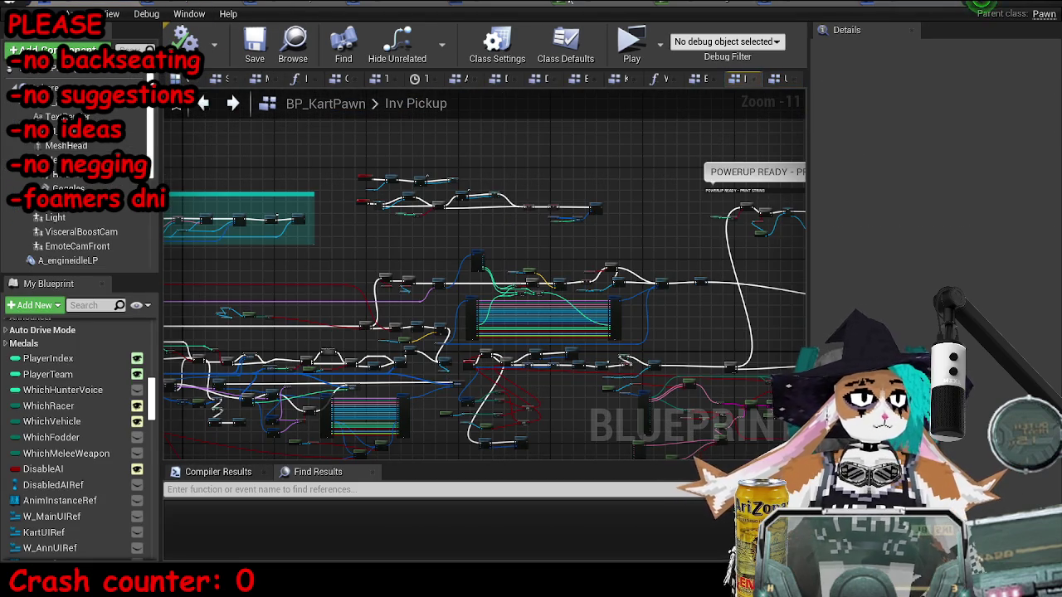
pyautogui.click(339, 3)
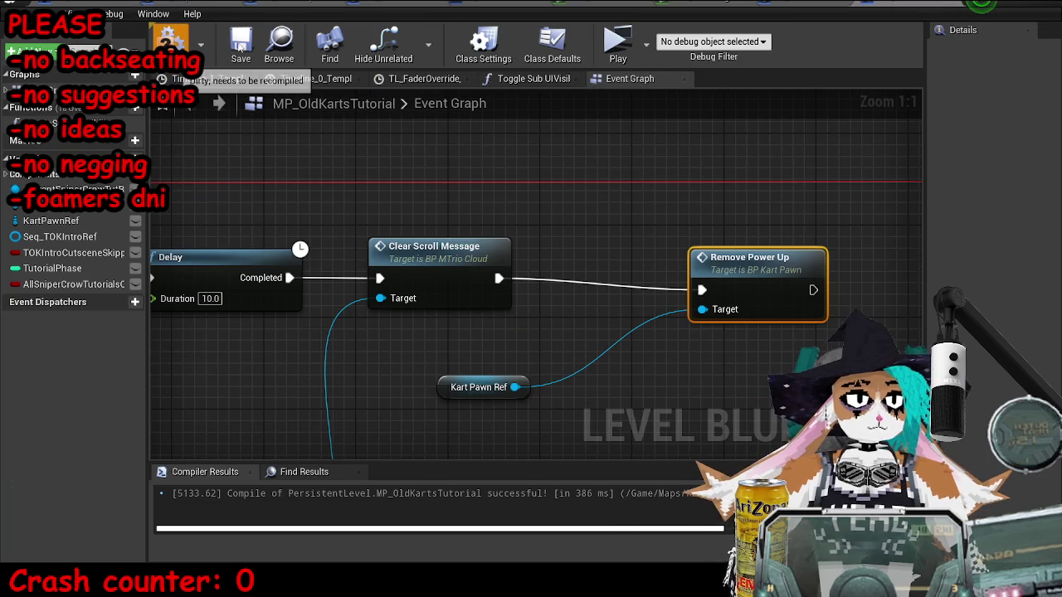
pyautogui.click(240, 46)
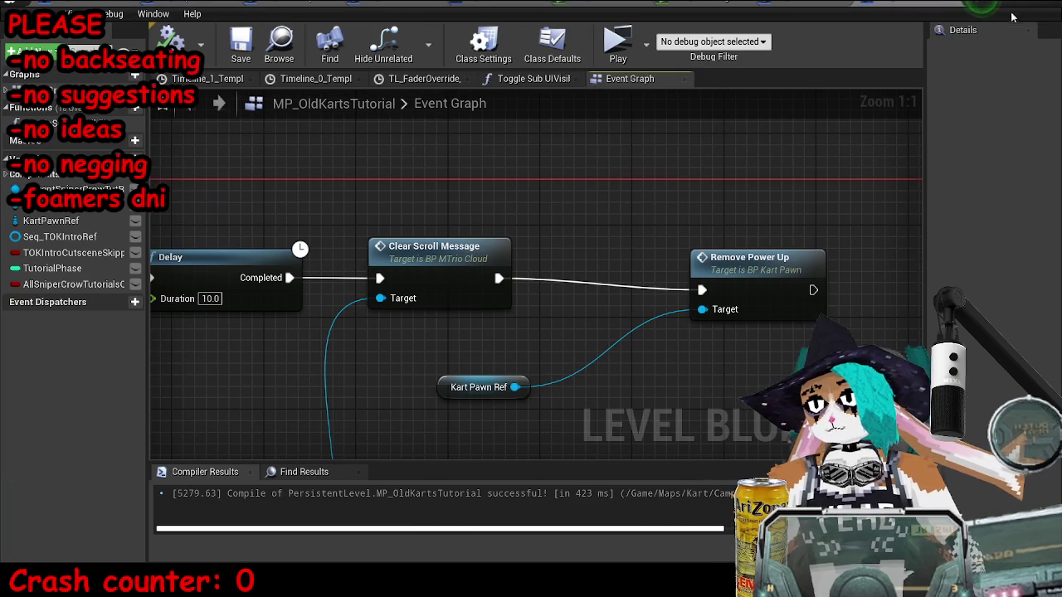
pyautogui.hotkey('ctrl', 'Tab')
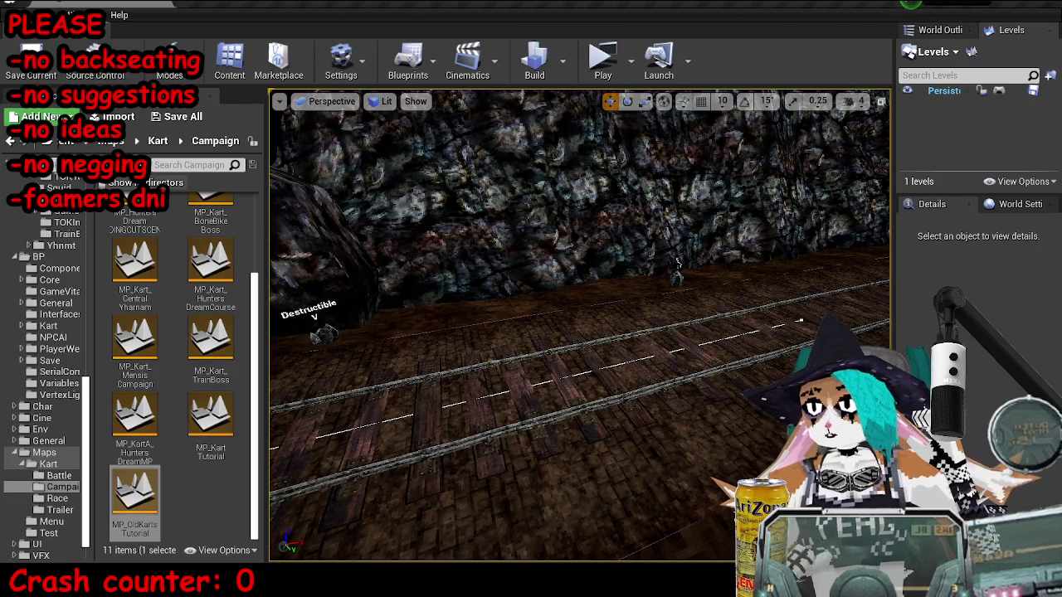
pyautogui.click(603, 70)
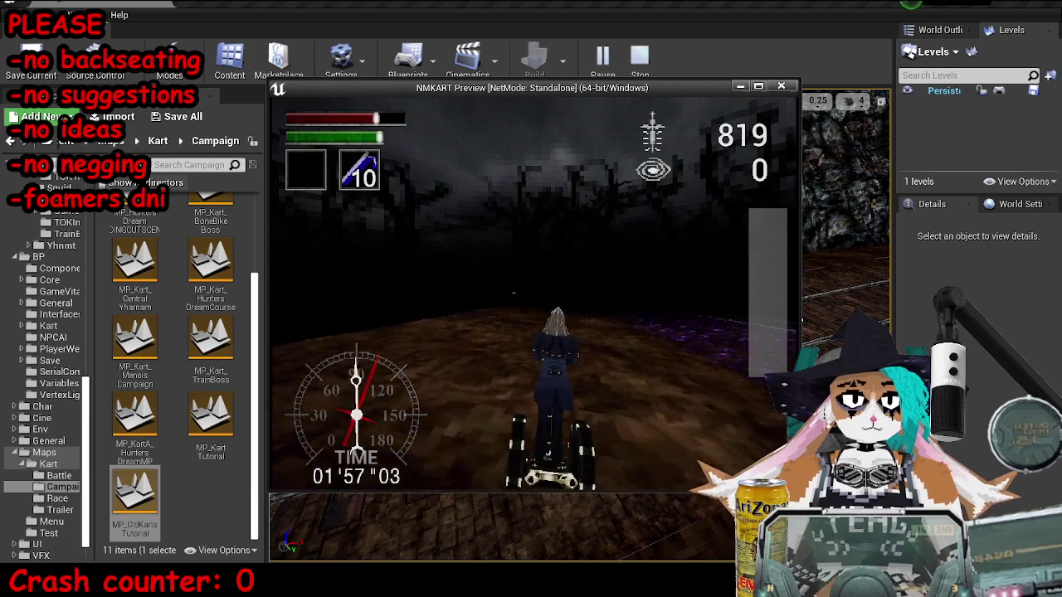
pyautogui.press('Escape')
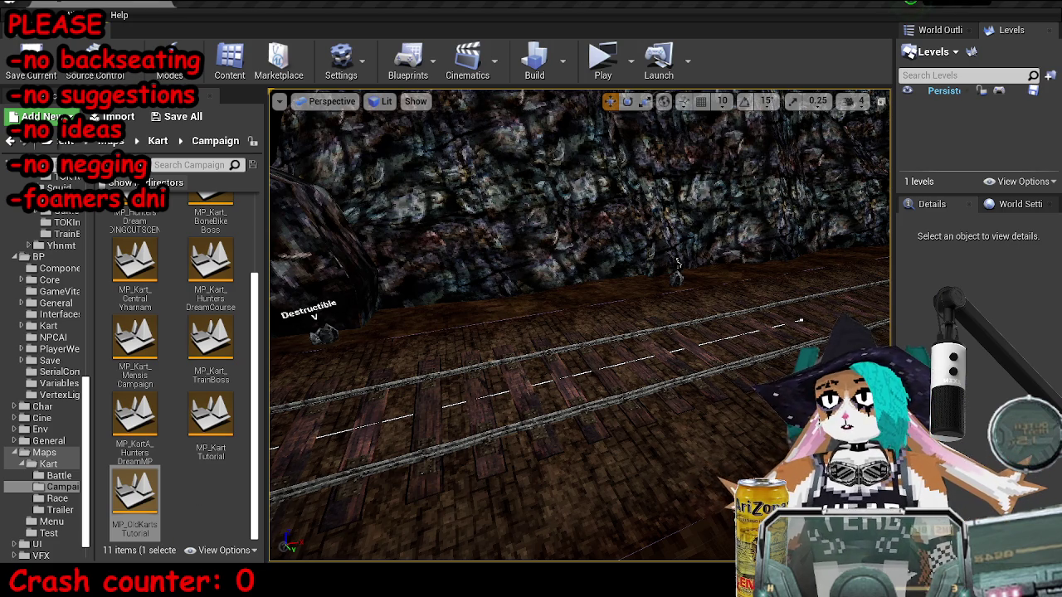
pyautogui.press('super')
pyautogui.write('notepad')
pyautogui.press('Return')
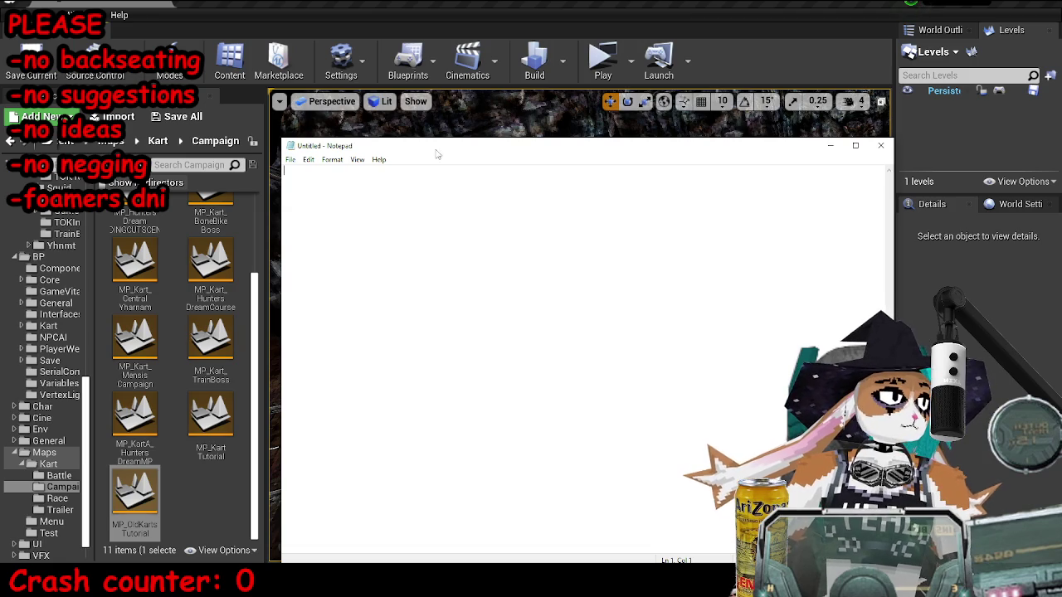
pyautogui.moveTo(403, 137); pyautogui.dragTo(360, 78)
pyautogui.write('S')
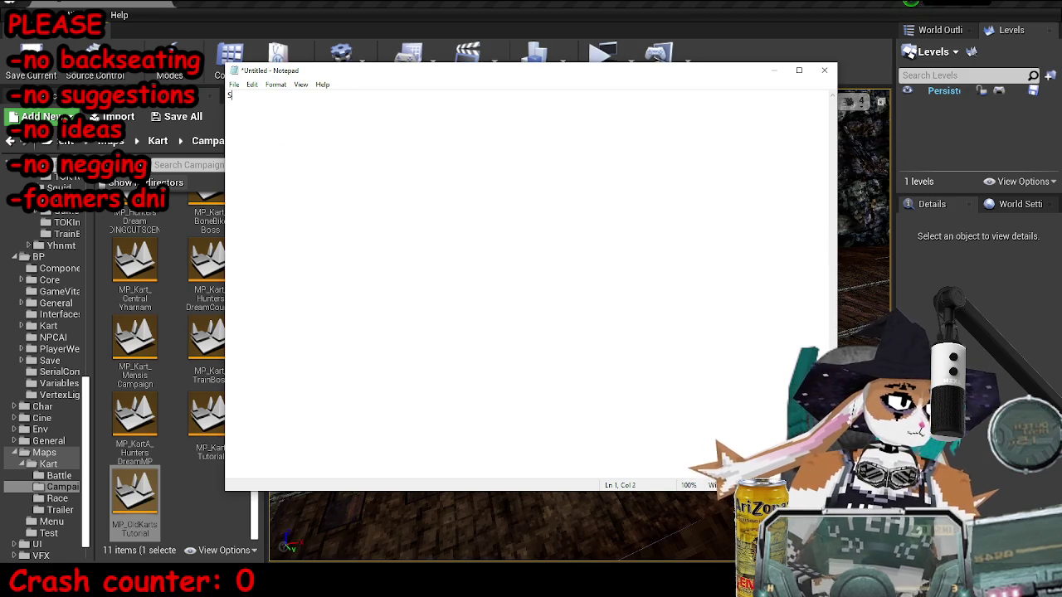
pyautogui.write('tatus Effets')
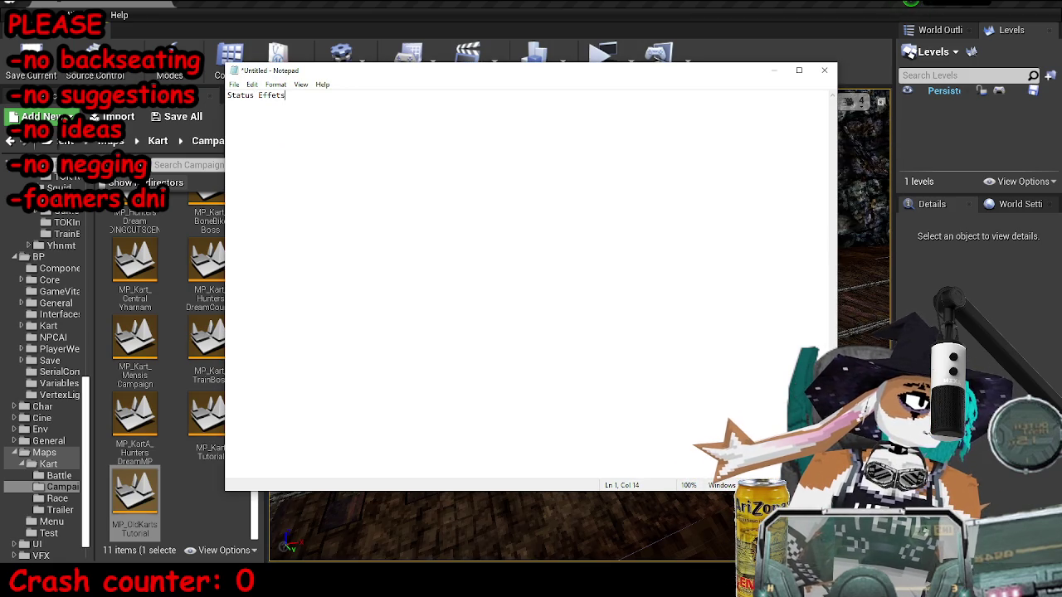
pyautogui.hotkey('ctrl', 'n')
pyautogui.press('n')
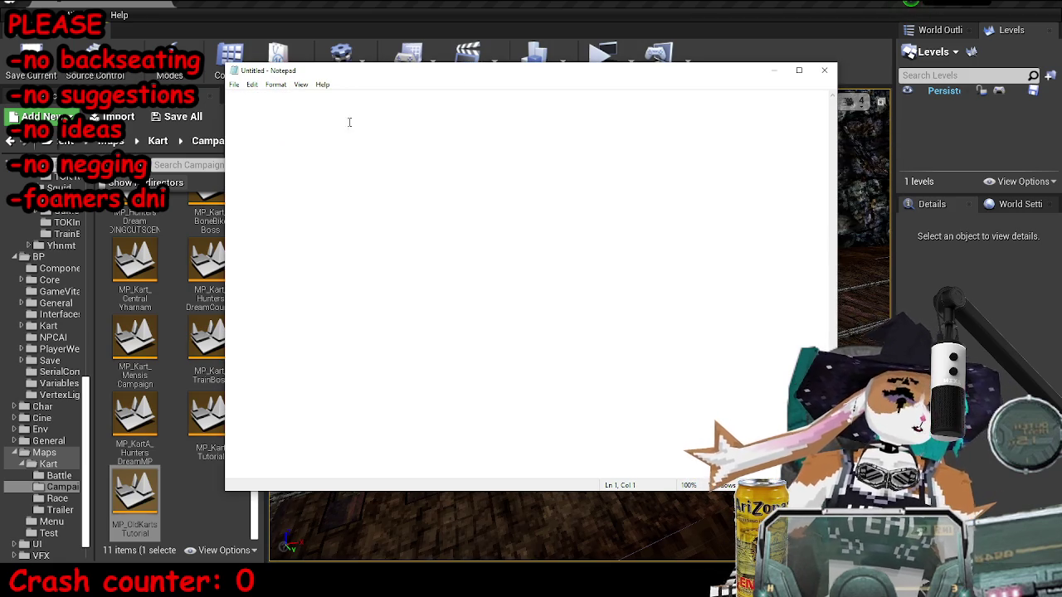
pyautogui.click(773, 71)
# Step: Open the level blueprint's Event Graph and frame the whole node network
pyautogui.click(1000, 93)
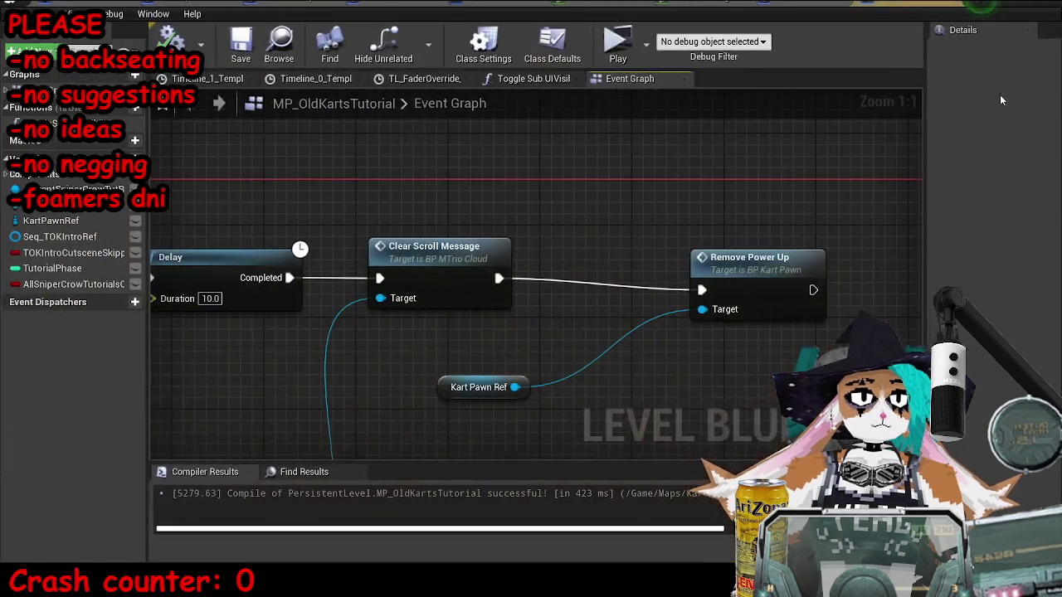
pyautogui.scroll(-12, 371, 197)
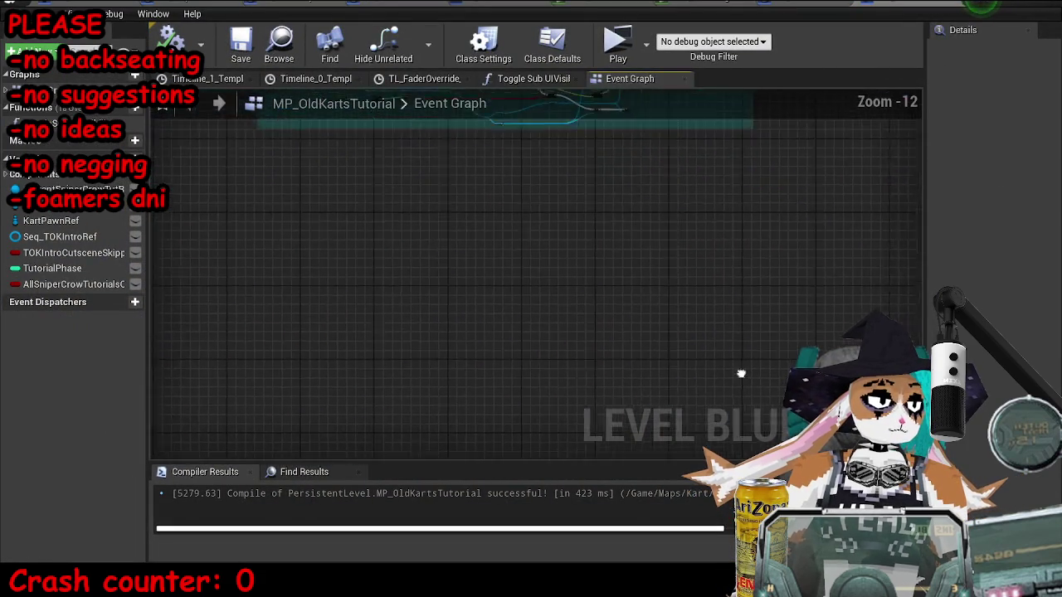
pyautogui.press('Home')
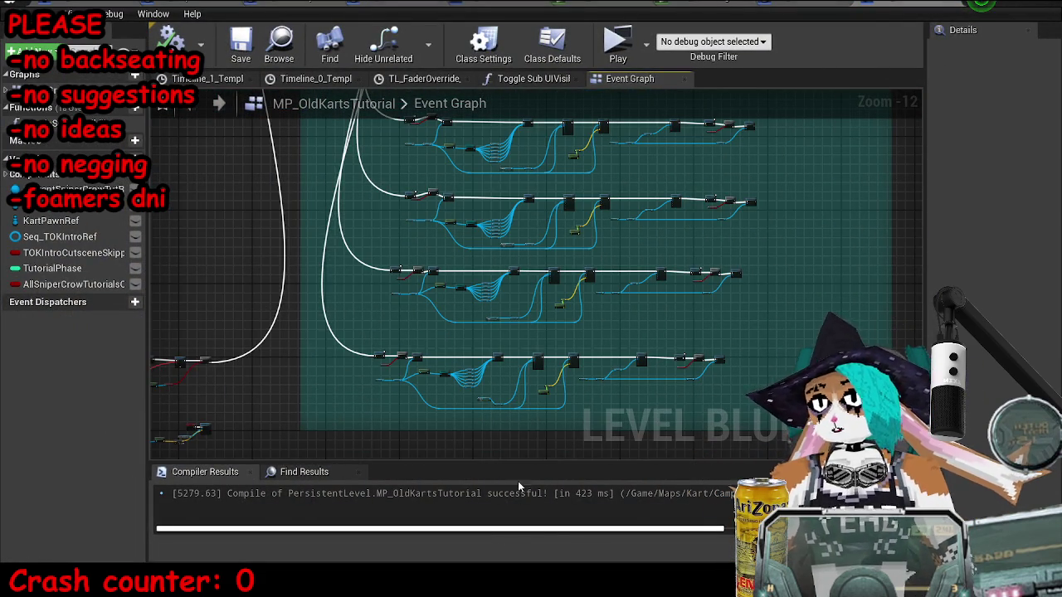
pyautogui.moveTo(277, 348); pyautogui.dragTo(514, 253)
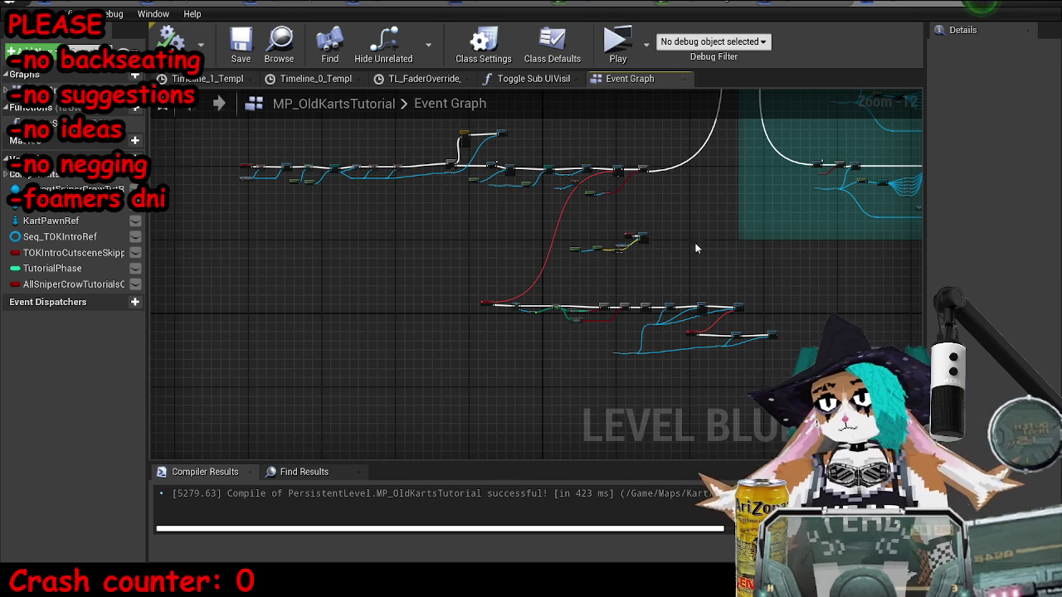
# Step: In the level viewport, fly the camera forward along the track and turn toward the tree
pyautogui.hotkey('alt', 'Tab')
pyautogui.moveTo(390, 402)
pyautogui.mouseDown()
pyautogui.moveTo(389, 365)
pyautogui.moveTo(353, 319)
pyautogui.moveTo(377, 327)
pyautogui.moveTo(323, 325)
pyautogui.moveTo(651, 426)
pyautogui.moveTo(647, 382)
pyautogui.moveTo(672, 365)
pyautogui.moveTo(711, 374)
pyautogui.moveTo(646, 190)
pyautogui.mouseUp()
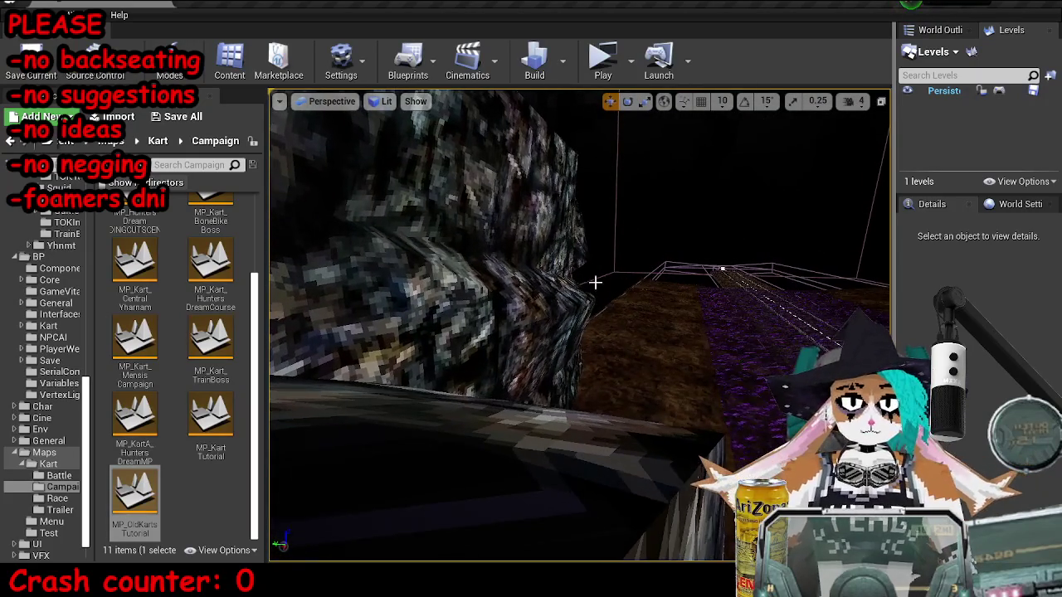
pyautogui.moveTo(680, 332)
pyautogui.mouseDown()
pyautogui.moveTo(658, 360)
pyautogui.moveTo(541, 266)
pyautogui.mouseUp()
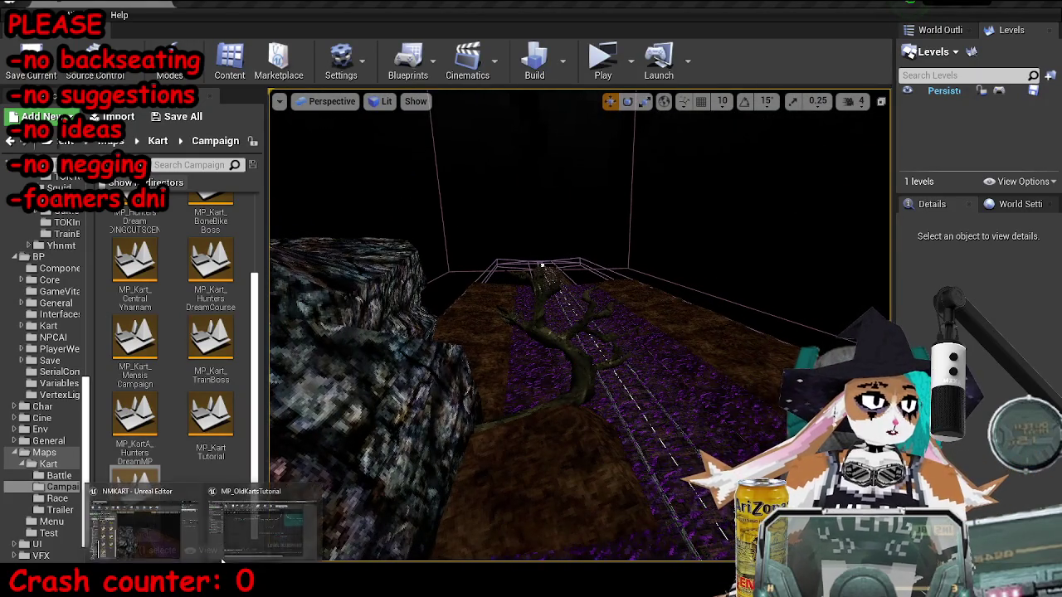
pyautogui.hotkey('alt', 'Tab')
# Step: Pan the graph to the Play Dialogue nodes, then fly the camera along the purple track
pyautogui.scroll(11, 745, 329)
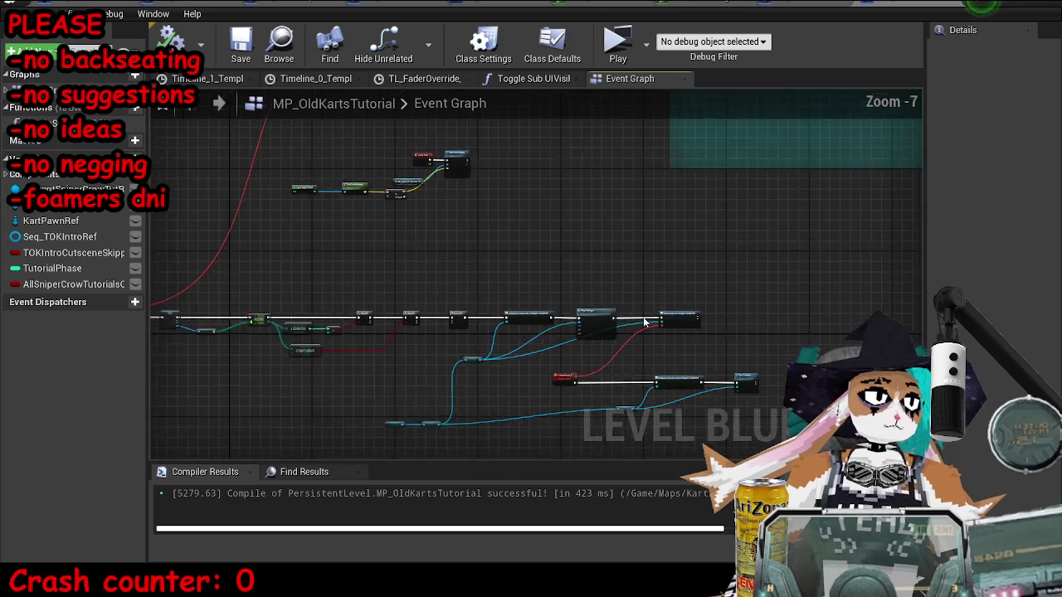
pyautogui.moveTo(746, 329); pyautogui.dragTo(419, 255)
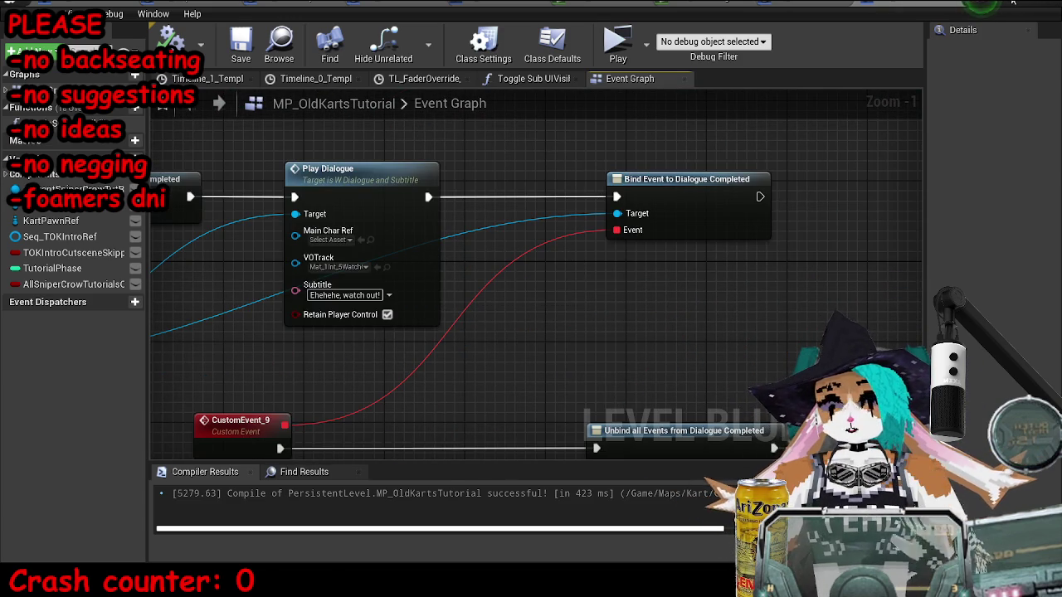
pyautogui.click(979, 5)
pyautogui.moveTo(552, 305); pyautogui.dragTo(552, 305)
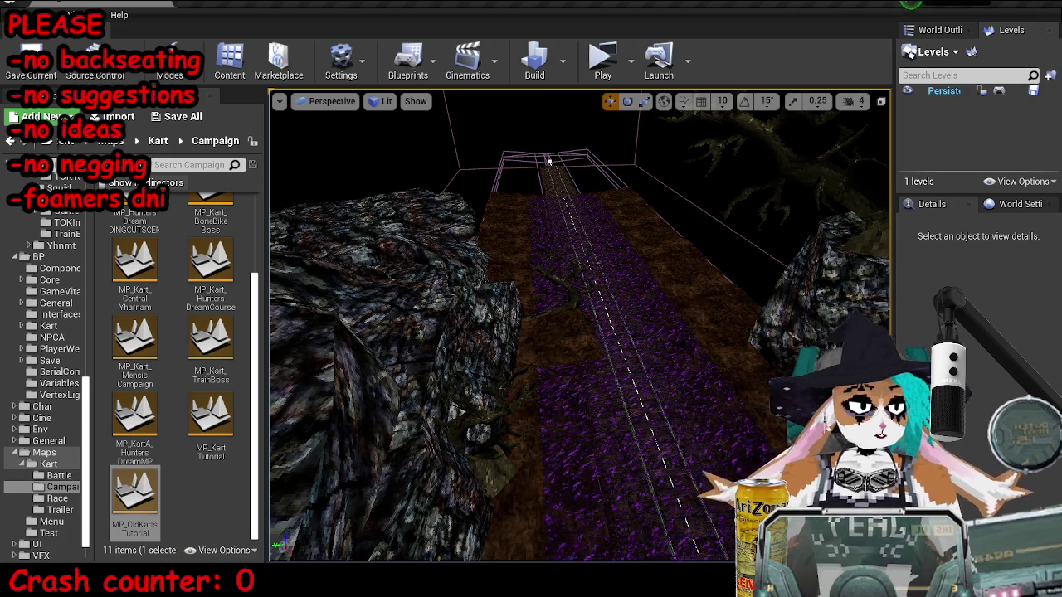
pyautogui.hotkey('alt', 'Tab')
# Step: Pan and zoom the Event Graph to bring the Display Scroll Message node into view
pyautogui.scroll(-4, 630, 250)
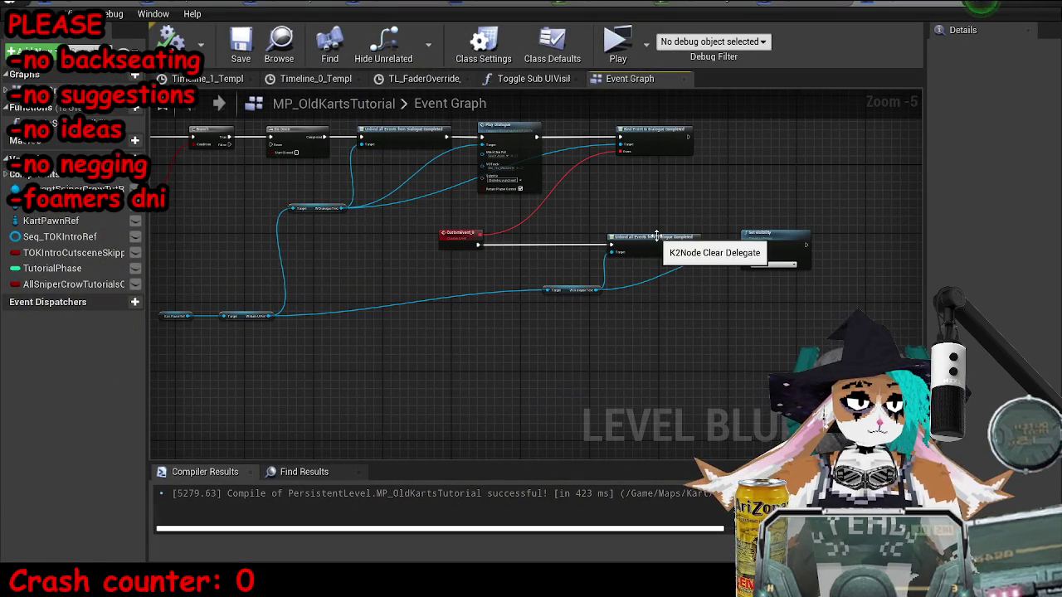
pyautogui.scroll(-6, 676, 197)
pyautogui.moveTo(413, 271); pyautogui.dragTo(528, 398)
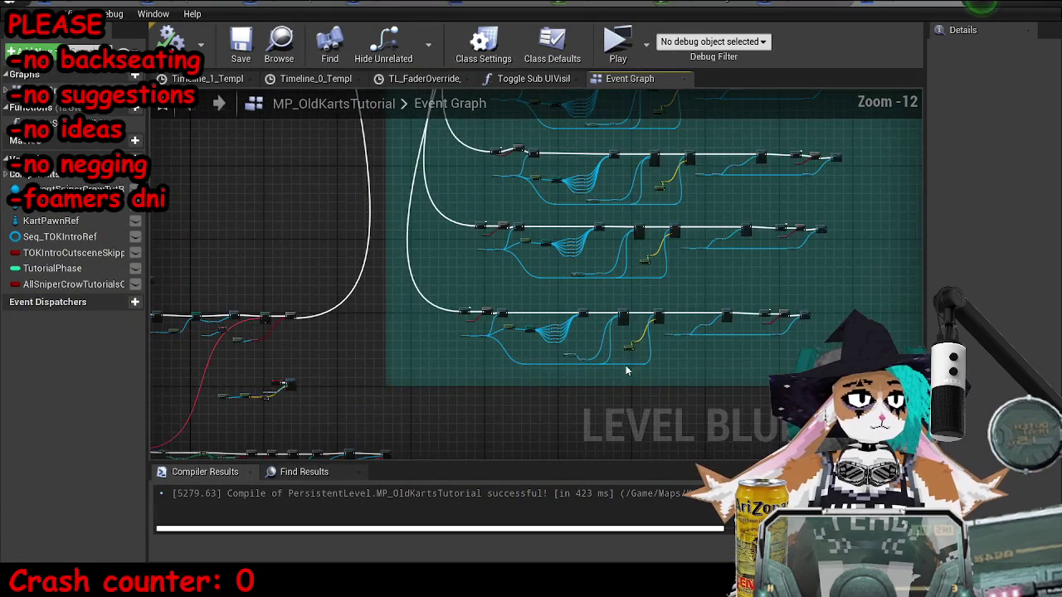
pyautogui.scroll(3, 456, 321)
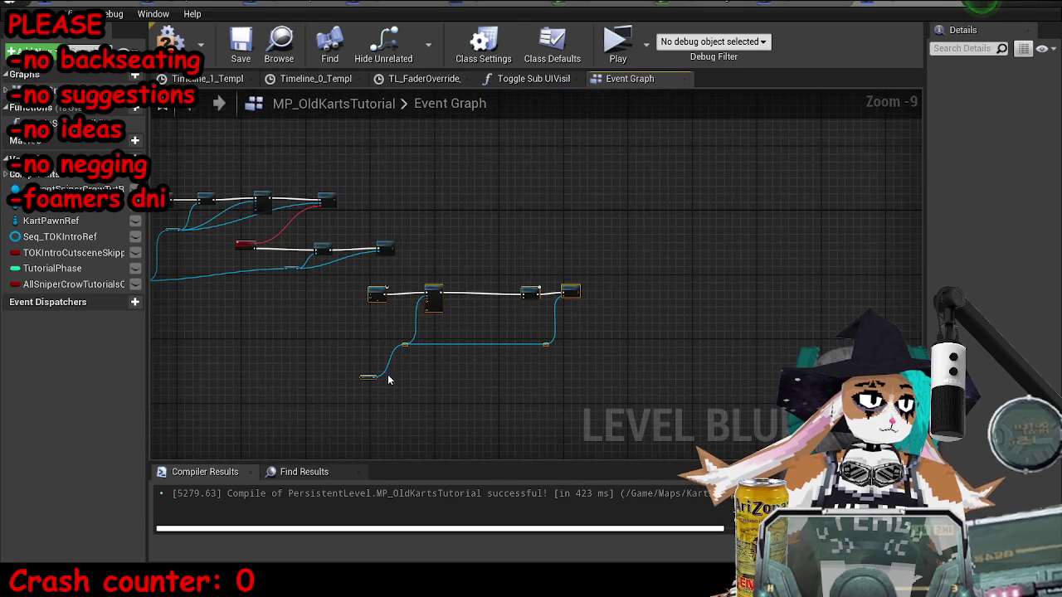
pyautogui.scroll(5, 438, 262)
pyautogui.moveTo(438, 262); pyautogui.dragTo(631, 144)
pyautogui.scroll(3, 432, 172)
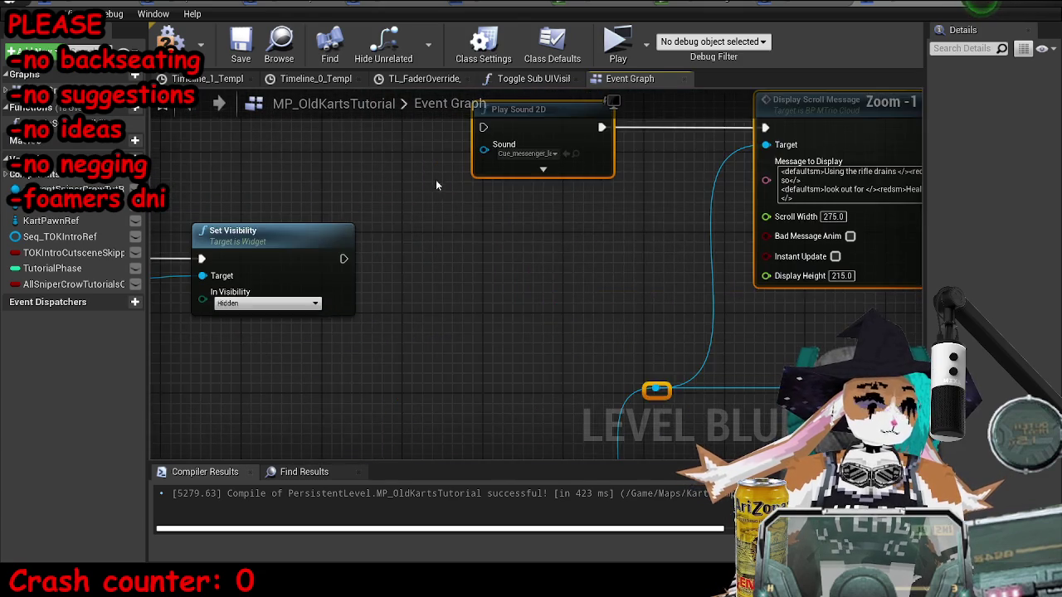
# Step: Connect Set Visibility's exec output into Play Sound 2D
pyautogui.moveTo(478, 160); pyautogui.dragTo(340, 296)
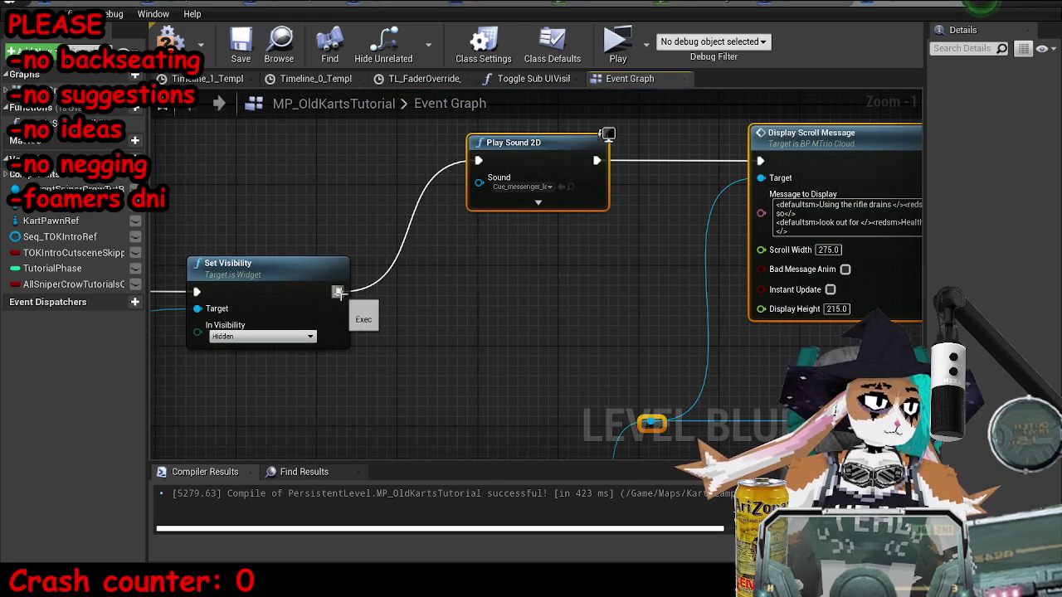
pyautogui.moveTo(919, 232); pyautogui.dragTo(699, 280)
pyautogui.click(700, 279)
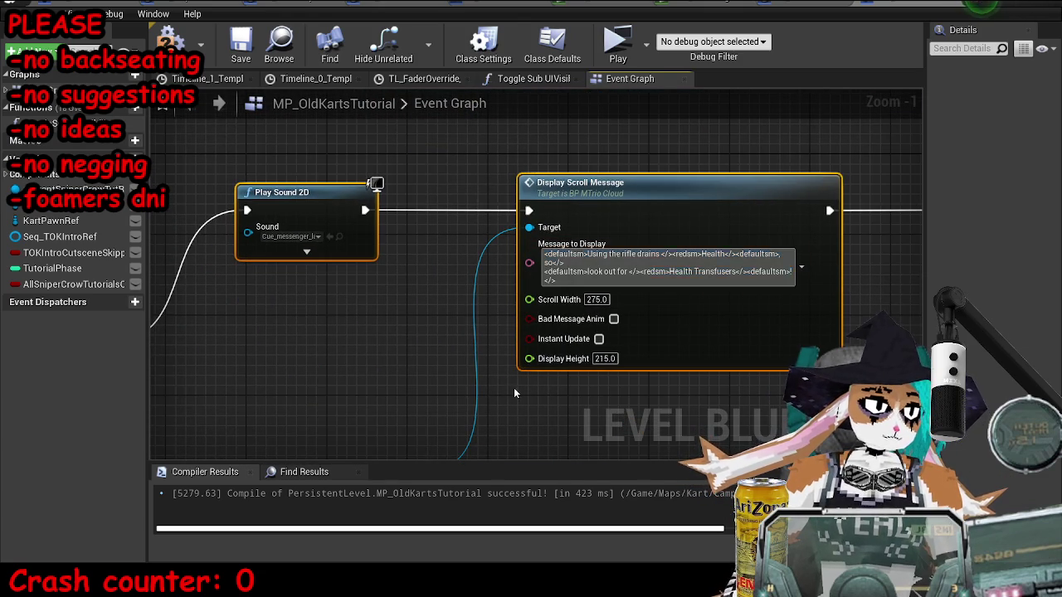
pyautogui.click(345, 333)
pyautogui.scroll(1, 585, 282)
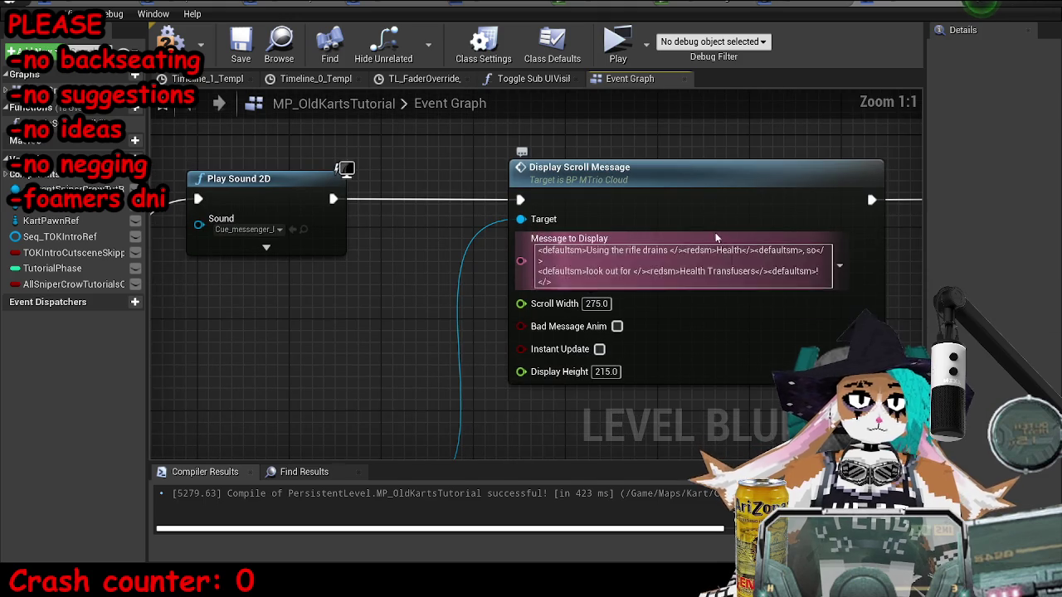
# Step: Replace 'Health' with 'Status Effects' in the scroll message, reorder 'Using the rifle drains', then compile
pyautogui.click(741, 249)
pyautogui.moveTo(741, 250); pyautogui.dragTo(719, 259)
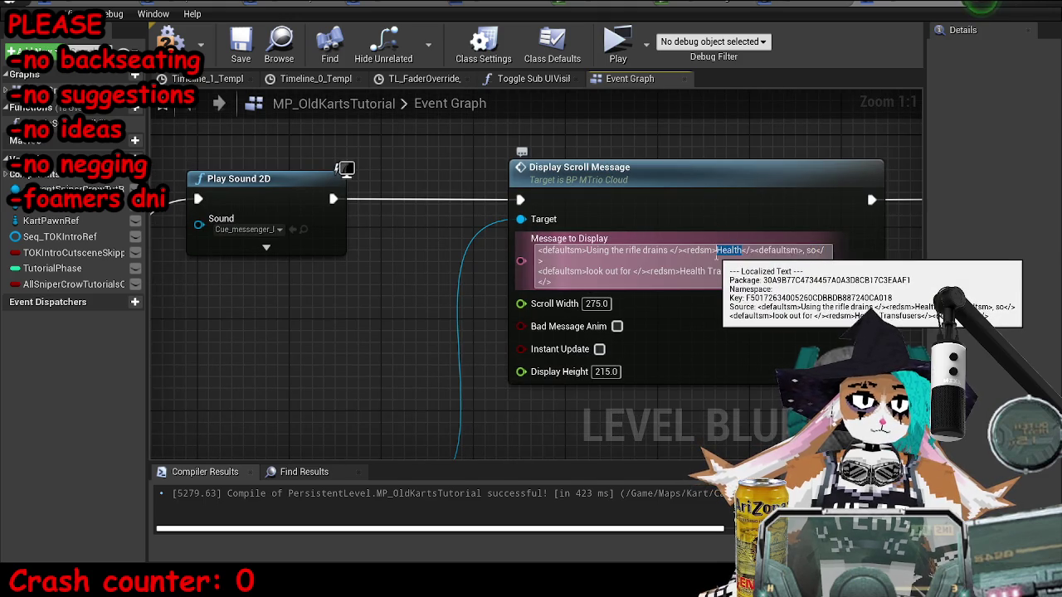
pyautogui.doubleClick(728, 250)
pyautogui.write('Status E')
pyautogui.write('ffect')
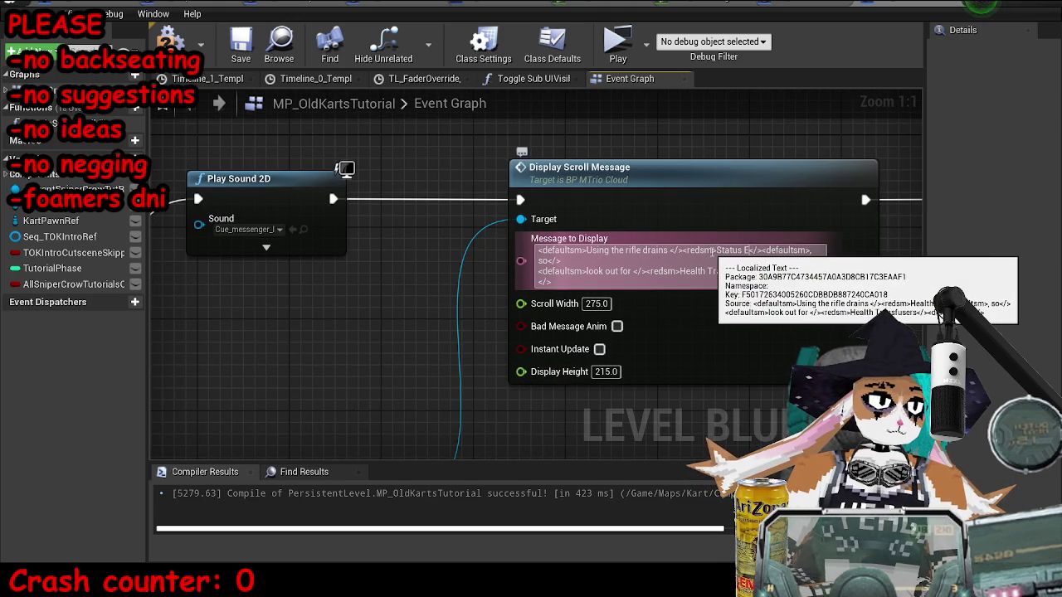
pyautogui.write('s')
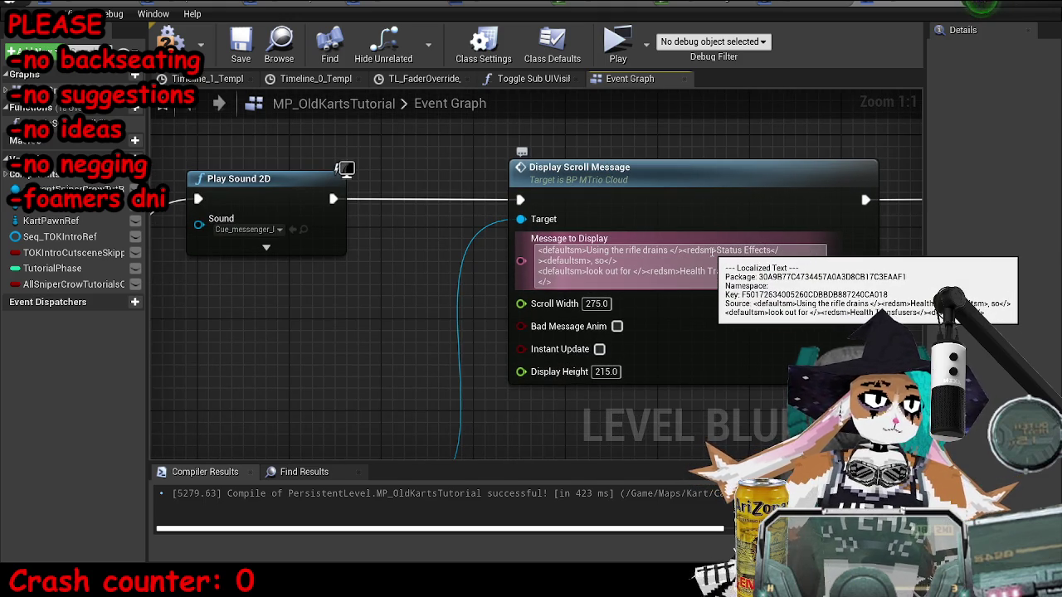
pyautogui.moveTo(681, 250); pyautogui.dragTo(533, 252)
pyautogui.hotkey('ctrl', 'x')
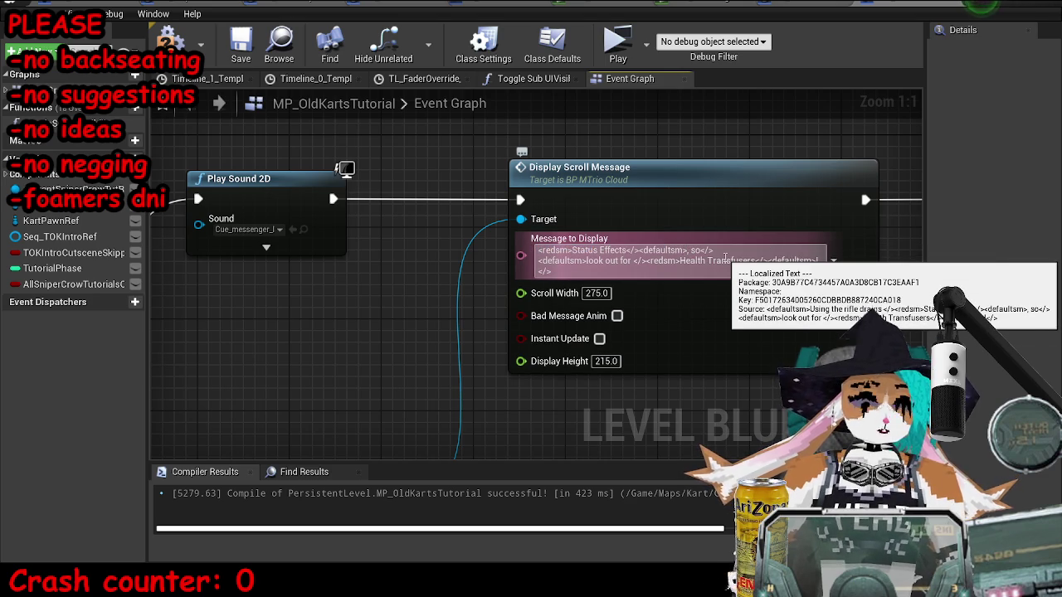
pyautogui.click(686, 250)
pyautogui.hotkey('ctrl', 'v')
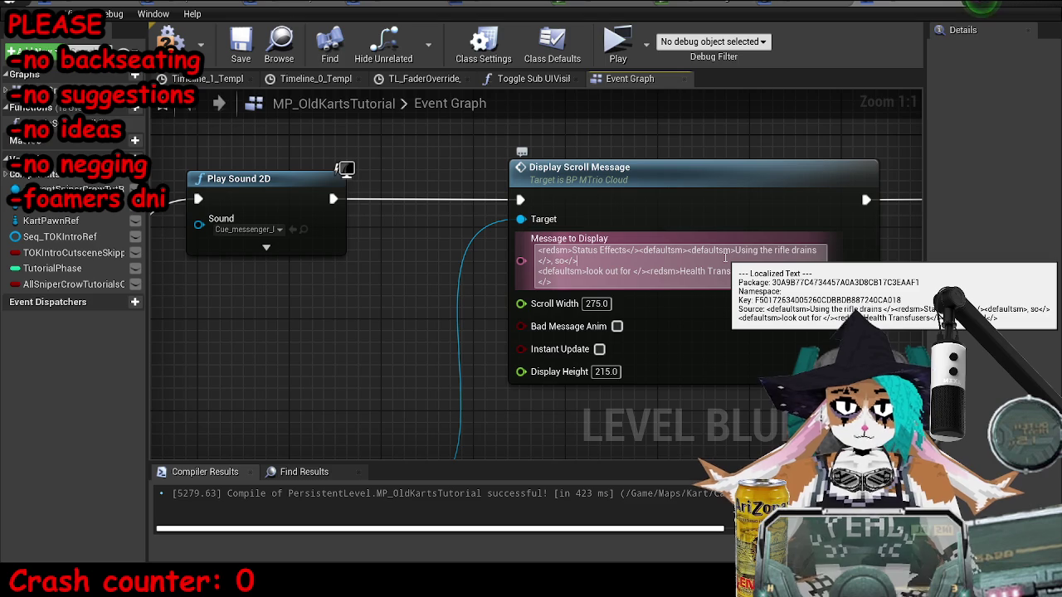
pyautogui.write('o')
pyautogui.click(242, 156)
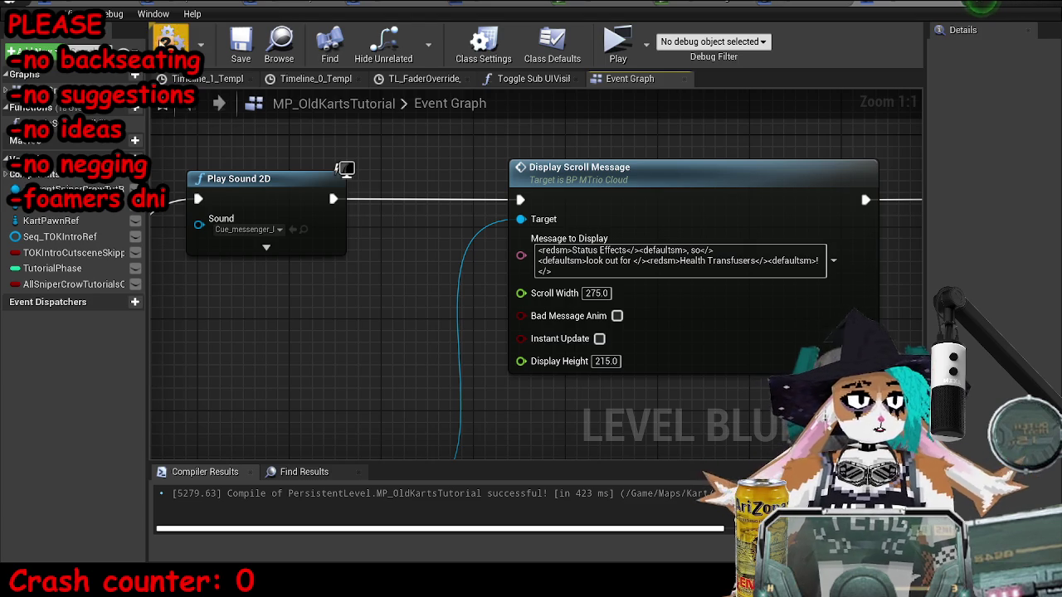
pyautogui.click(178, 42)
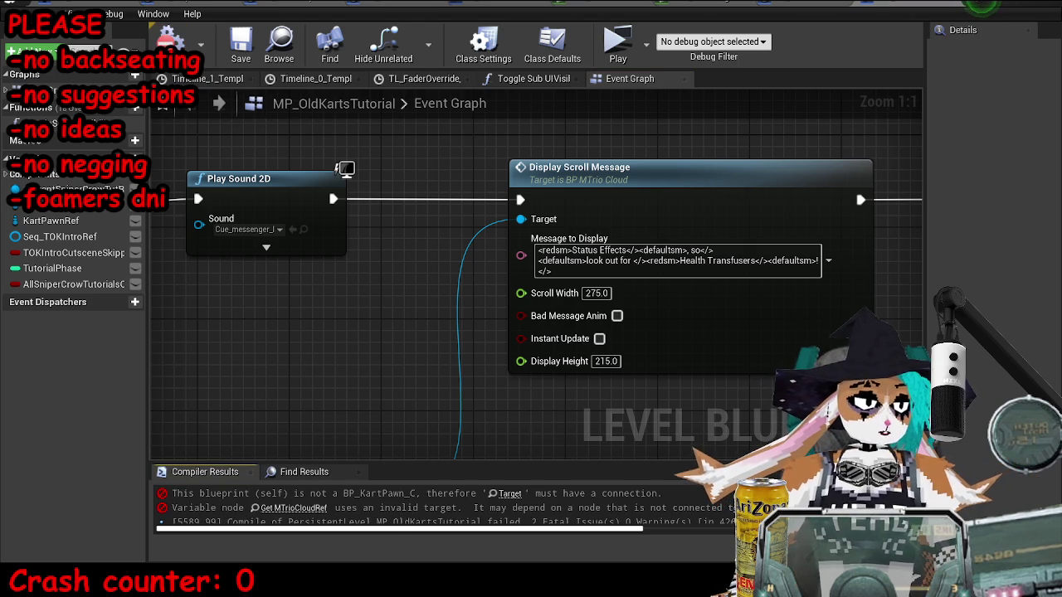
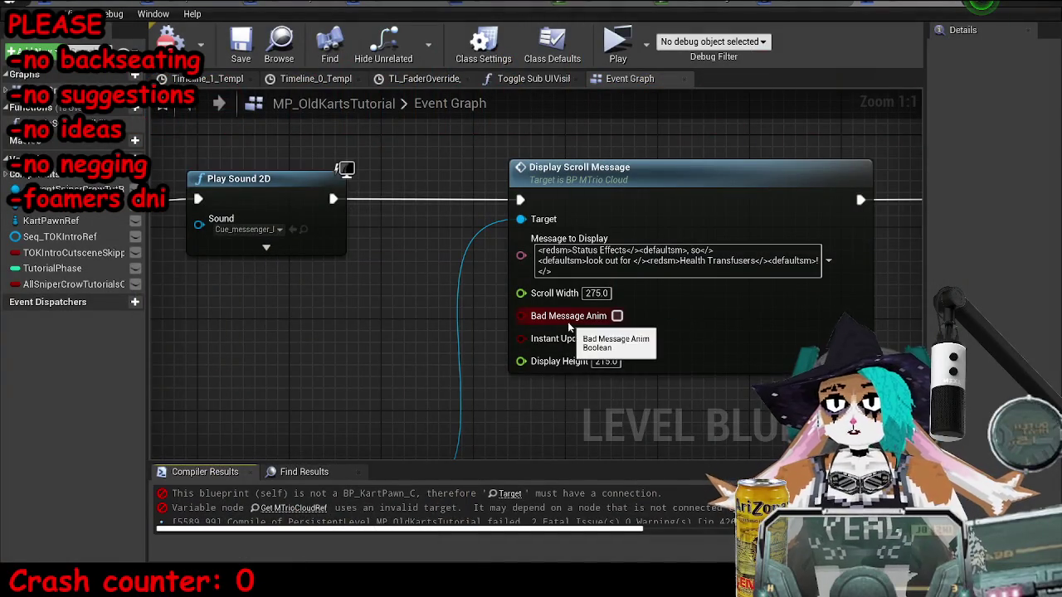
# Step: Pan the level blueprint graph past the Health Transfusers Display Scroll Message node
pyautogui.moveTo(702, 332); pyautogui.dragTo(661, 321)
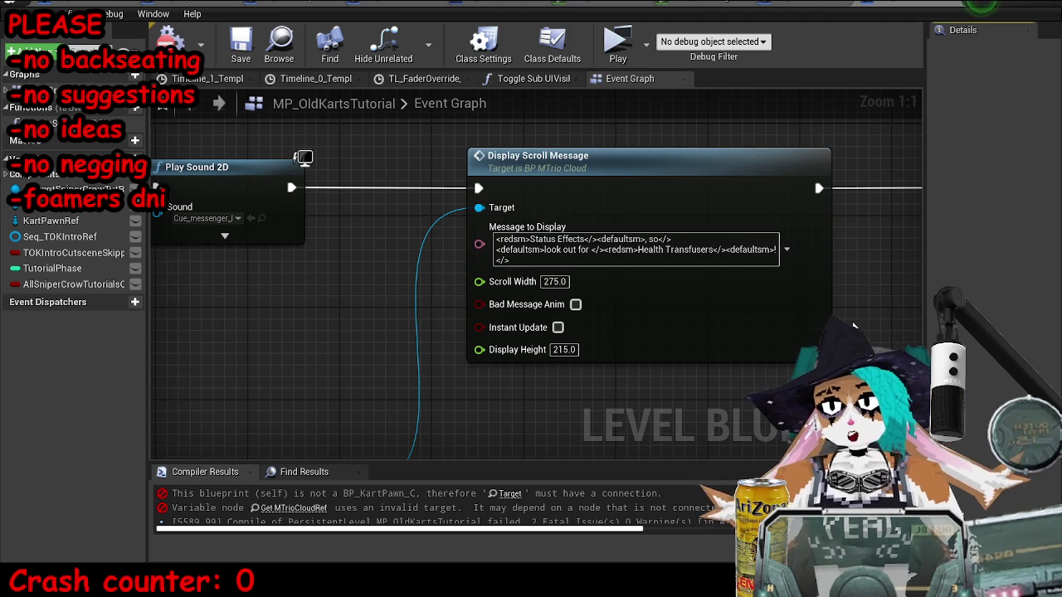
pyautogui.moveTo(792, 342); pyautogui.dragTo(703, 353)
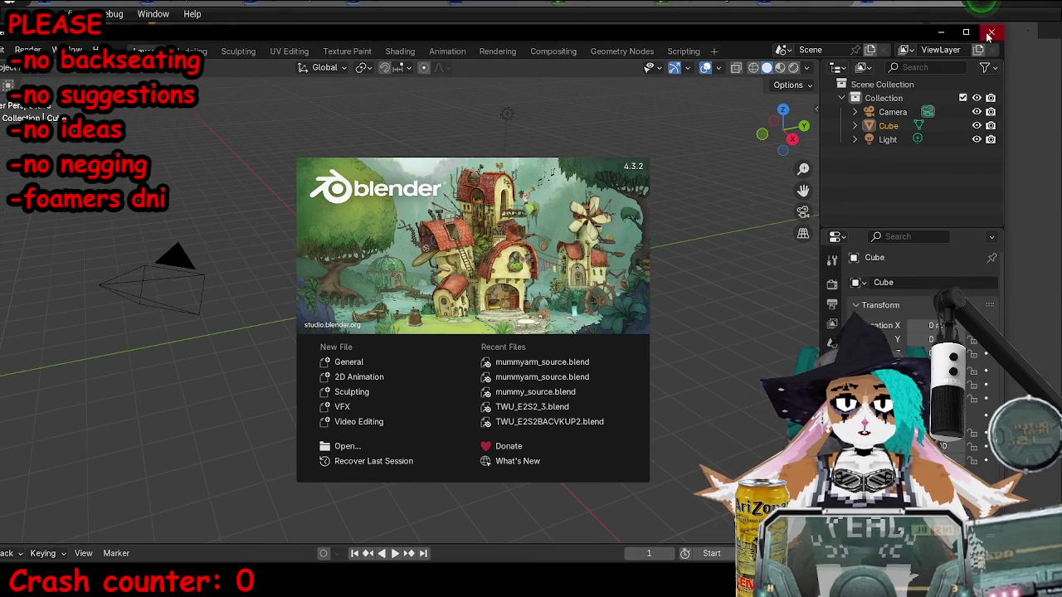
# Step: Quit Blender and return to the Unreal kart level view
pyautogui.click(992, 34)
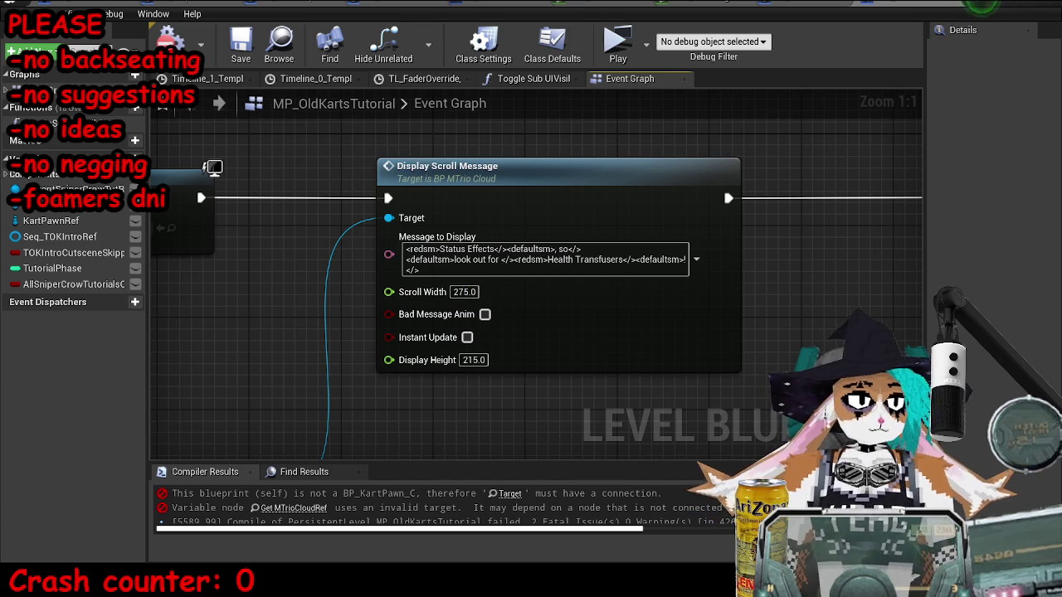
pyautogui.hotkey('alt', 'Tab')
# Step: Turn the level view to look down the rail track, rails running across the view
pyautogui.moveTo(581, 332)
pyautogui.mouseDown()
pyautogui.moveTo(531, 332)
pyautogui.moveTo(597, 332)
pyautogui.mouseUp()
pyautogui.moveTo(467, 409)
pyautogui.mouseDown()
pyautogui.moveTo(506, 407)
pyautogui.moveTo(467, 409)
pyautogui.mouseUp()
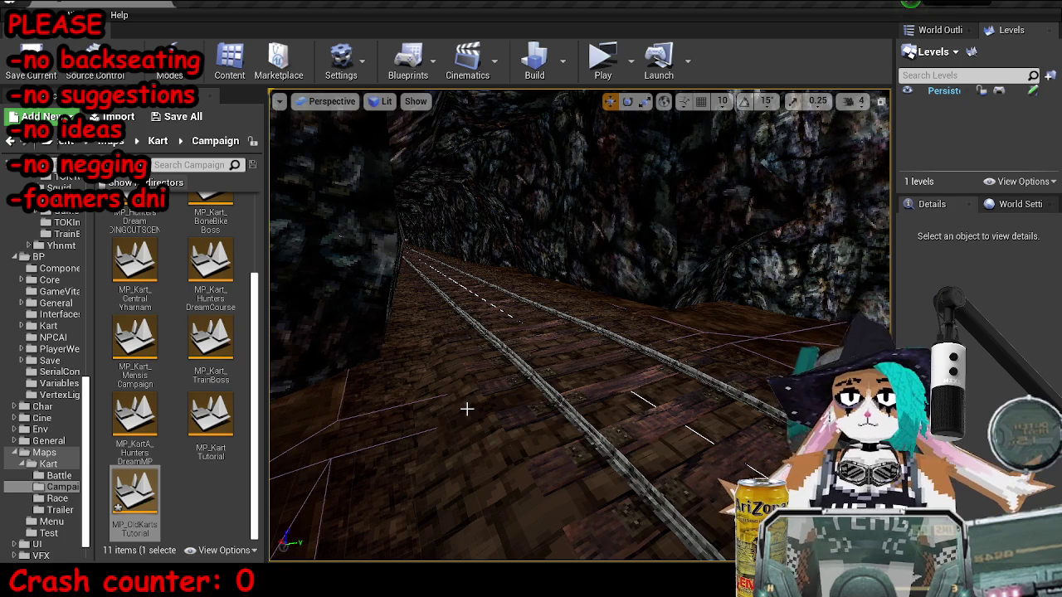
pyautogui.moveTo(498, 450); pyautogui.dragTo(591, 372)
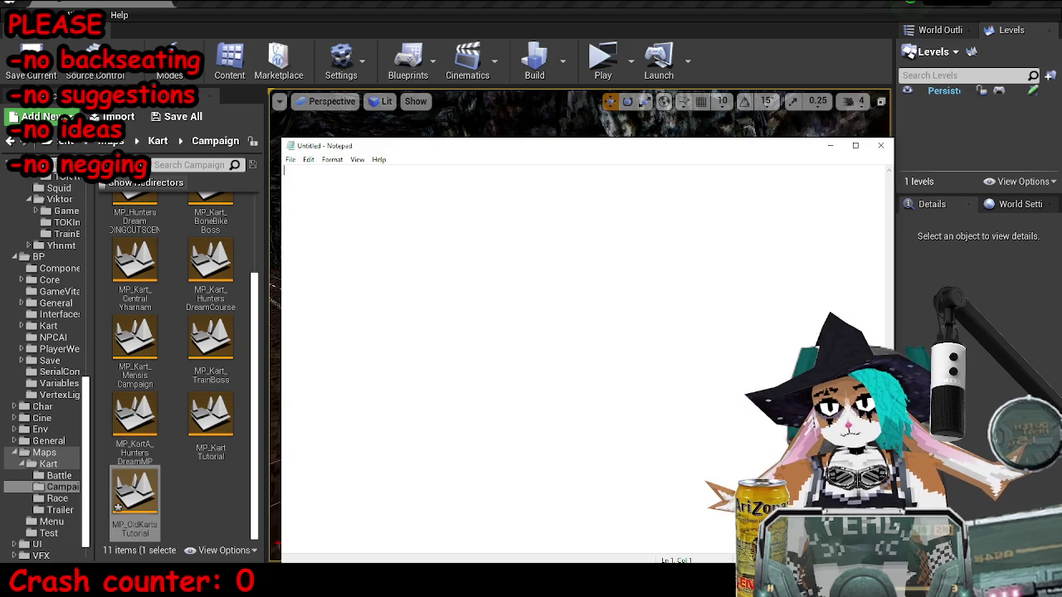
# Step: Close the empty Notepad and fly the view over the track to the purple stretch by the rocks
pyautogui.click(880, 145)
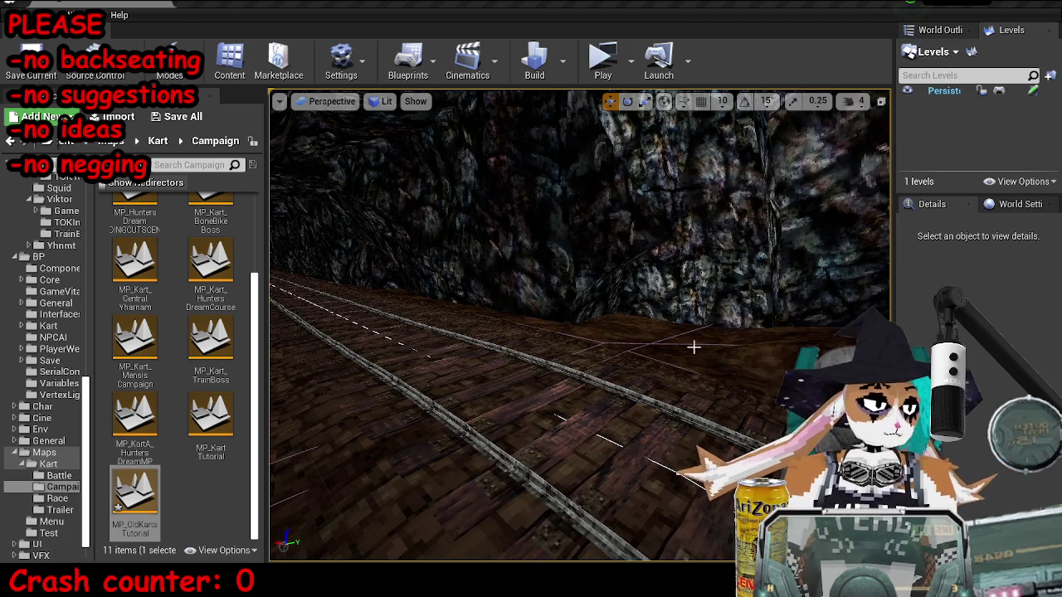
pyautogui.moveTo(499, 346)
pyautogui.mouseDown()
pyautogui.moveTo(493, 428)
pyautogui.moveTo(494, 369)
pyautogui.mouseUp()
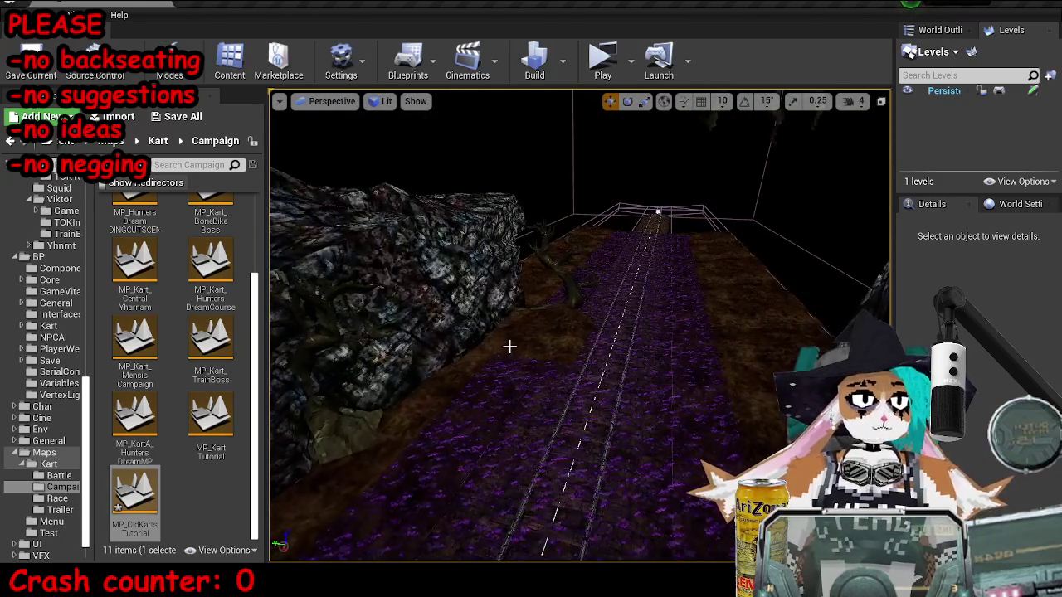
pyautogui.moveTo(685, 301)
pyautogui.mouseDown()
pyautogui.moveTo(647, 269)
pyautogui.moveTo(782, 372)
pyautogui.mouseUp()
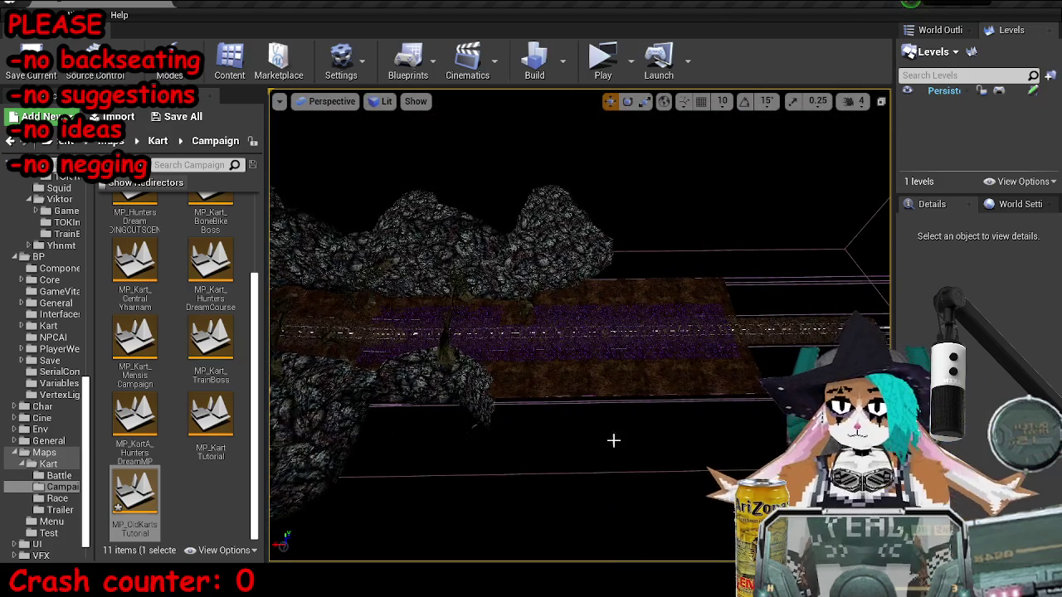
pyautogui.moveTo(622, 290); pyautogui.dragTo(578, 324)
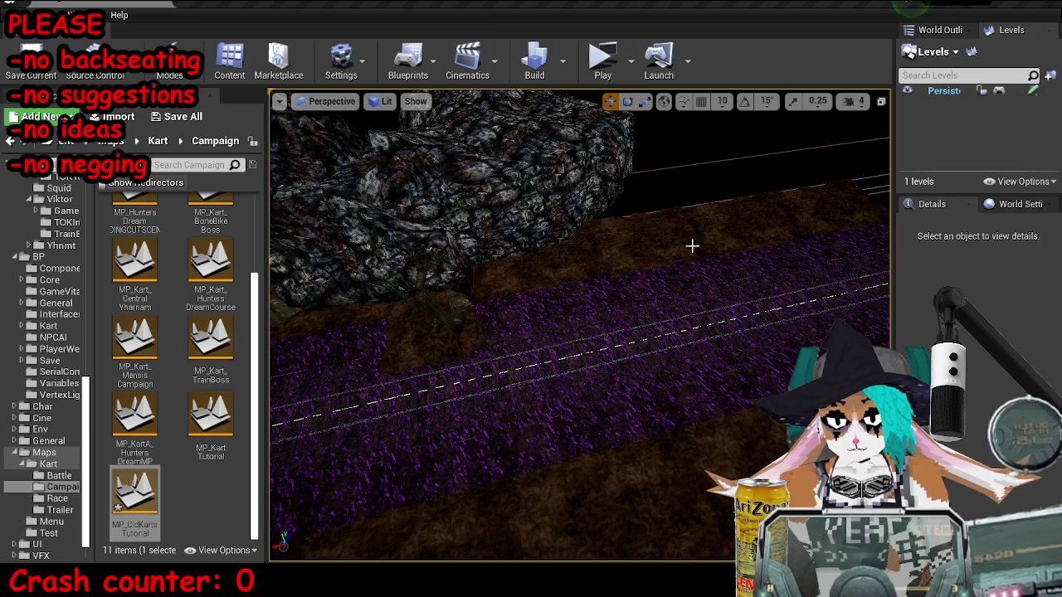
# Step: Fly along the track to face down the rails toward the purple section, then start Play
pyautogui.moveTo(653, 368); pyautogui.dragTo(684, 363)
pyautogui.scroll(-5, 394, 344)
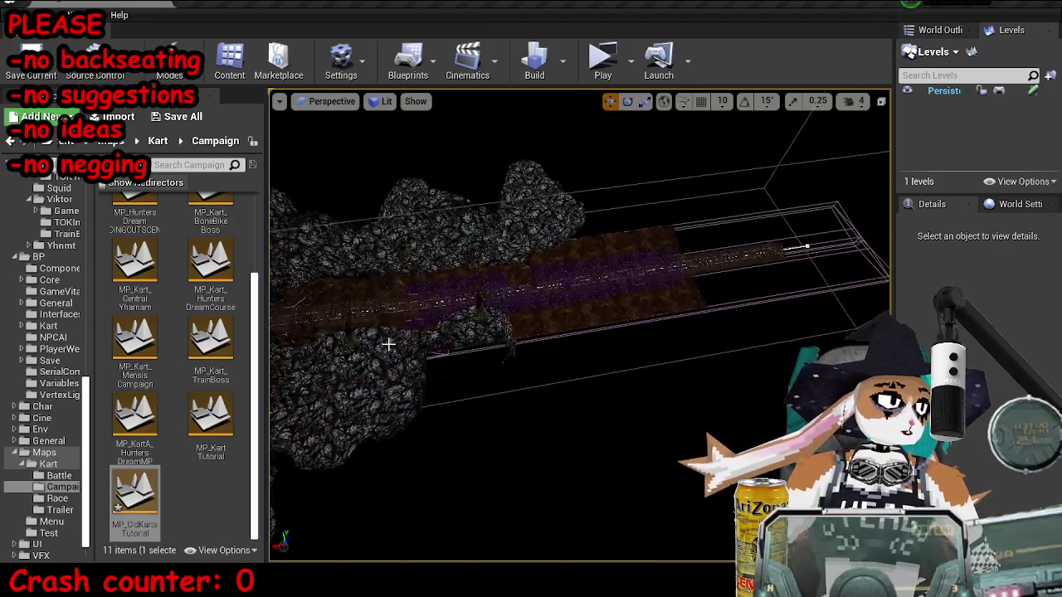
pyautogui.moveTo(417, 308)
pyautogui.mouseDown()
pyautogui.moveTo(539, 315)
pyautogui.moveTo(468, 357)
pyautogui.moveTo(440, 397)
pyautogui.mouseUp()
pyautogui.moveTo(574, 336)
pyautogui.mouseDown()
pyautogui.moveTo(581, 299)
pyautogui.moveTo(573, 337)
pyautogui.mouseUp()
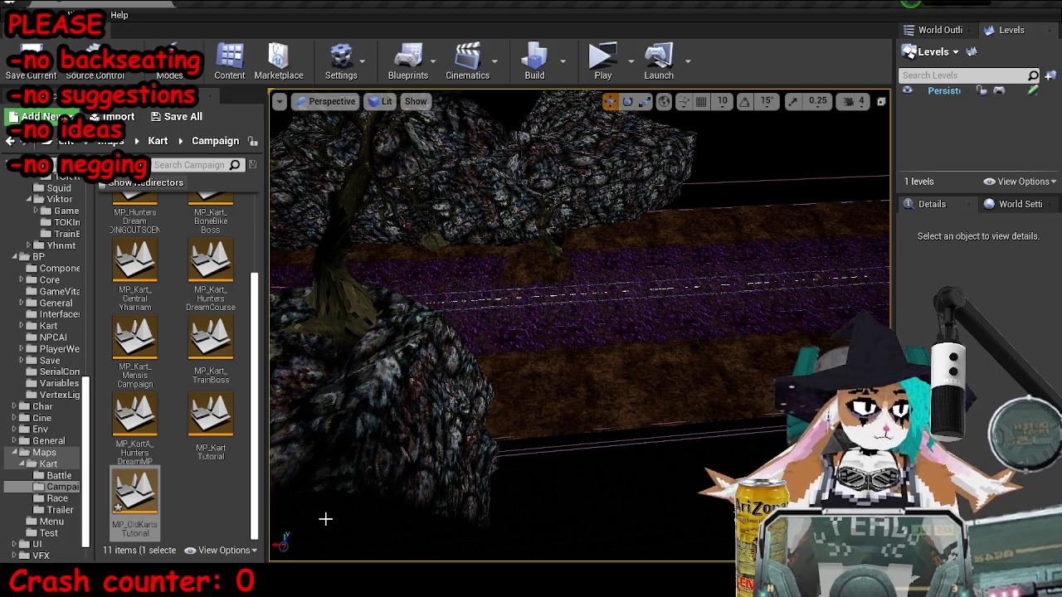
pyautogui.moveTo(505, 391)
pyautogui.mouseDown()
pyautogui.moveTo(597, 415)
pyautogui.moveTo(528, 414)
pyautogui.moveTo(589, 415)
pyautogui.moveTo(540, 382)
pyautogui.mouseUp()
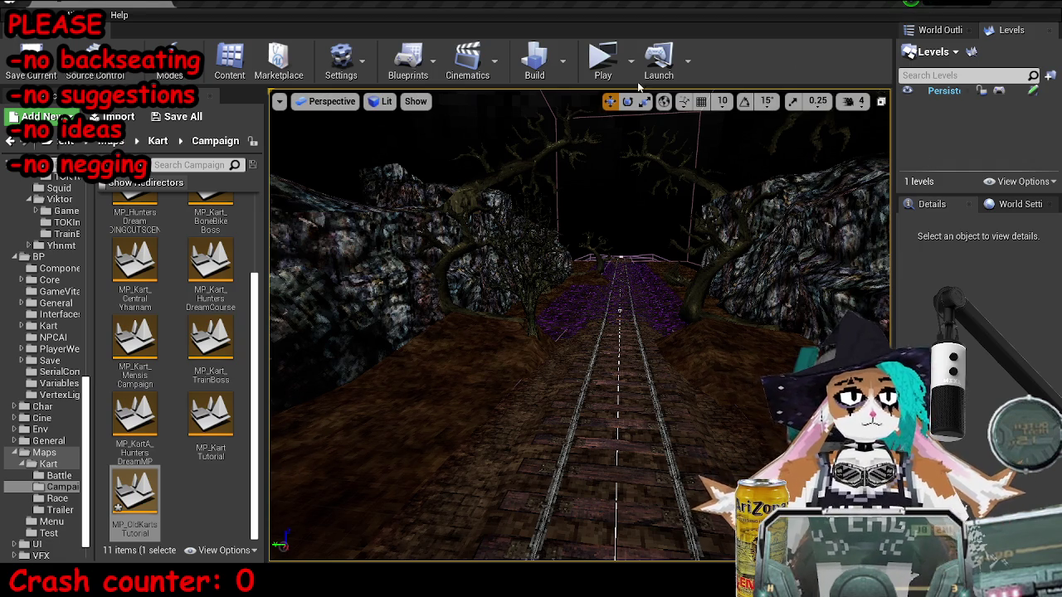
pyautogui.click(606, 73)
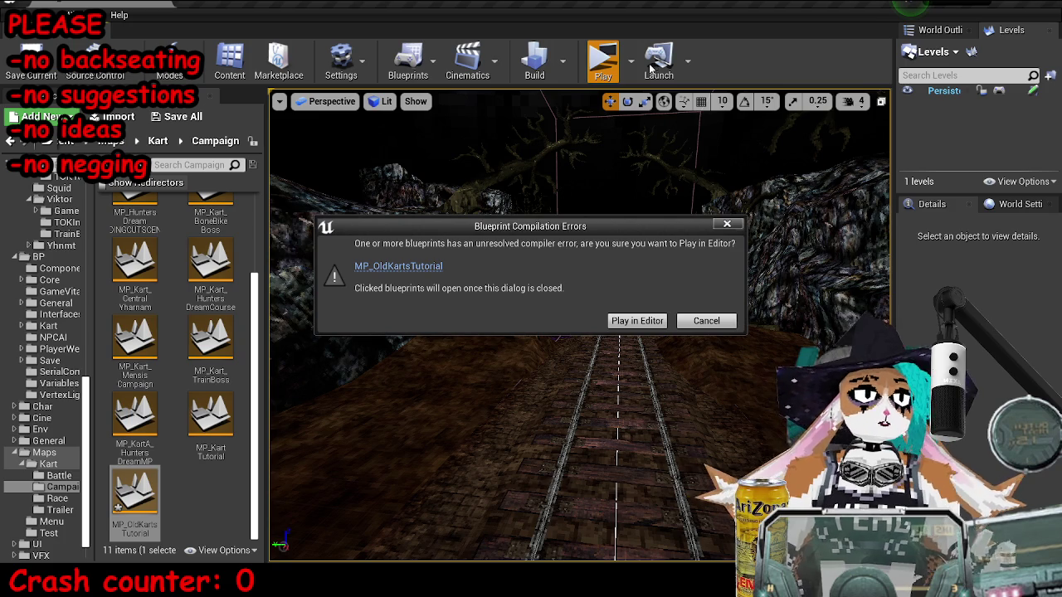
# Step: Open the failing level blueprint from the compilation warning and locate the MTrio Cloud Ref error
pyautogui.click(433, 268)
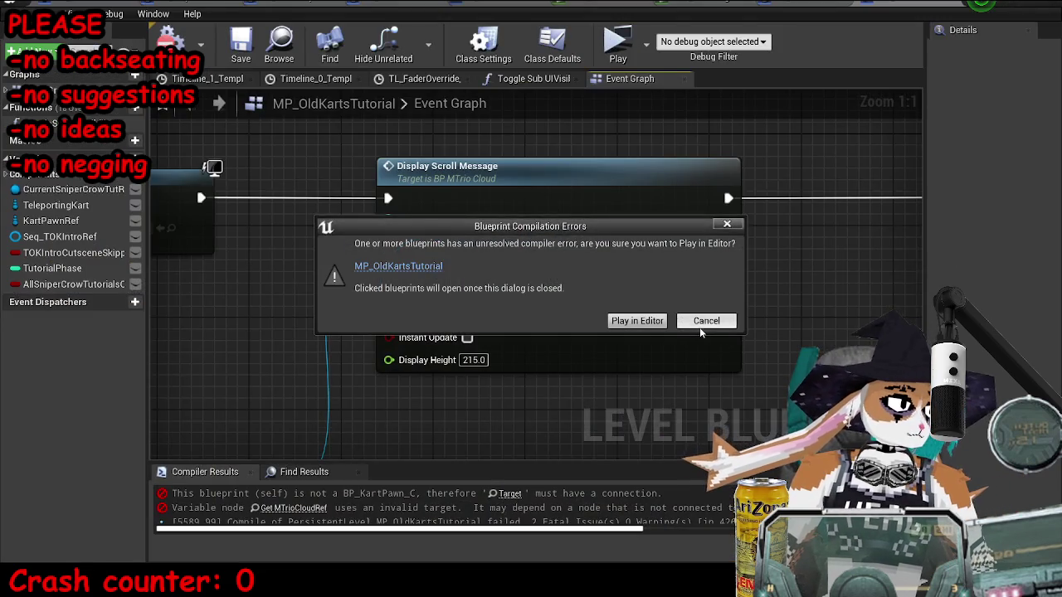
pyautogui.click(706, 320)
pyautogui.scroll(-6, 531, 285)
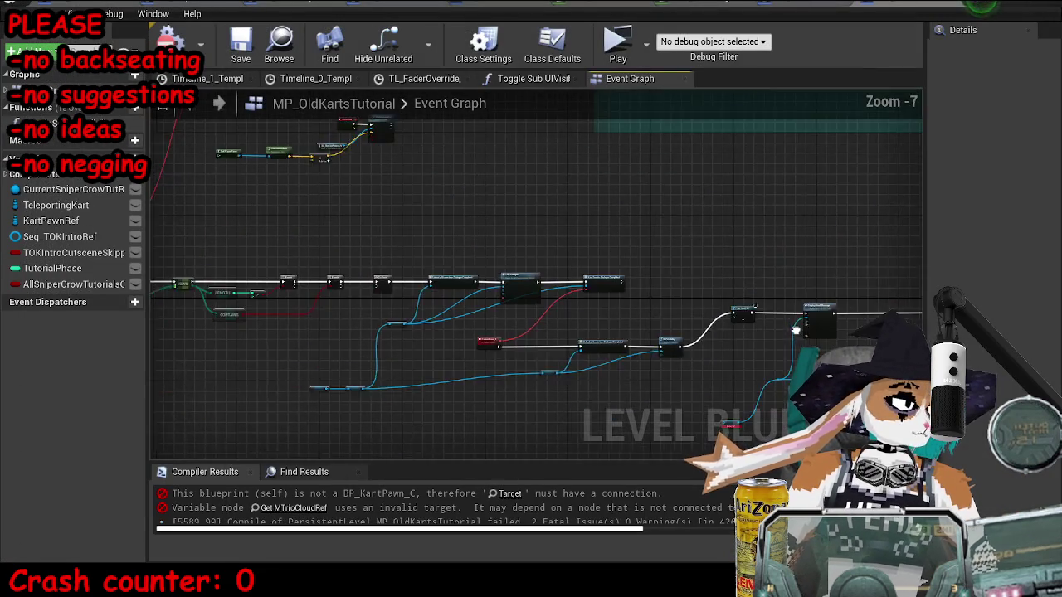
pyautogui.scroll(-2, 531, 284)
pyautogui.scroll(5, 531, 284)
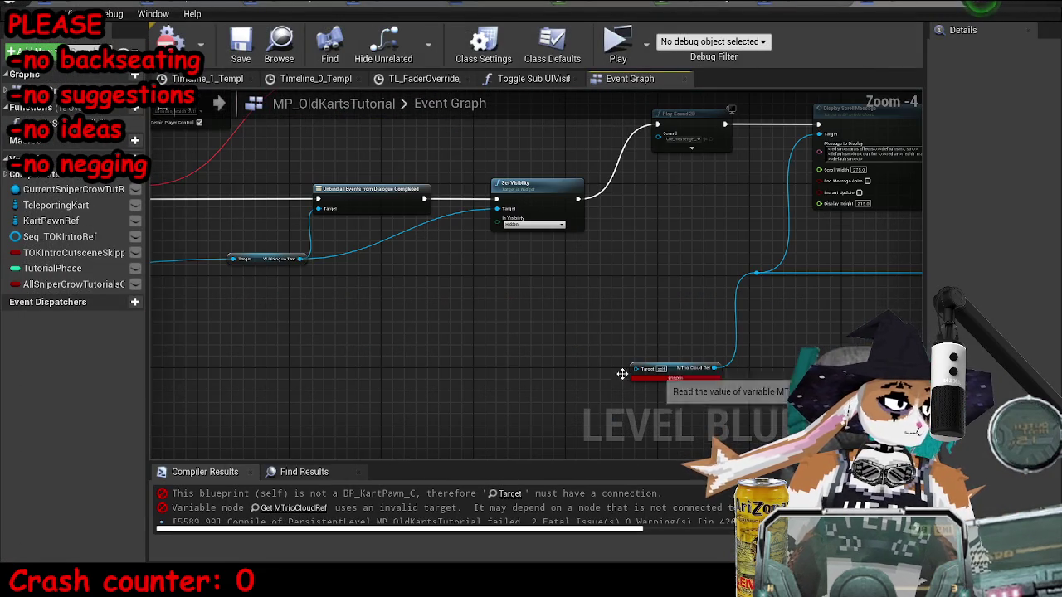
# Step: Add a KartPawnRef getter beside the MTrio Cloud Ref node and compile the level blueprint
pyautogui.moveTo(50, 221)
pyautogui.mouseDown()
pyautogui.moveTo(569, 379)
pyautogui.moveTo(639, 380)
pyautogui.moveTo(635, 367)
pyautogui.mouseUp()
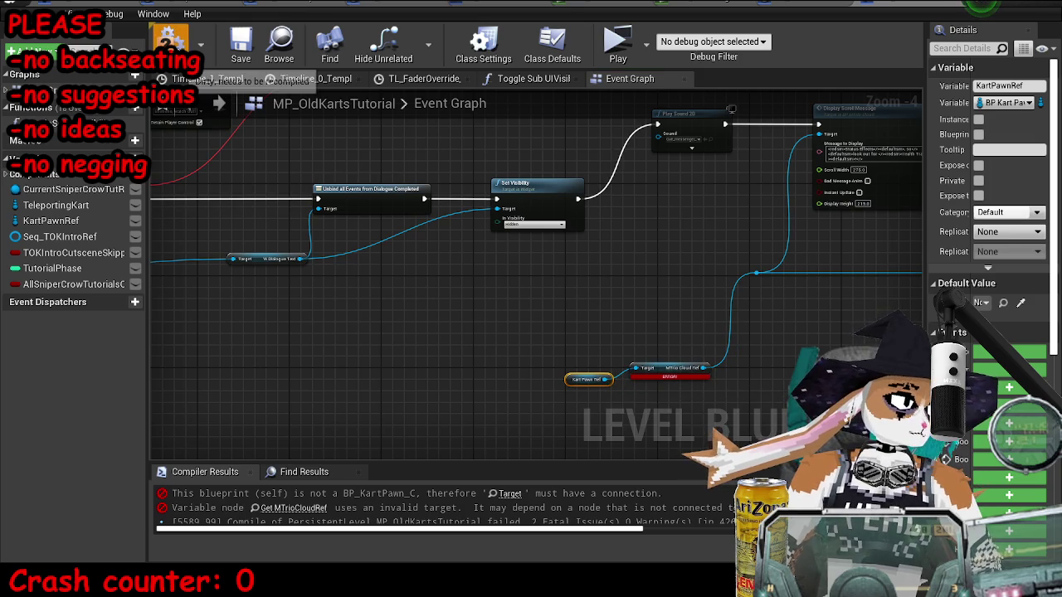
pyautogui.click(233, 48)
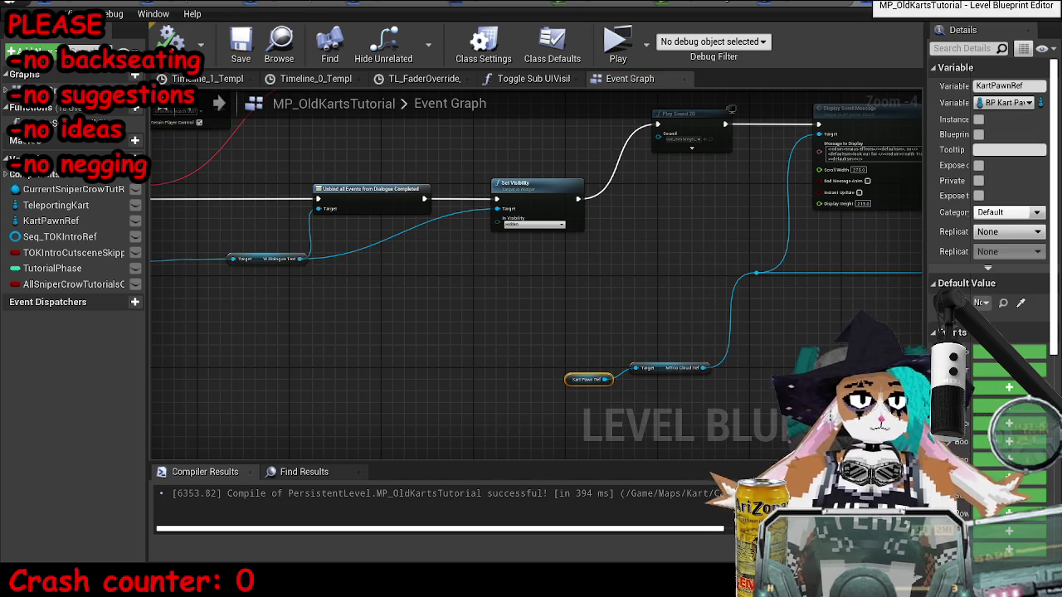
pyautogui.click(1002, 4)
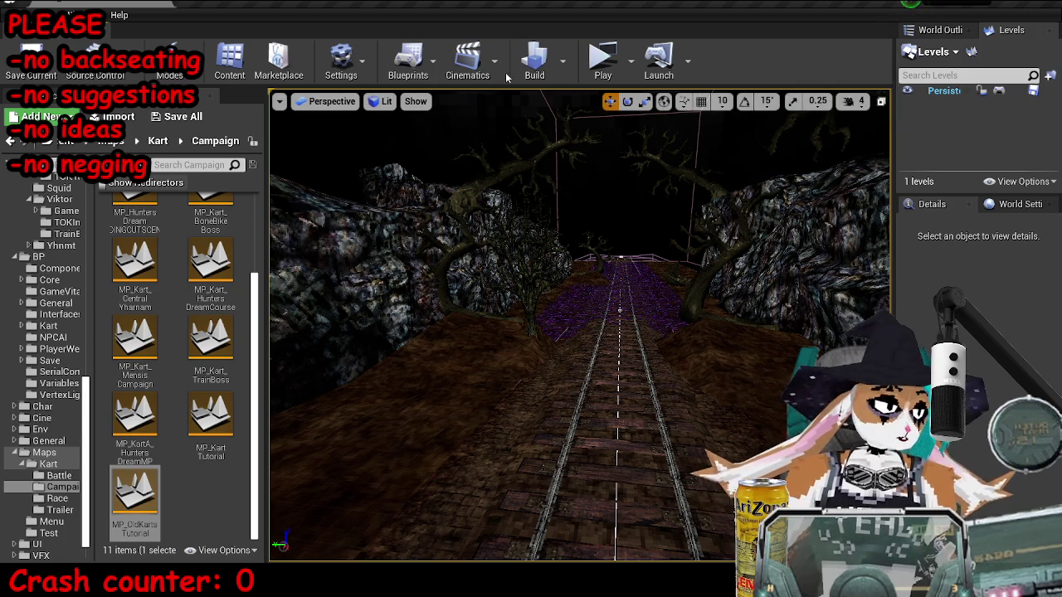
# Step: Launch the kart level in a standalone NMKART Preview window
pyautogui.click(603, 58)
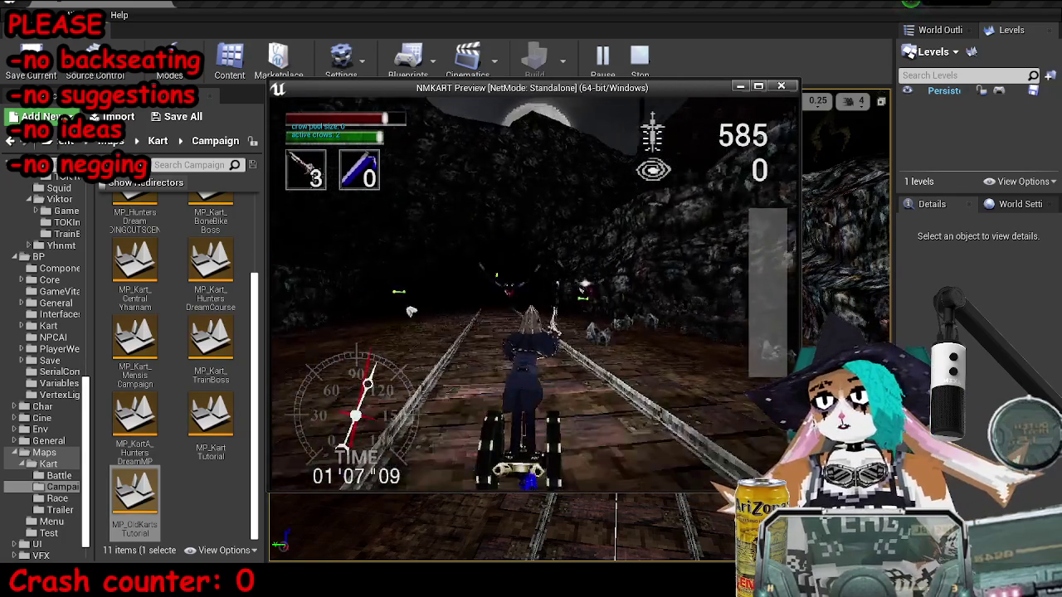
# Step: Fire two weapons from the kart down the tunnel, then stop the preview with Esc
pyautogui.press('e')
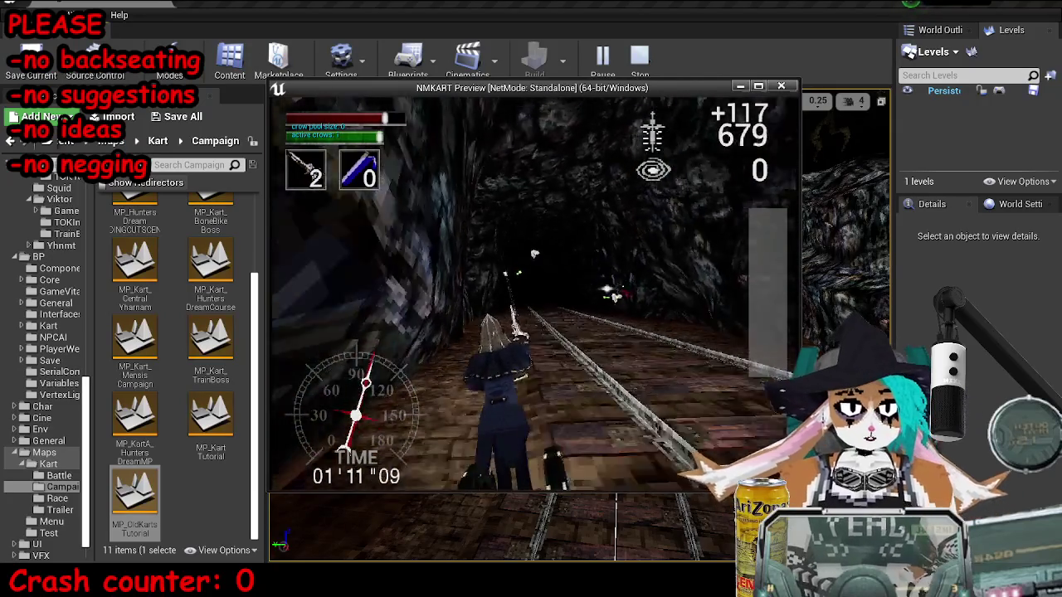
pyautogui.press('e')
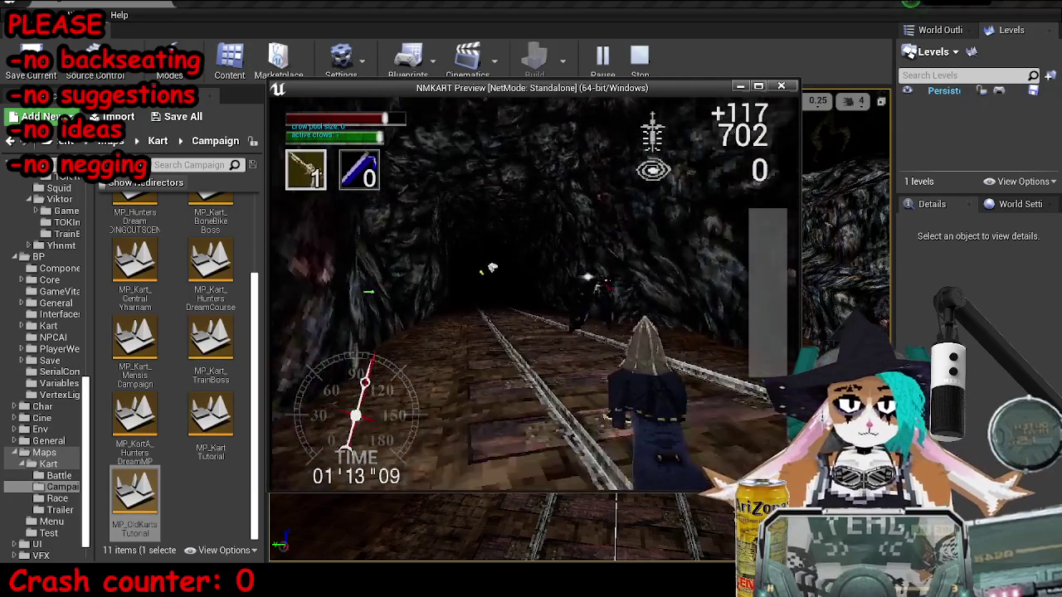
pyautogui.press('Escape')
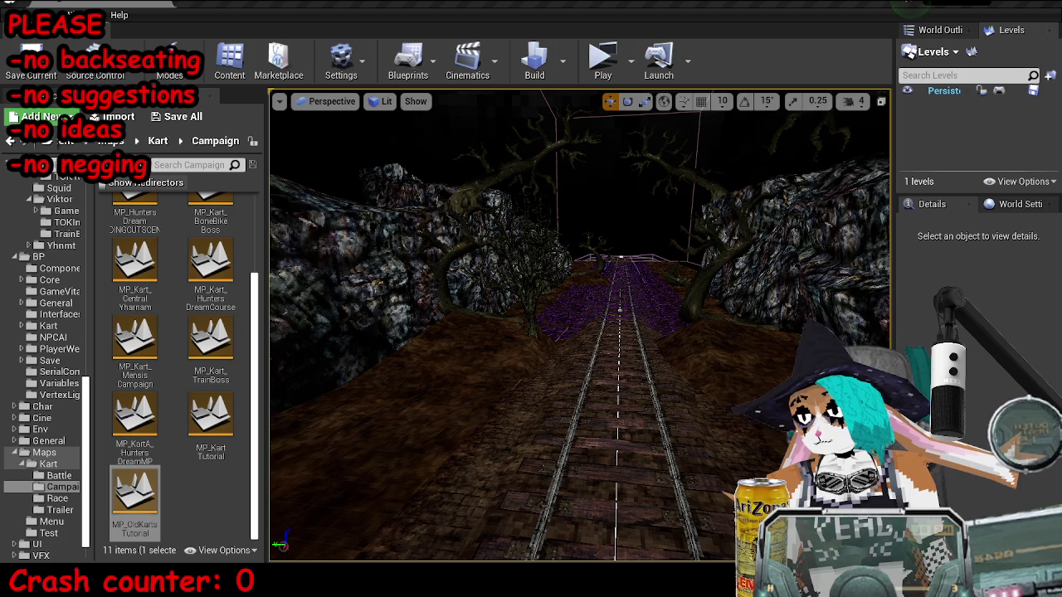
# Step: Bring MP_OldKartsTutorial's level blueprint Event Graph back to the front
pyautogui.hotkey('alt', 'Tab')
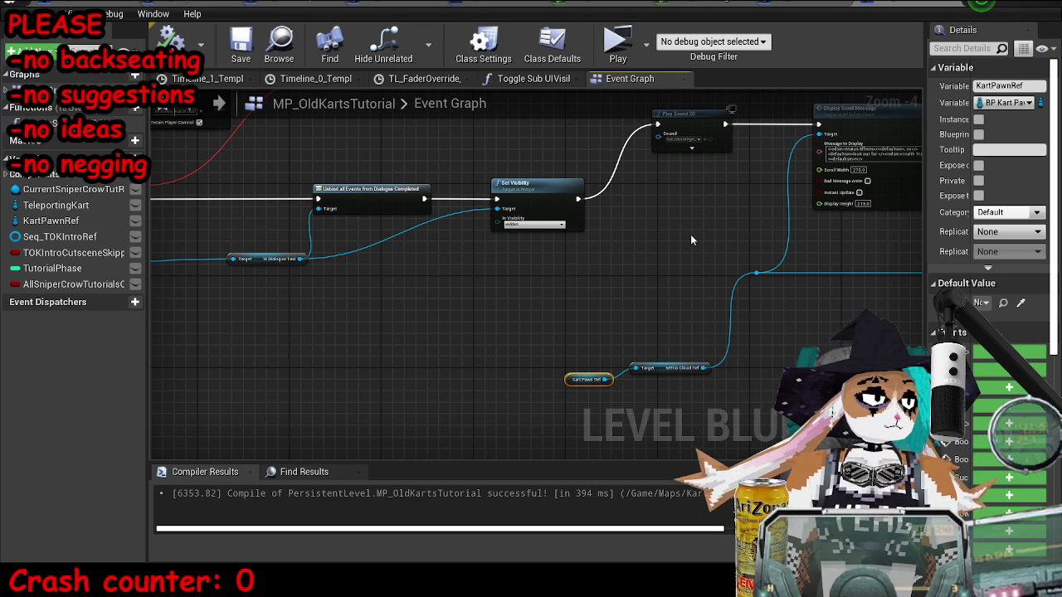
# Step: Zoom out of the Event Graph and switch to the BP_KartPawn blueprint
pyautogui.scroll(-7, 713, 239)
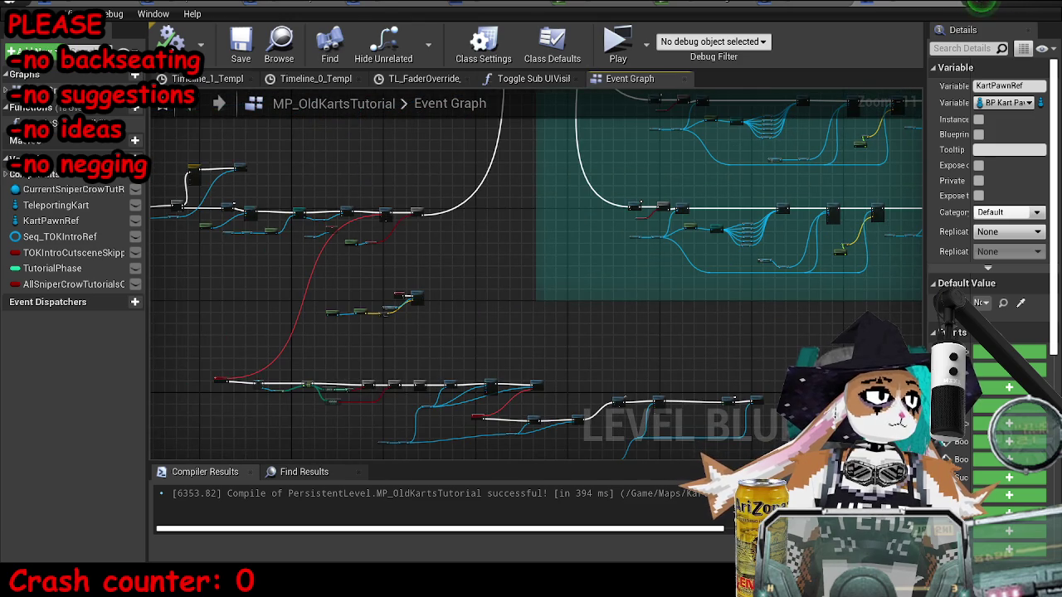
pyautogui.click(46, 4)
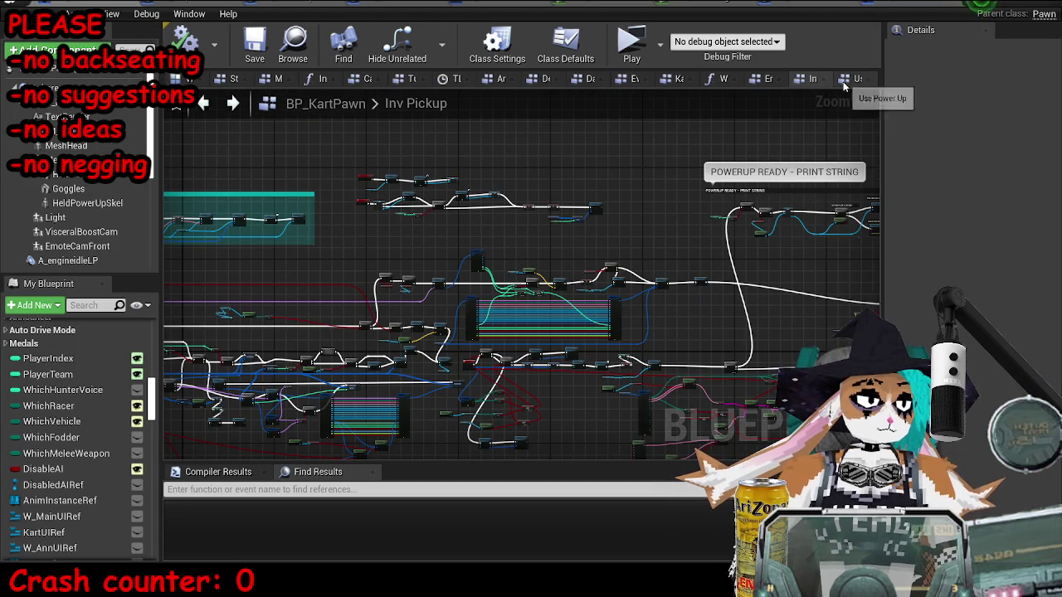
# Step: Open BP_KartPawn's UsePowerUp graph from the My Blueprint Graphs list
pyautogui.scroll(10, 95, 423)
pyautogui.scroll(10, 94, 422)
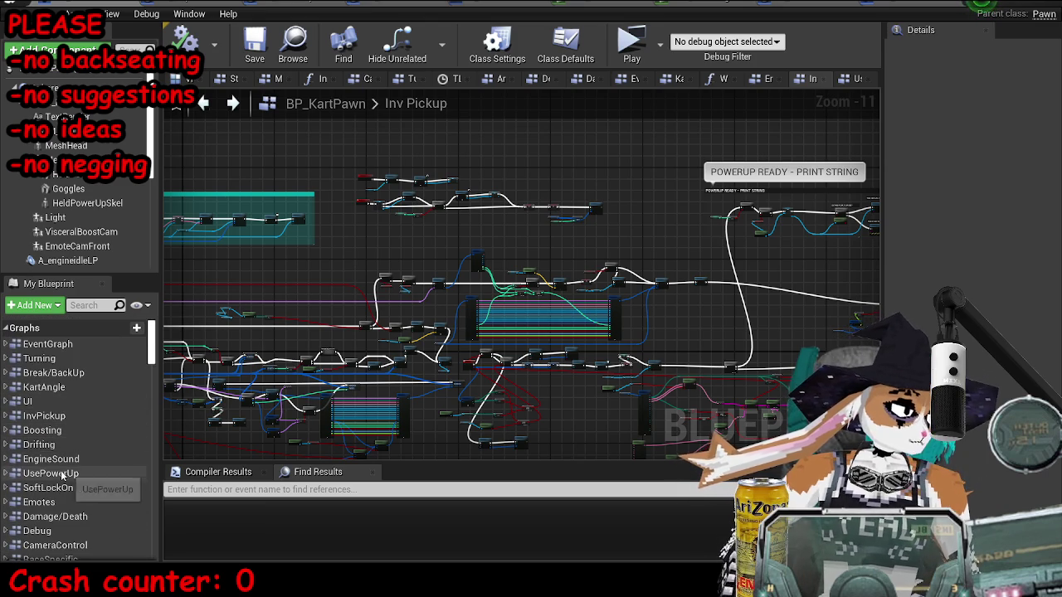
pyautogui.doubleClick(61, 474)
# Step: Locate the Switch on E_WhichKartPowerUp node and open its Firearms collapsed graph
pyautogui.scroll(-10, 503, 290)
pyautogui.scroll(10, 726, 287)
pyautogui.scroll(-9, 771, 298)
pyautogui.scroll(8, 638, 313)
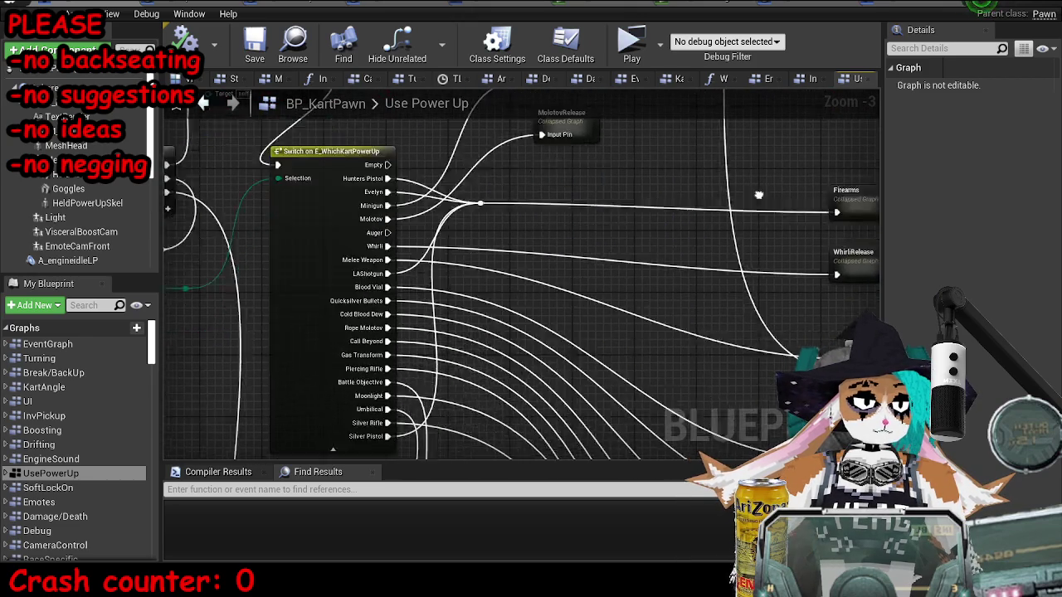
pyautogui.moveTo(769, 213); pyautogui.dragTo(655, 156)
pyautogui.doubleClick(767, 166)
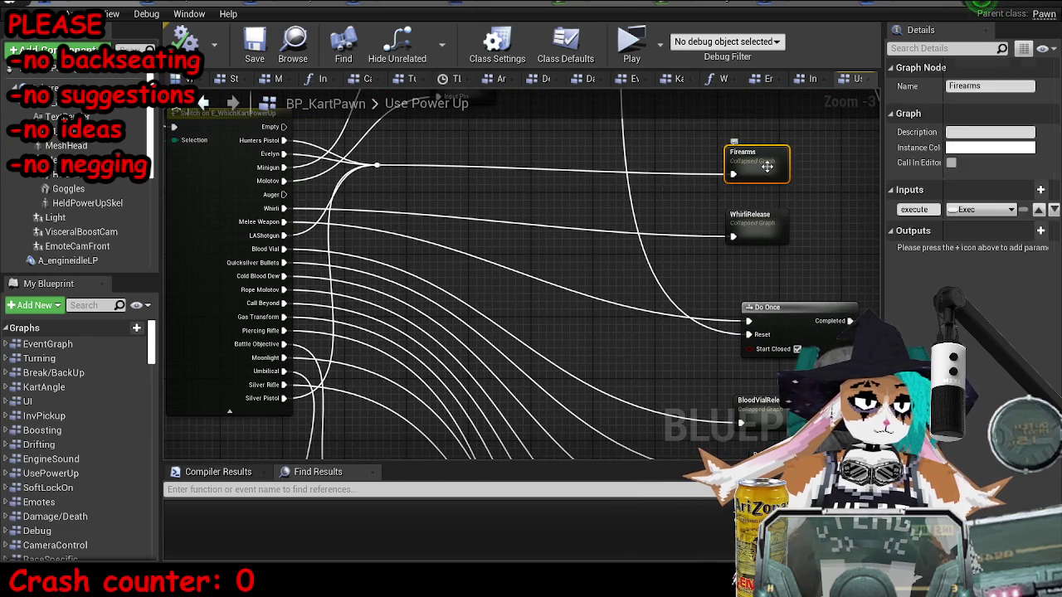
# Step: Survey the Firearms collapsed graph's nodes, then go back up to the Use Power Up graph
pyautogui.scroll(2, 573, 354)
pyautogui.scroll(8, 565, 353)
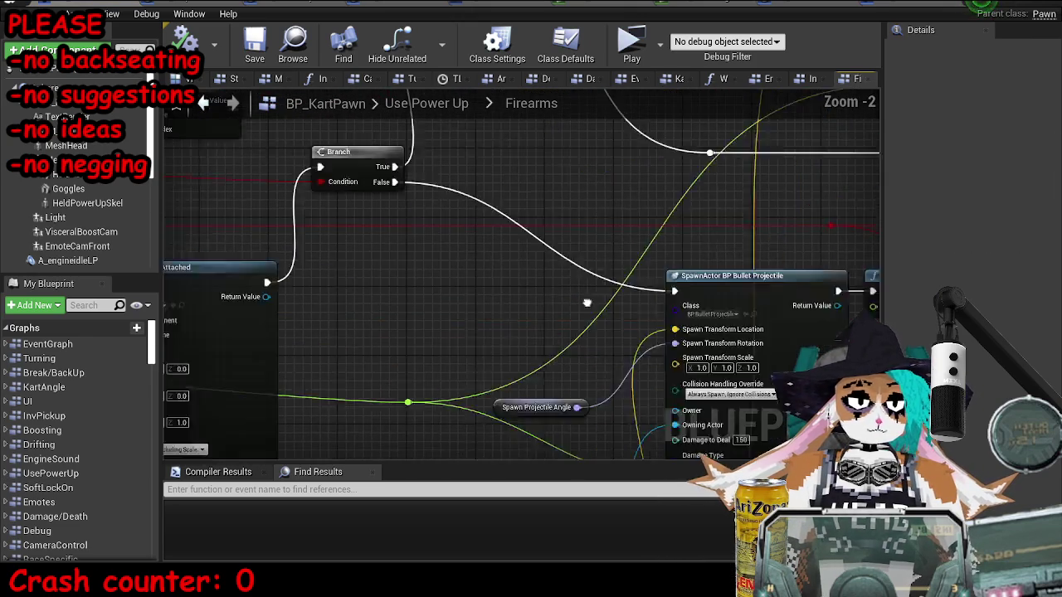
pyautogui.scroll(-3, 715, 302)
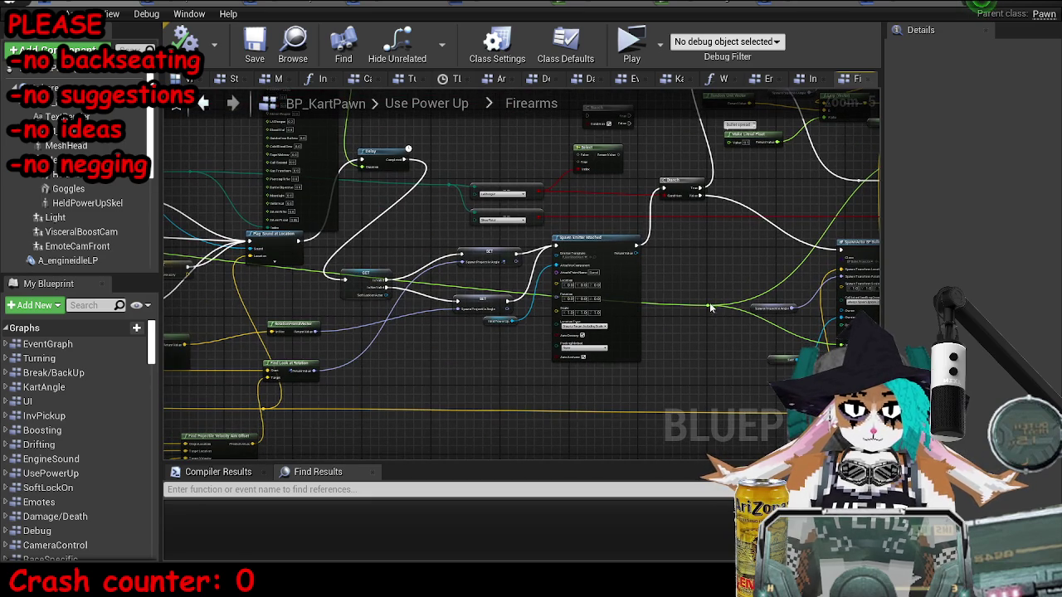
pyautogui.scroll(1, 574, 199)
pyautogui.moveTo(646, 235)
pyautogui.mouseDown()
pyautogui.moveTo(184, 295)
pyautogui.moveTo(23, 239)
pyautogui.mouseUp()
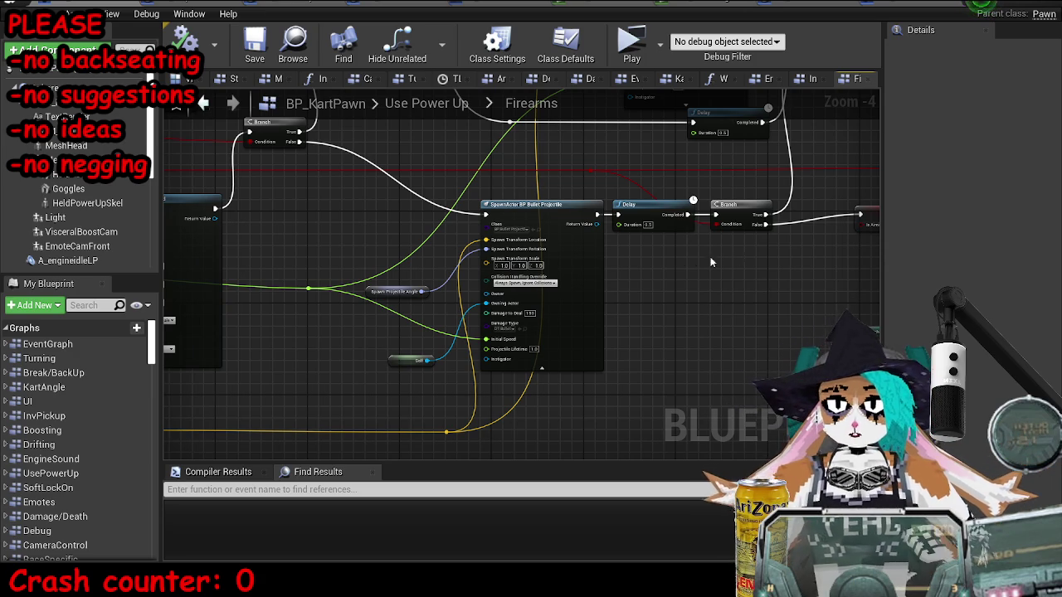
pyautogui.hotkey('alt', 'Left')
pyautogui.scroll(-1, 676, 260)
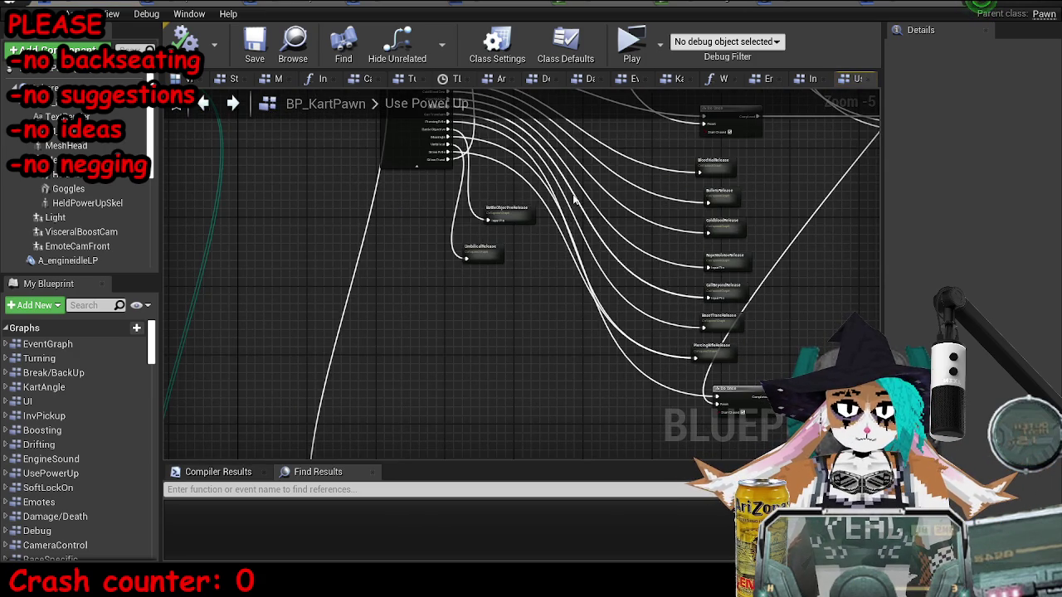
# Step: Find the PiercingRifleRelease collapsed node in Use Power Up and open its graph
pyautogui.moveTo(746, 274)
pyautogui.mouseDown()
pyautogui.moveTo(569, 233)
pyautogui.moveTo(629, 152)
pyautogui.moveTo(621, 342)
pyautogui.moveTo(630, 175)
pyautogui.moveTo(659, 256)
pyautogui.moveTo(555, 331)
pyautogui.mouseUp()
pyautogui.scroll(3, 621, 341)
pyautogui.scroll(-3, 621, 342)
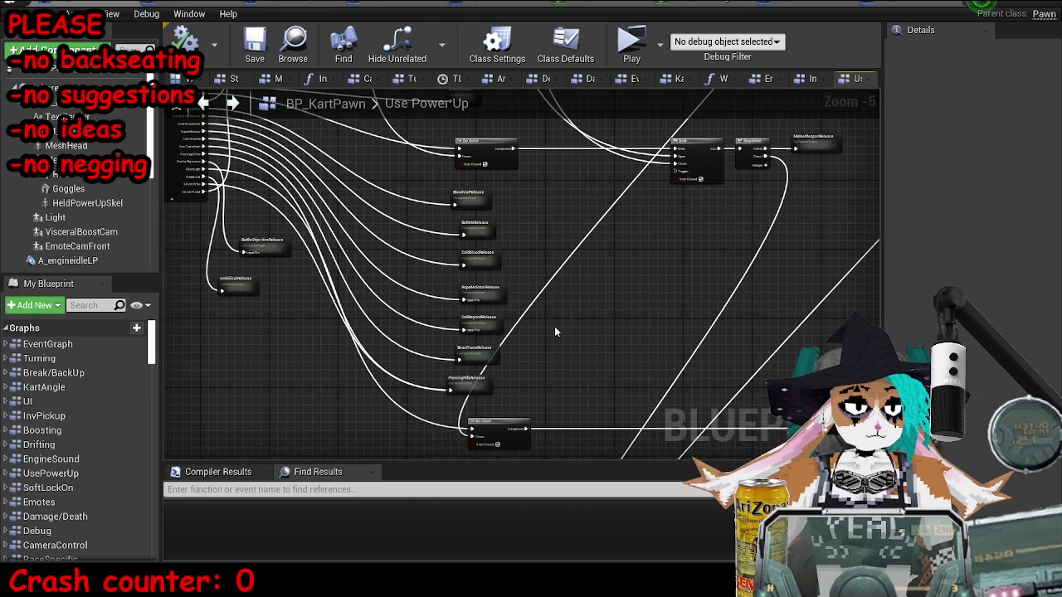
pyautogui.click(479, 377)
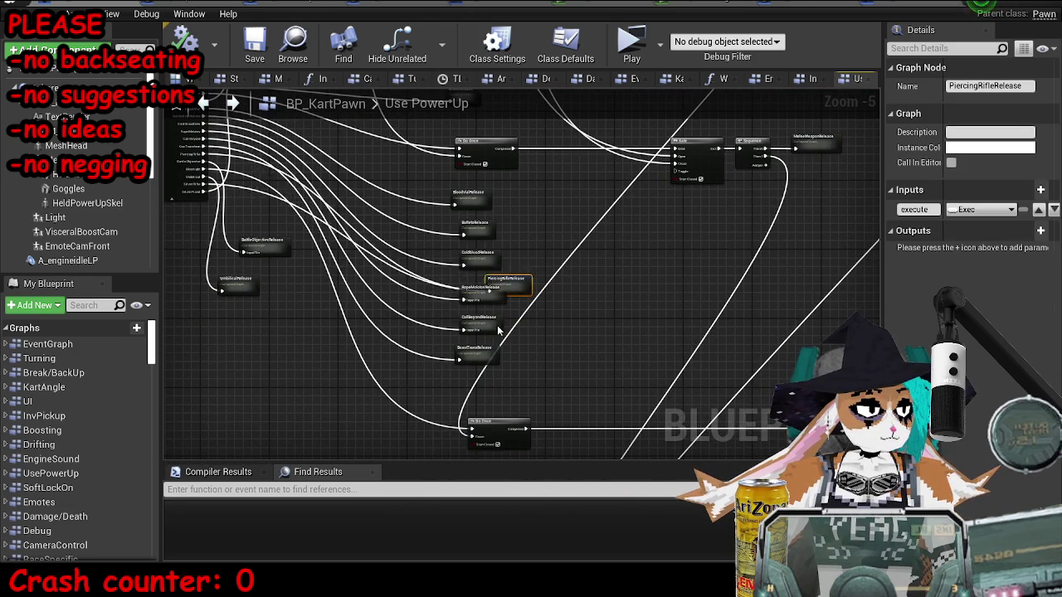
pyautogui.doubleClick(473, 380)
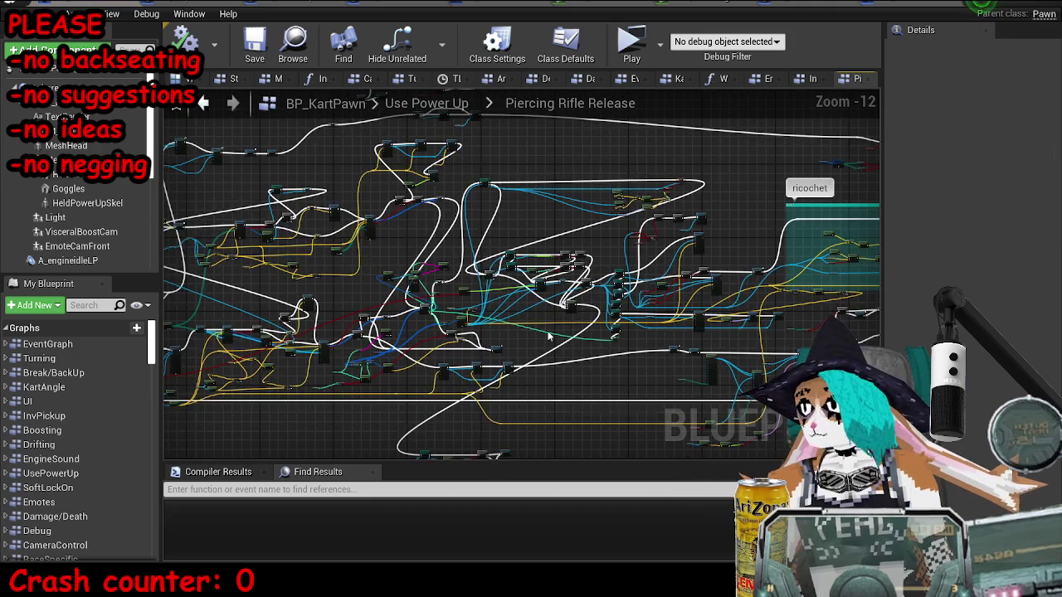
# Step: Search the blueprint for 'damage' and jump to the Disable Invulnerability After Damage usage
pyautogui.scroll(8, 712, 382)
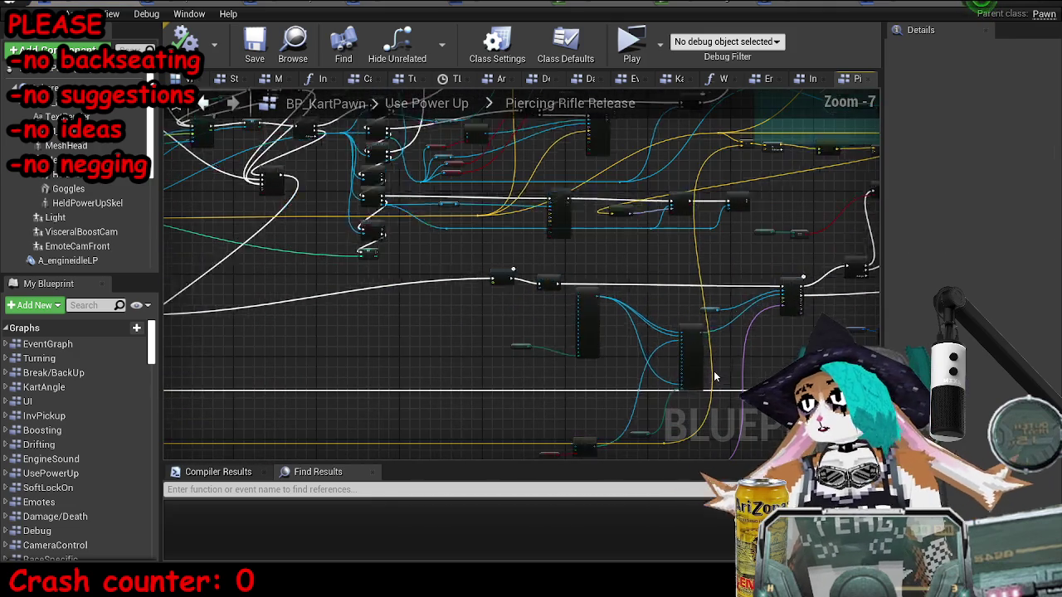
pyautogui.scroll(-3, 555, 330)
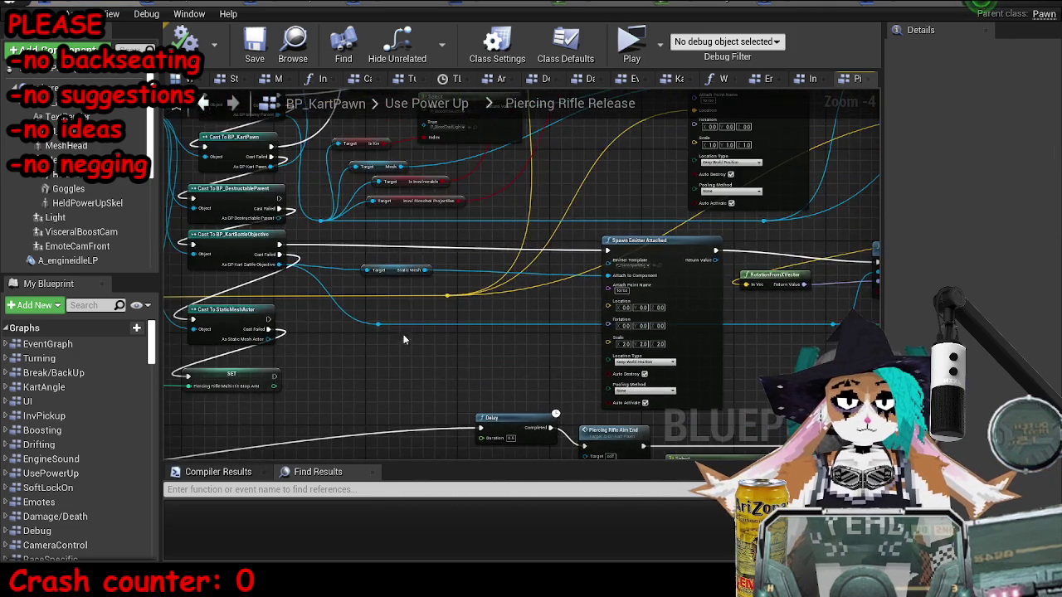
pyautogui.scroll(-3, 560, 289)
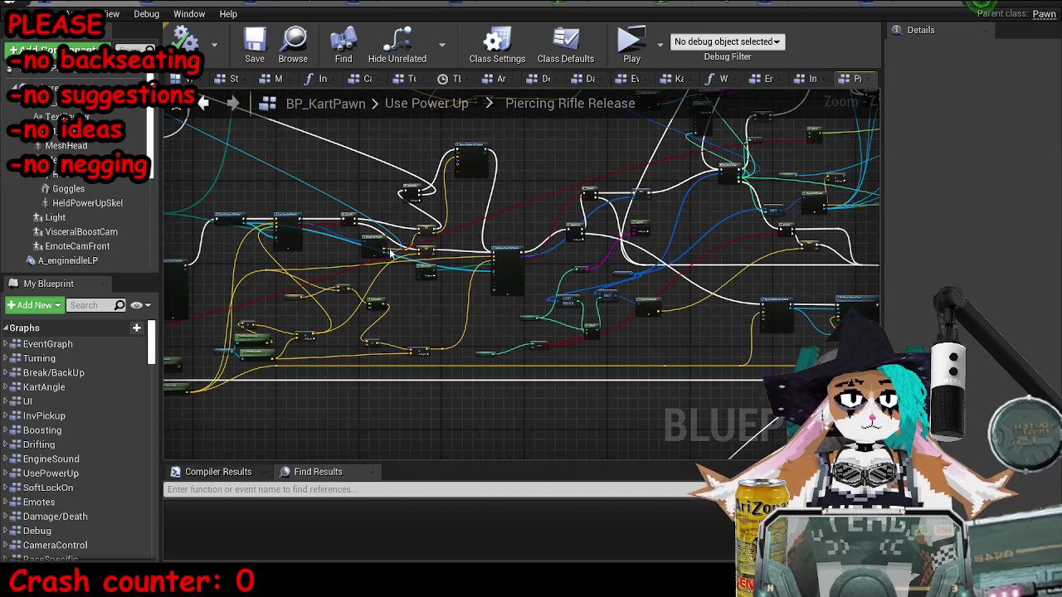
pyautogui.scroll(8, 630, 315)
pyautogui.scroll(-5, 691, 333)
pyautogui.write('damage')
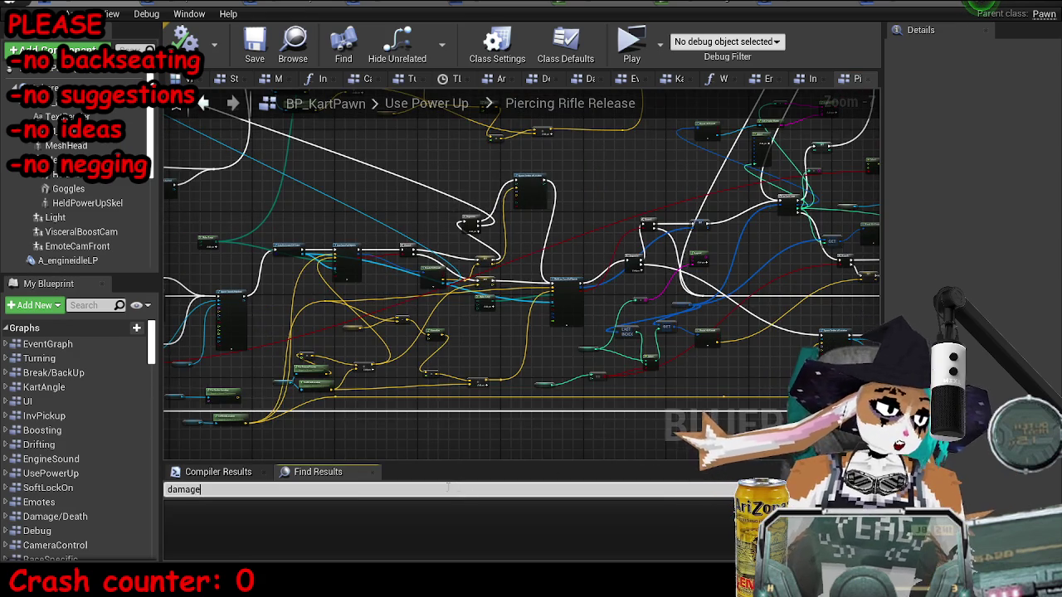
pyautogui.press('Return')
pyautogui.scroll(-5, 261, 534)
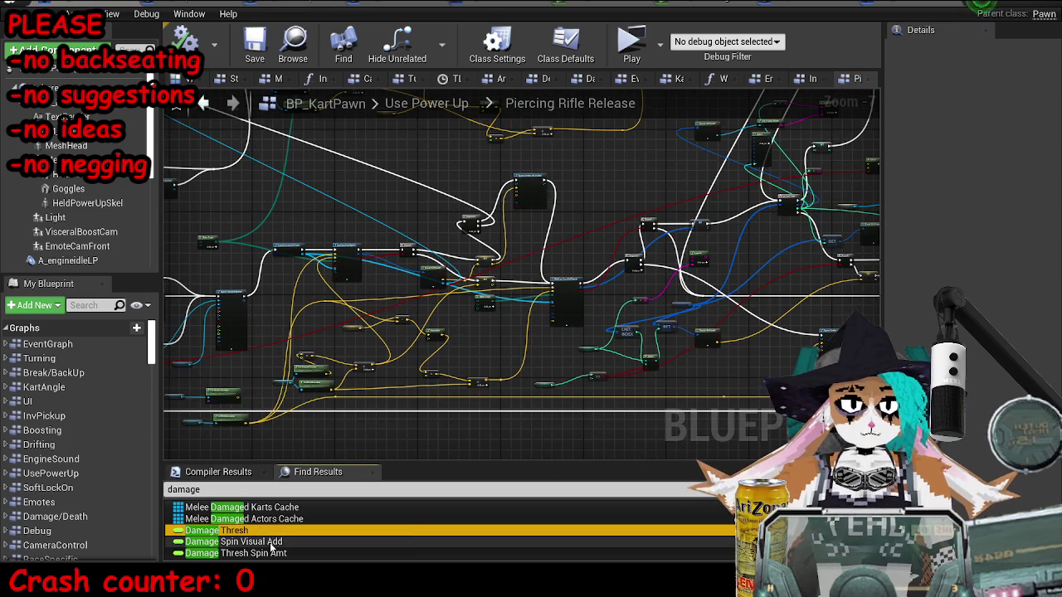
pyautogui.doubleClick(293, 534)
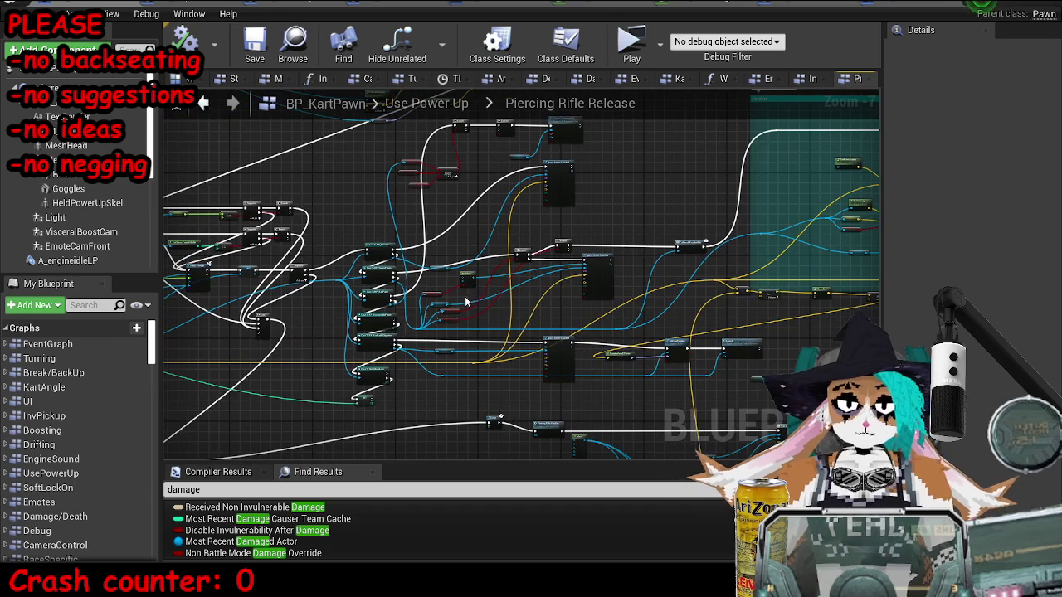
# Step: Bring the teal ricochet comment section of Piercing Rifle Release into view
pyautogui.scroll(5, 682, 300)
pyautogui.scroll(-5, 497, 300)
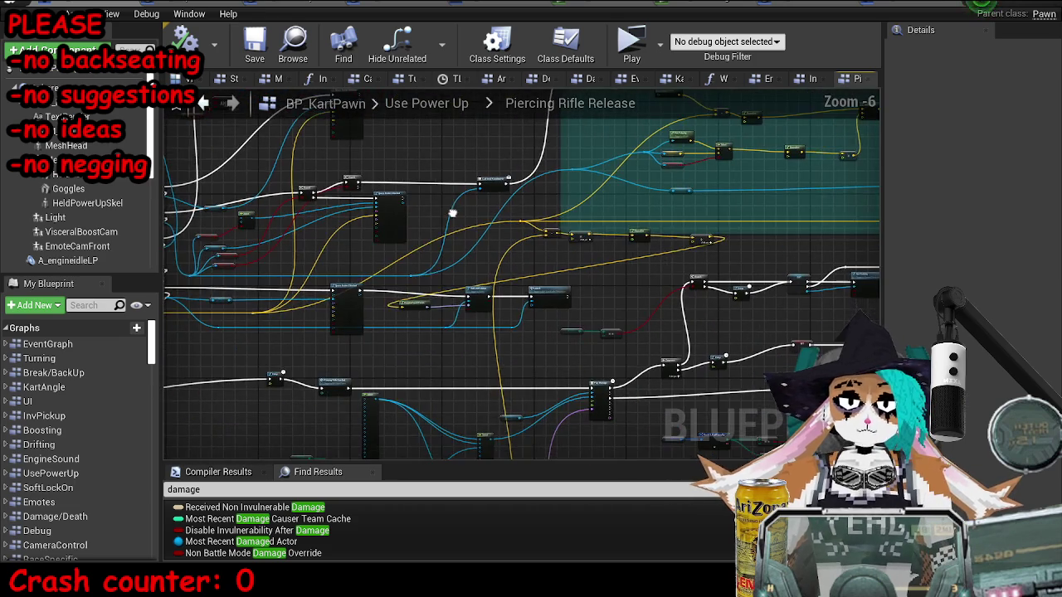
pyautogui.scroll(2, 396, 300)
pyautogui.scroll(2, 396, 300)
pyautogui.scroll(-4, 741, 359)
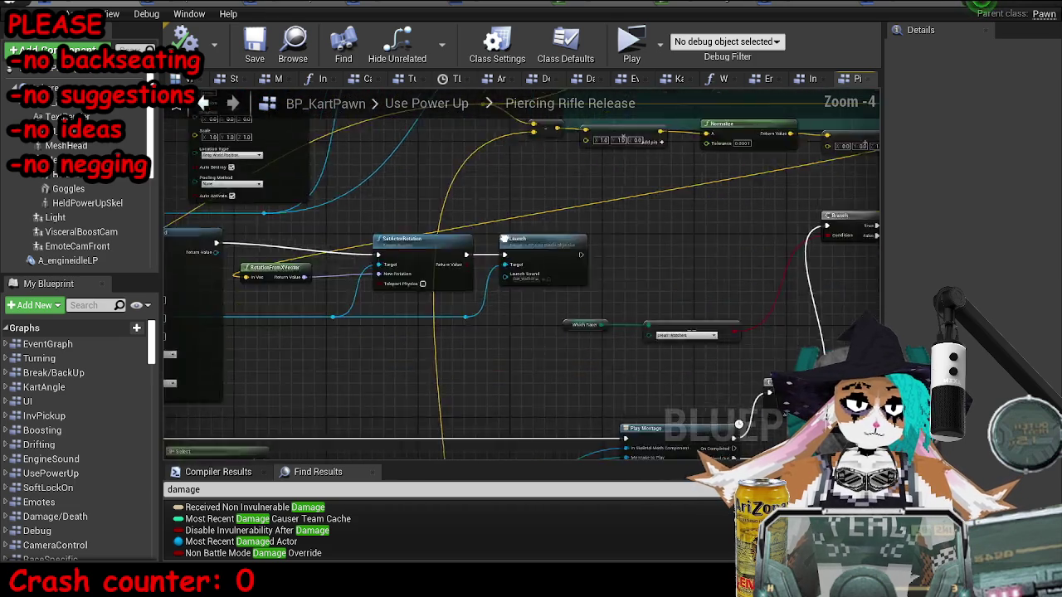
pyautogui.moveTo(457, 321); pyautogui.dragTo(457, 390)
pyautogui.scroll(4, 530, 316)
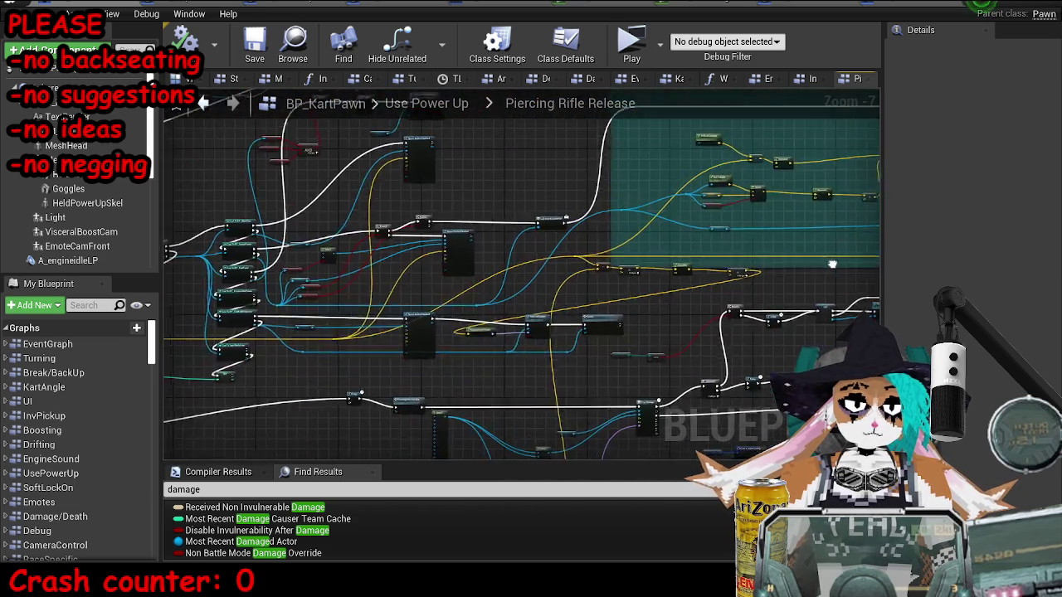
pyautogui.scroll(-3, 745, 262)
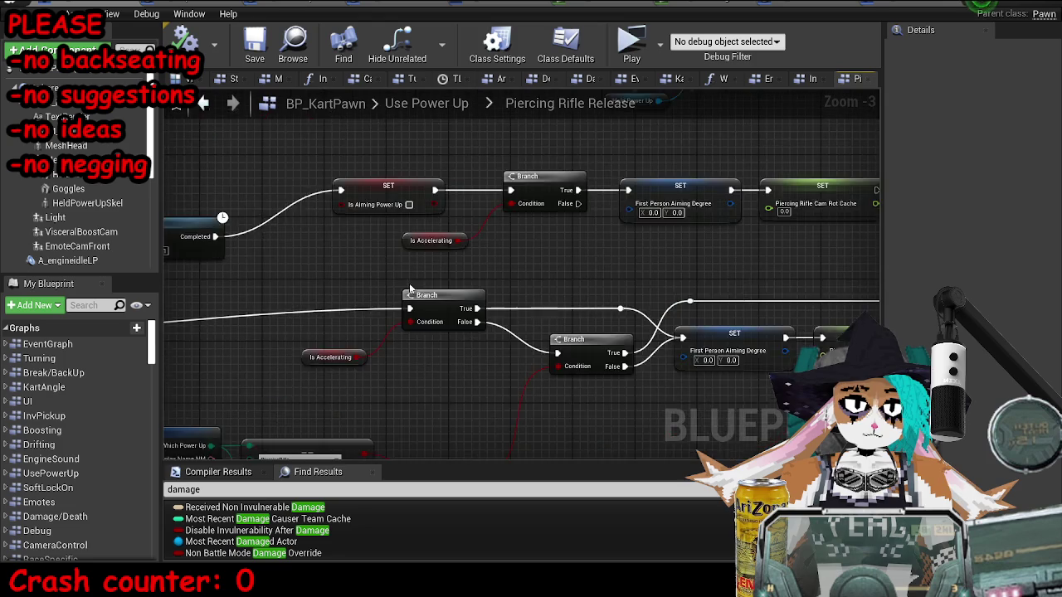
pyautogui.moveTo(426, 349); pyautogui.dragTo(426, 392)
pyautogui.scroll(-4, 427, 391)
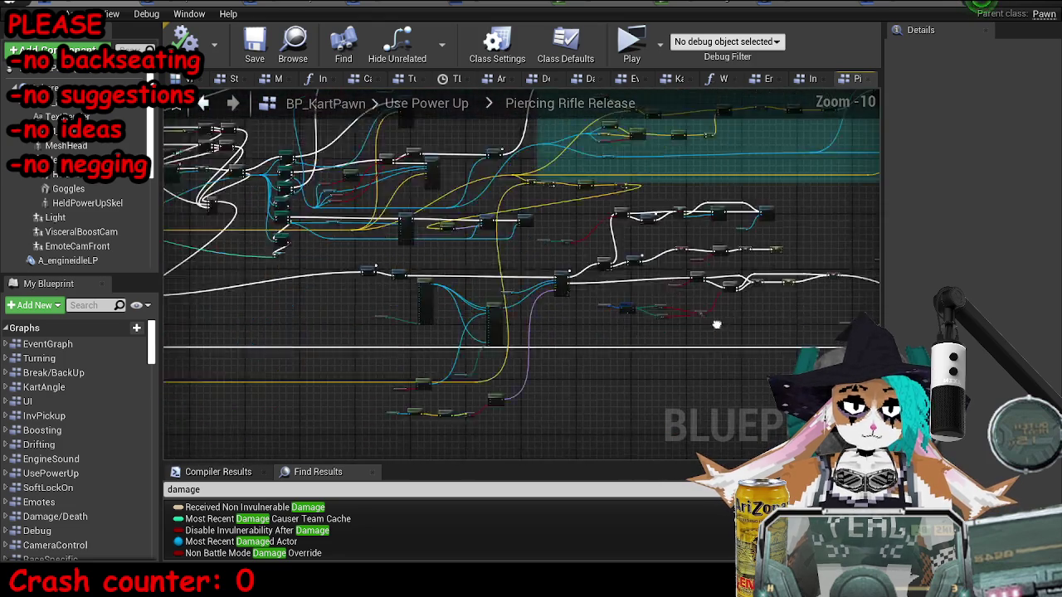
# Step: Inspect the line trace, Branch and Spawn Emitter Attached nodes around the ricochet logic
pyautogui.moveTo(691, 324); pyautogui.dragTo(712, 303)
pyautogui.scroll(5, 344, 228)
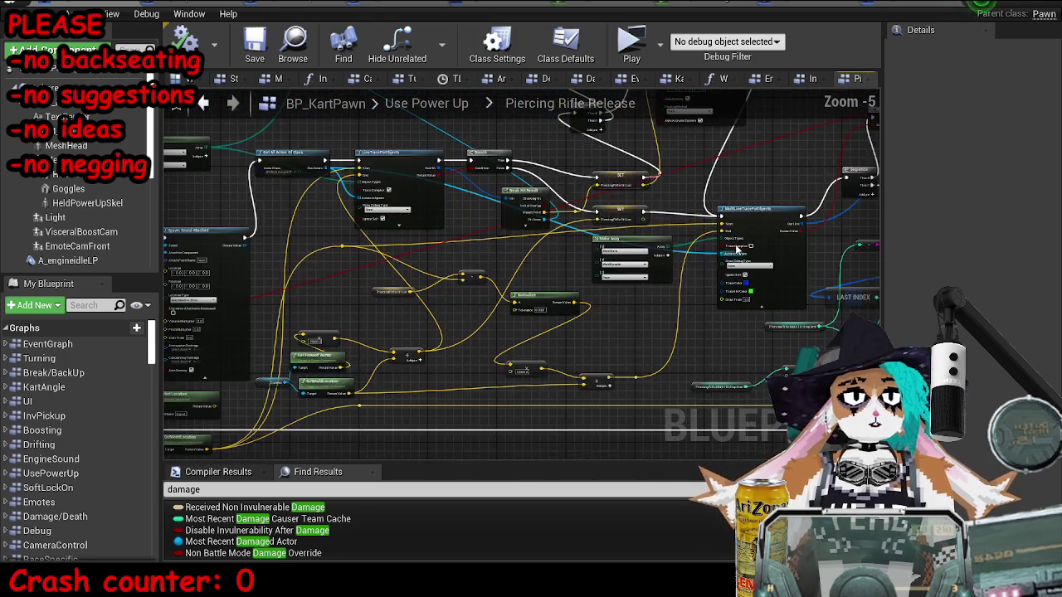
pyautogui.moveTo(345, 228)
pyautogui.mouseDown()
pyautogui.moveTo(382, 255)
pyautogui.moveTo(401, 412)
pyautogui.moveTo(423, 455)
pyautogui.moveTo(550, 343)
pyautogui.moveTo(684, 373)
pyautogui.mouseUp()
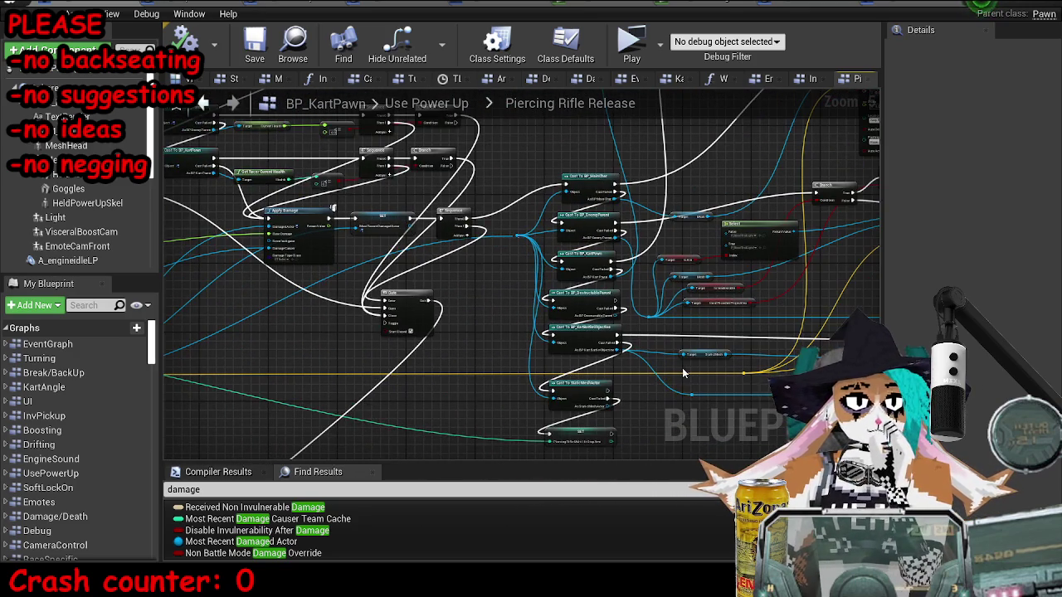
pyautogui.scroll(2, 674, 306)
pyautogui.moveTo(674, 306); pyautogui.dragTo(398, 257)
pyautogui.scroll(-3, 440, 410)
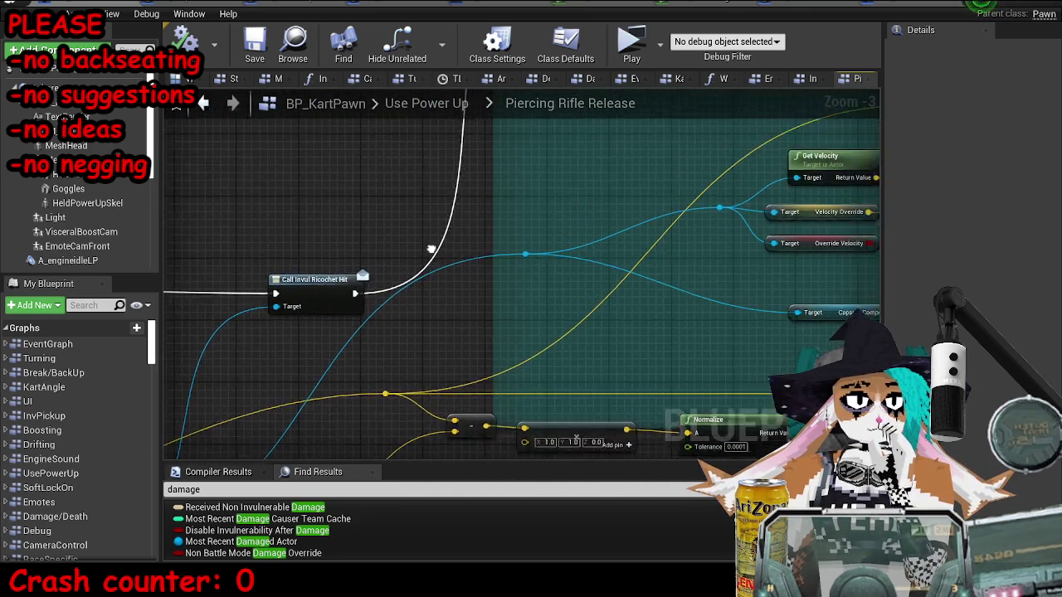
pyautogui.moveTo(439, 411); pyautogui.dragTo(600, 192)
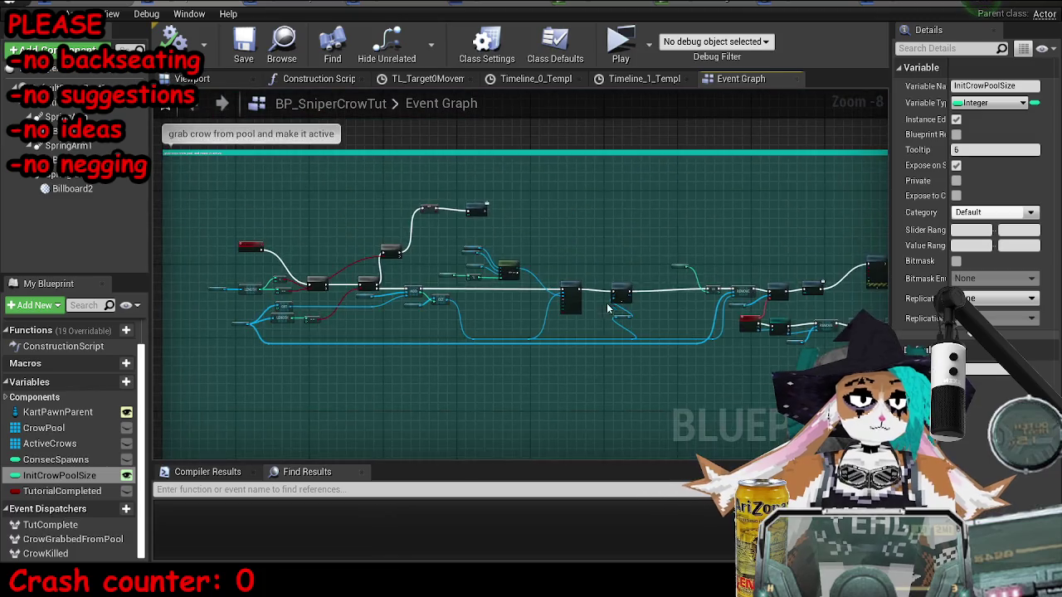
# Step: Set the 'grab crow from pool' spawn's Max Health to 160, save BP_SniperCrowTut, and return to the level
pyautogui.scroll(-5, 429, 371)
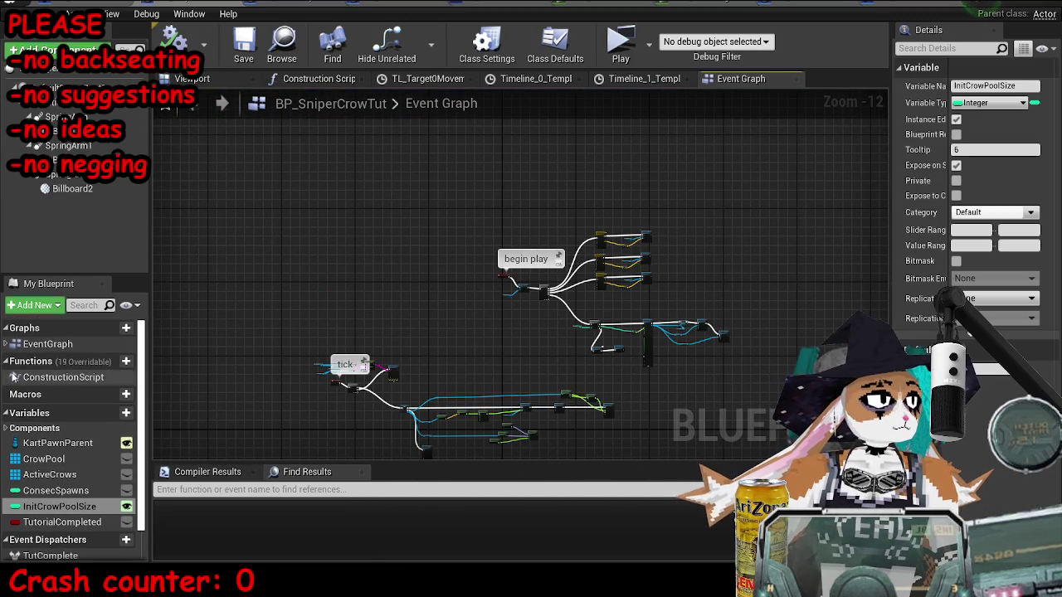
pyautogui.moveTo(530, 337); pyautogui.dragTo(407, 163)
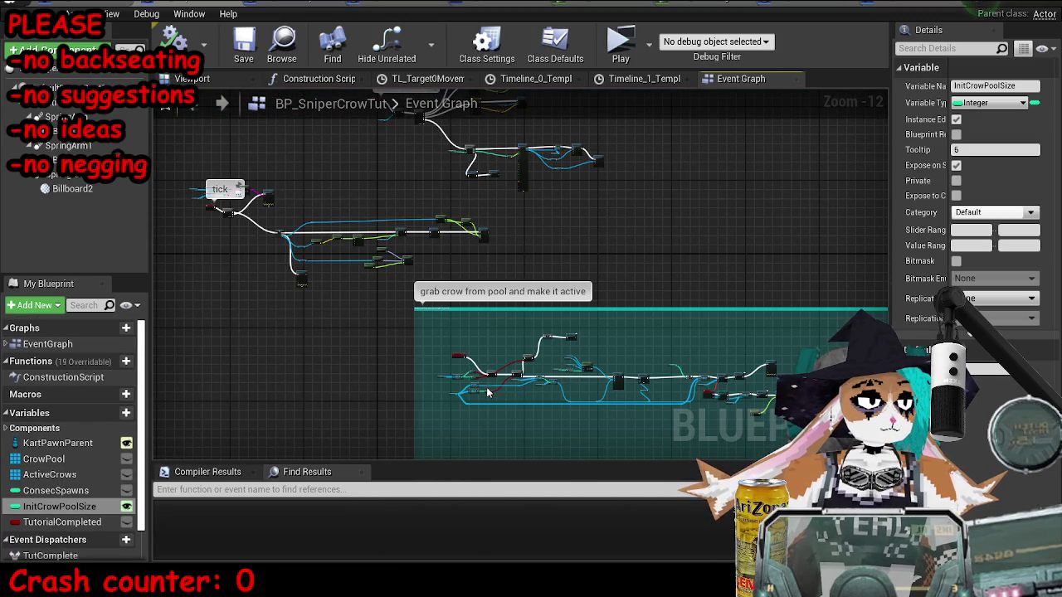
pyautogui.scroll(7, 491, 392)
pyautogui.moveTo(751, 172)
pyautogui.mouseDown()
pyautogui.moveTo(638, 288)
pyautogui.moveTo(721, 330)
pyautogui.moveTo(630, 249)
pyautogui.moveTo(644, 252)
pyautogui.moveTo(704, 180)
pyautogui.moveTo(465, 244)
pyautogui.moveTo(595, 398)
pyautogui.moveTo(664, 157)
pyautogui.moveTo(303, 398)
pyautogui.mouseUp()
pyautogui.scroll(-1, 721, 330)
pyautogui.scroll(2, 643, 252)
pyautogui.scroll(5, 626, 248)
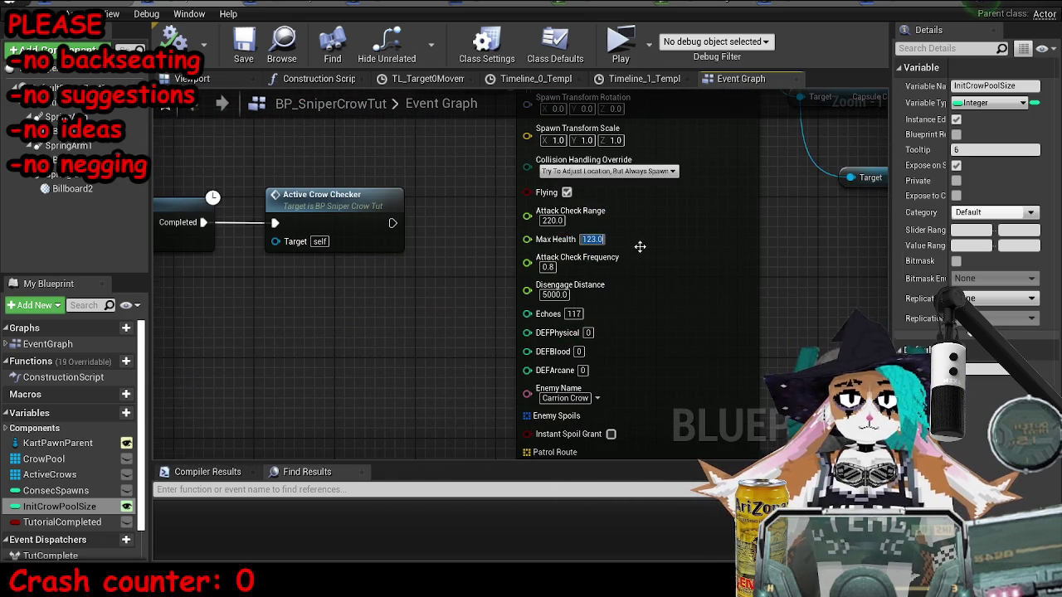
pyautogui.scroll(1, 639, 247)
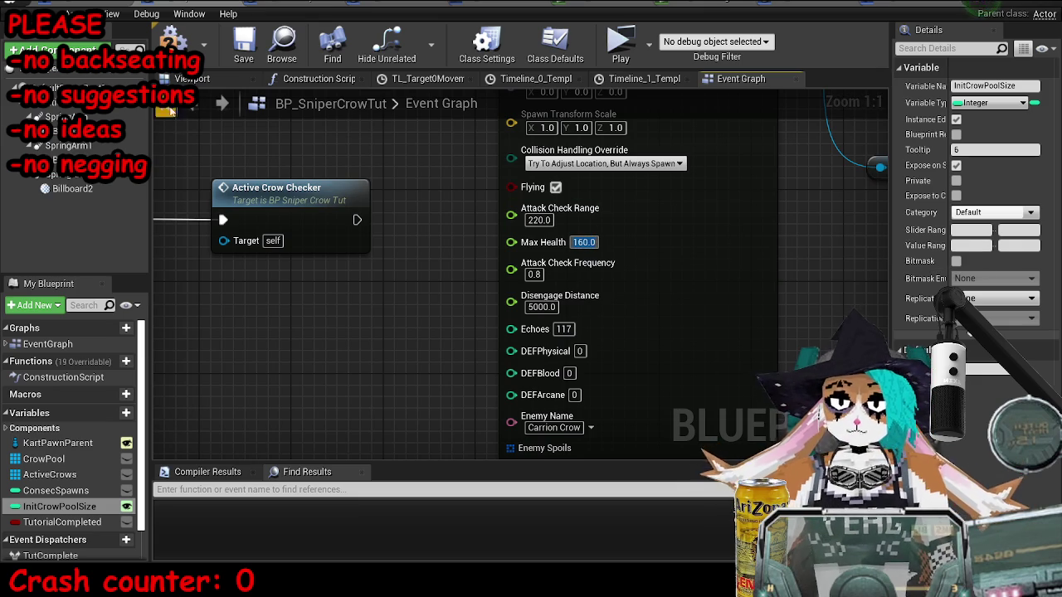
pyautogui.click(243, 43)
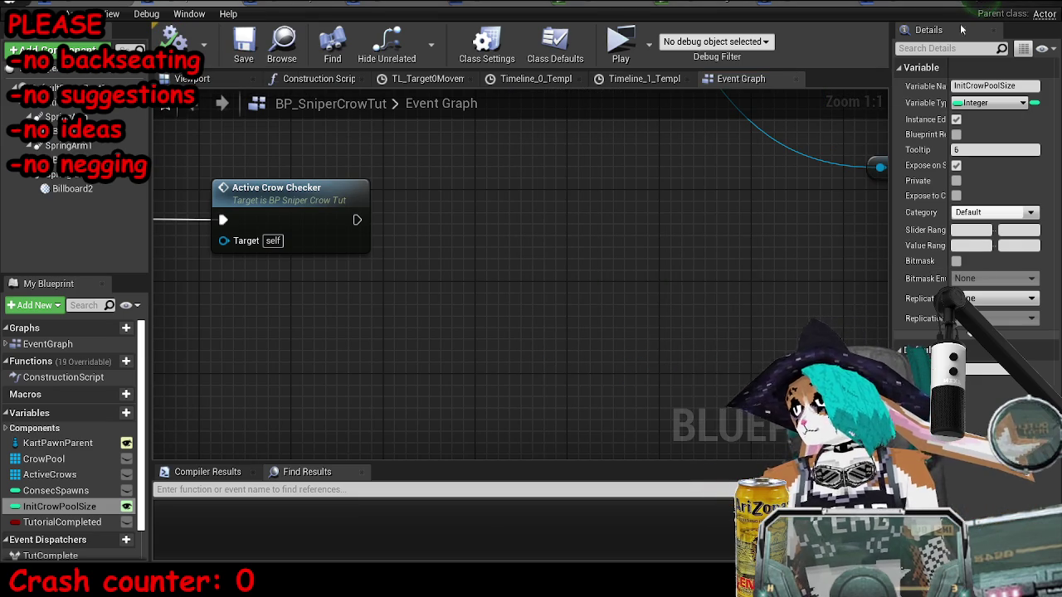
pyautogui.click(1013, 4)
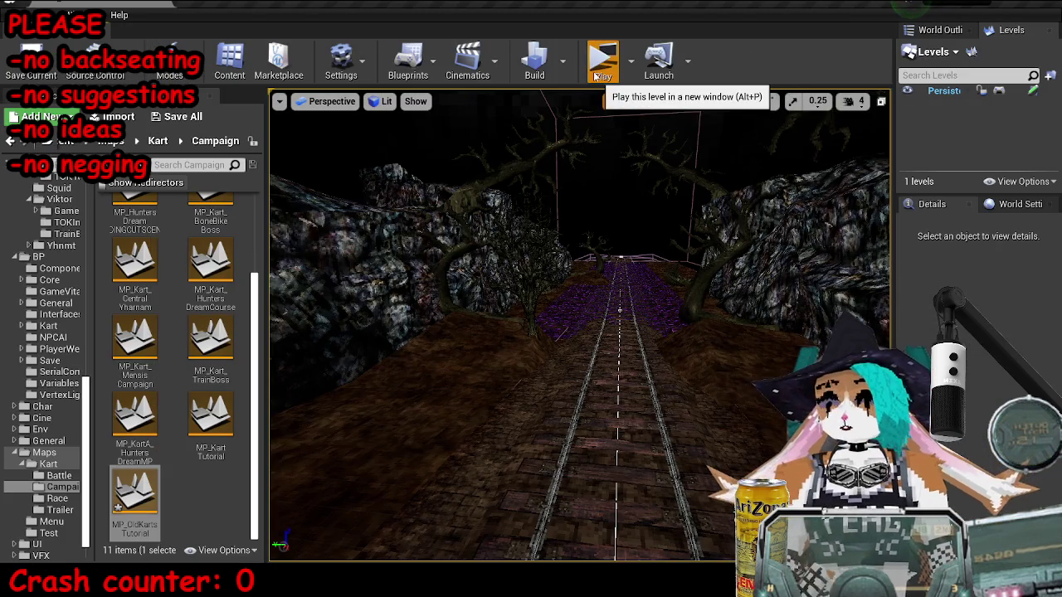
# Step: Play-test the kart level in a standalone NMKART Preview window, then stop the session
pyautogui.click(596, 73)
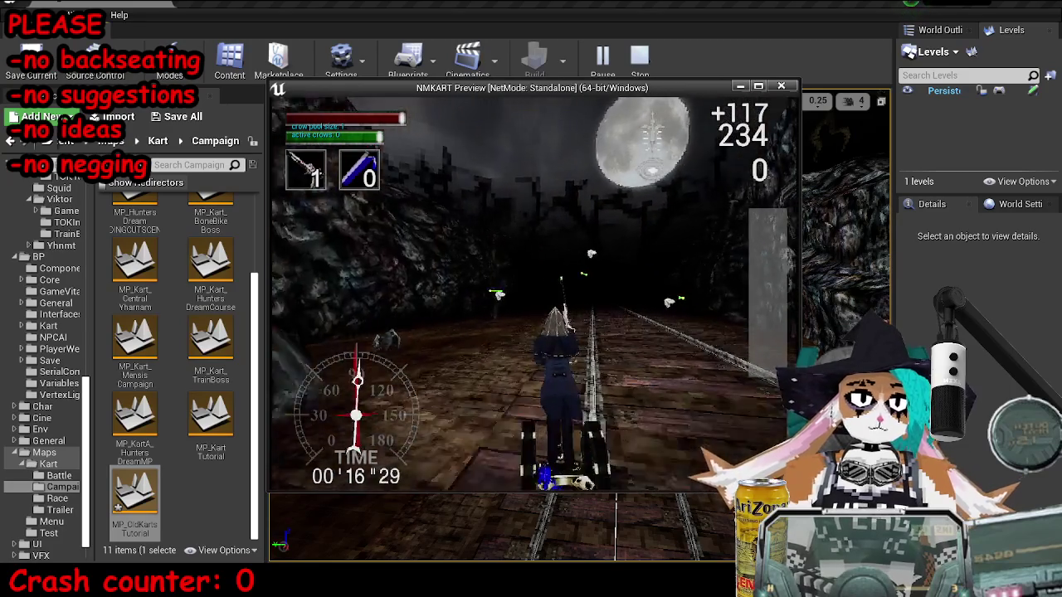
pyautogui.press('Escape')
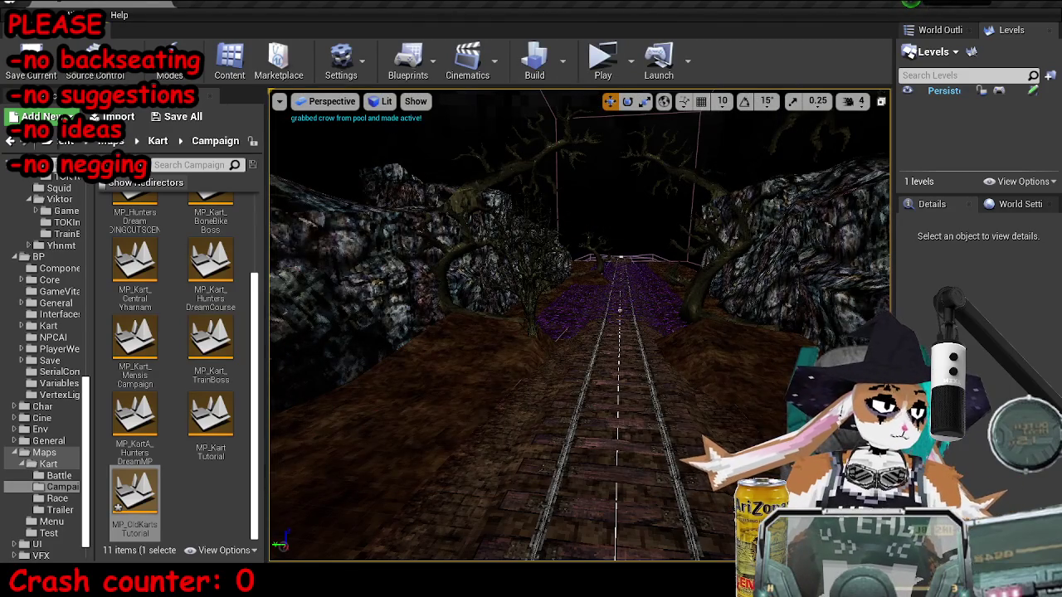
# Step: Change the crow spawn node's Max Health (entering 4) and launch a standalone play-test
pyautogui.scroll(-5, 509, 251)
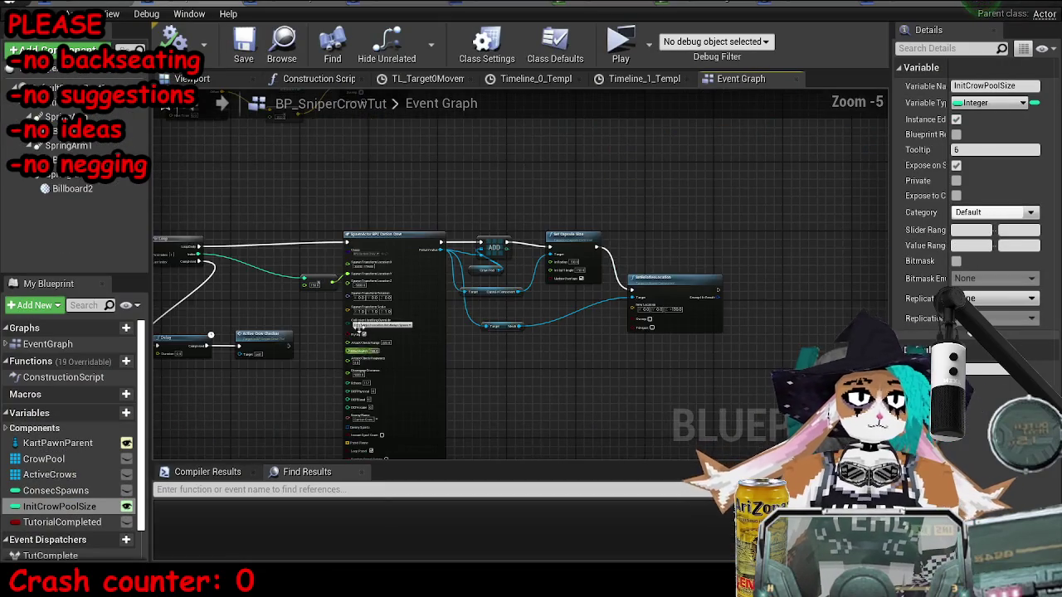
pyautogui.scroll(6, 377, 369)
pyautogui.moveTo(421, 388); pyautogui.dragTo(515, 223)
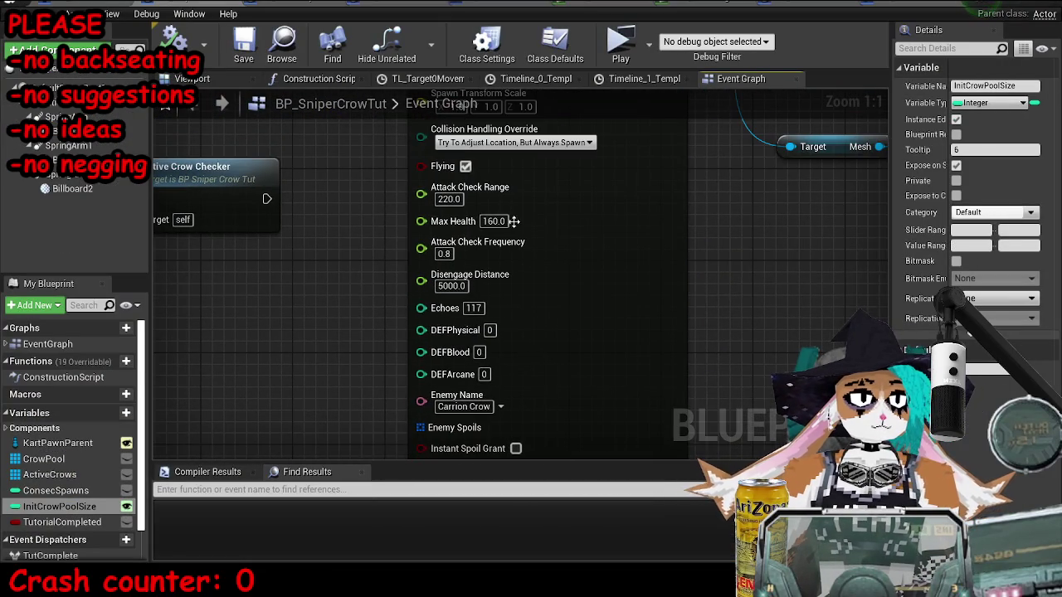
pyautogui.write('4')
pyautogui.press('Return')
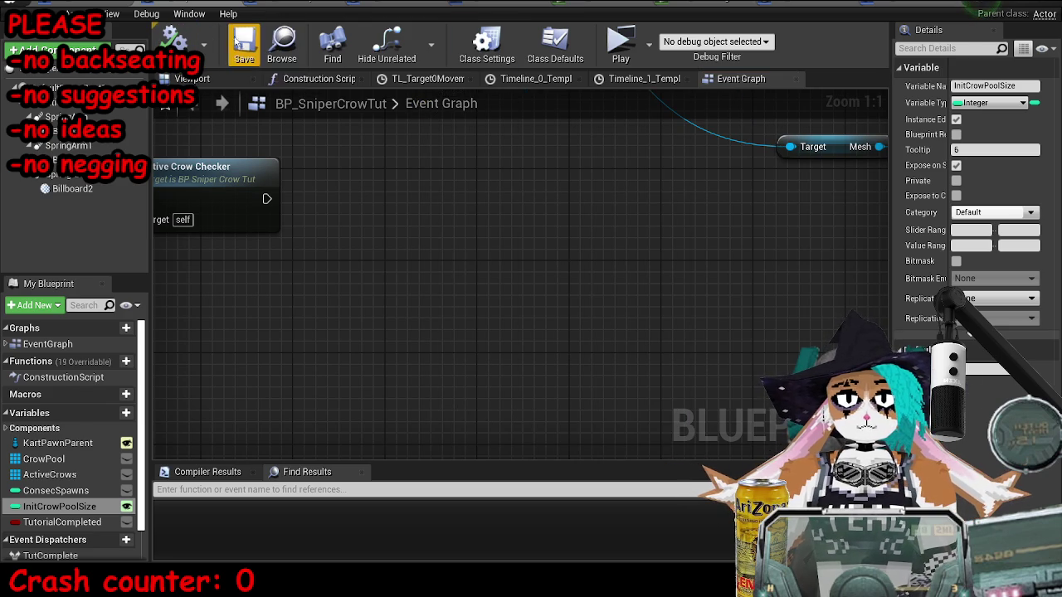
pyautogui.click(632, 43)
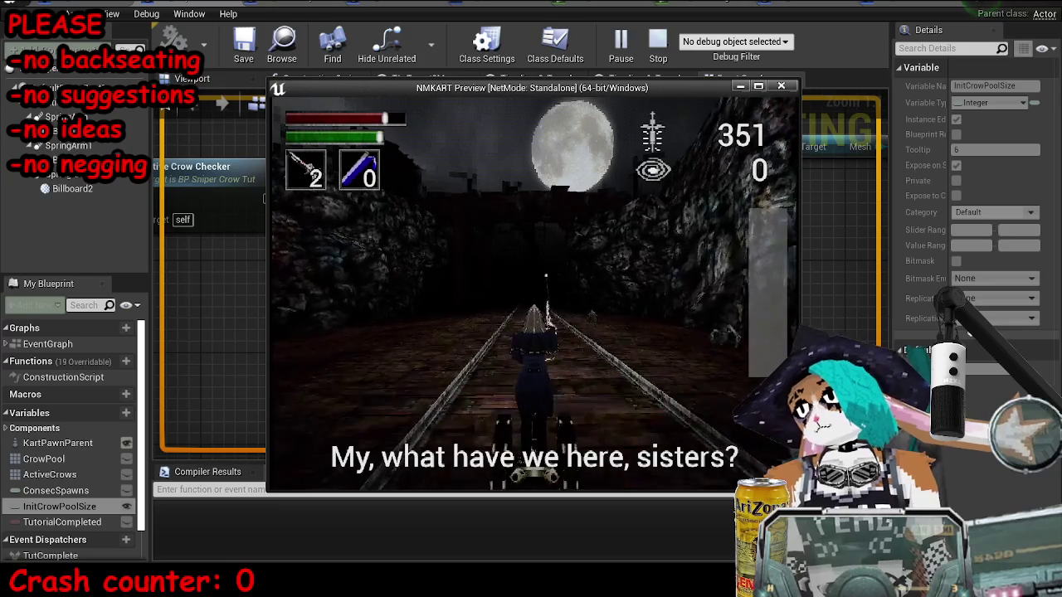
# Step: End the play-test, switch to the MP_OldKartsTutorial level blueprint, and save the map
pyautogui.press('Escape')
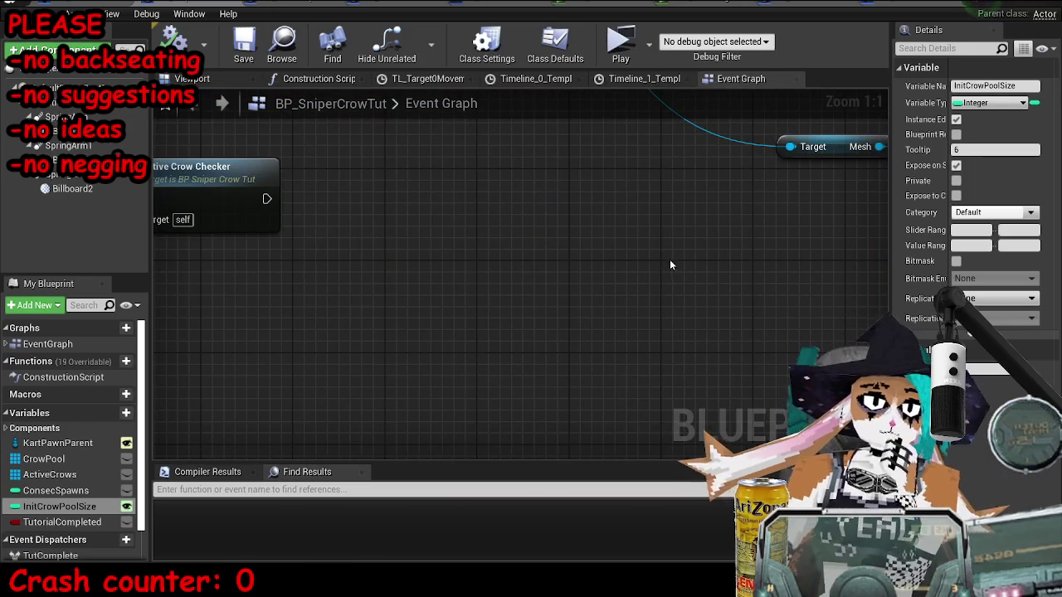
pyautogui.scroll(-9, 660, 259)
pyautogui.moveTo(509, 310); pyautogui.dragTo(526, 353)
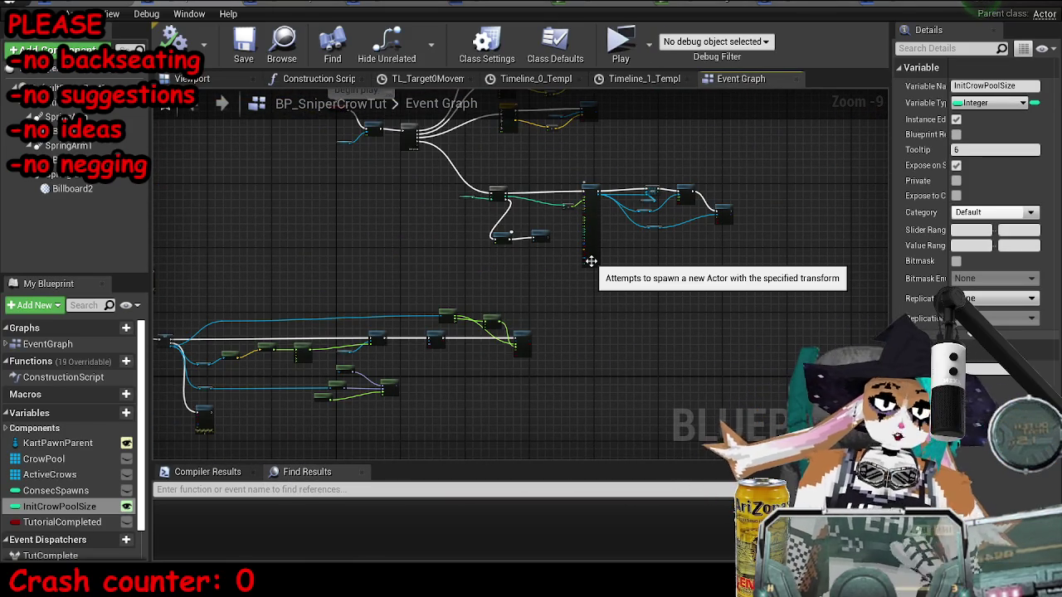
pyautogui.scroll(-3, 590, 262)
pyautogui.moveTo(879, 336)
pyautogui.mouseDown()
pyautogui.moveTo(595, 222)
pyautogui.moveTo(631, 223)
pyautogui.moveTo(655, 421)
pyautogui.moveTo(747, 456)
pyautogui.moveTo(631, 332)
pyautogui.moveTo(493, 260)
pyautogui.mouseUp()
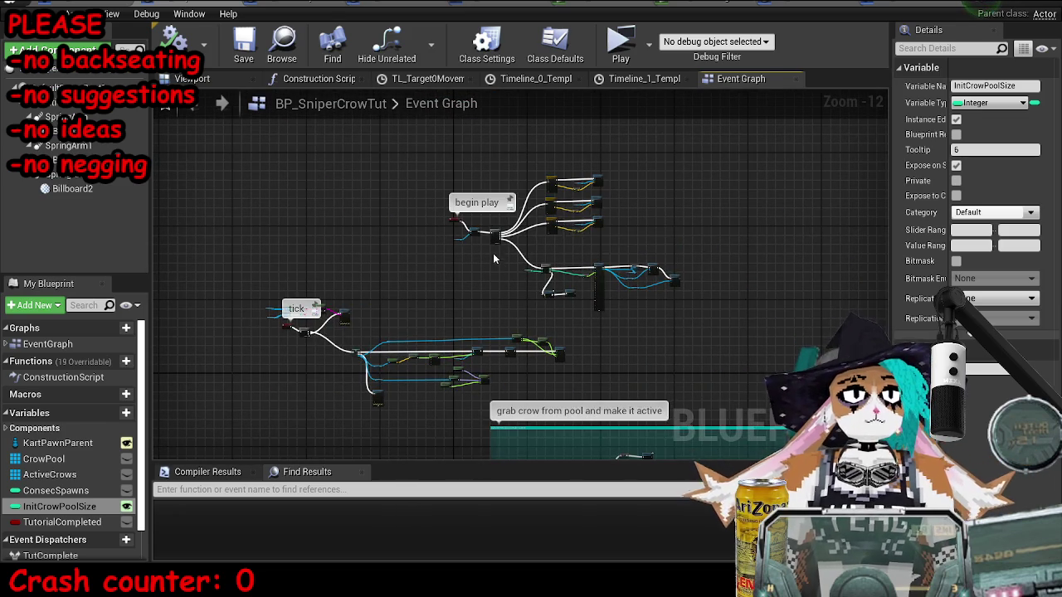
pyautogui.click(913, 13)
pyautogui.hotkey('ctrl', 's')
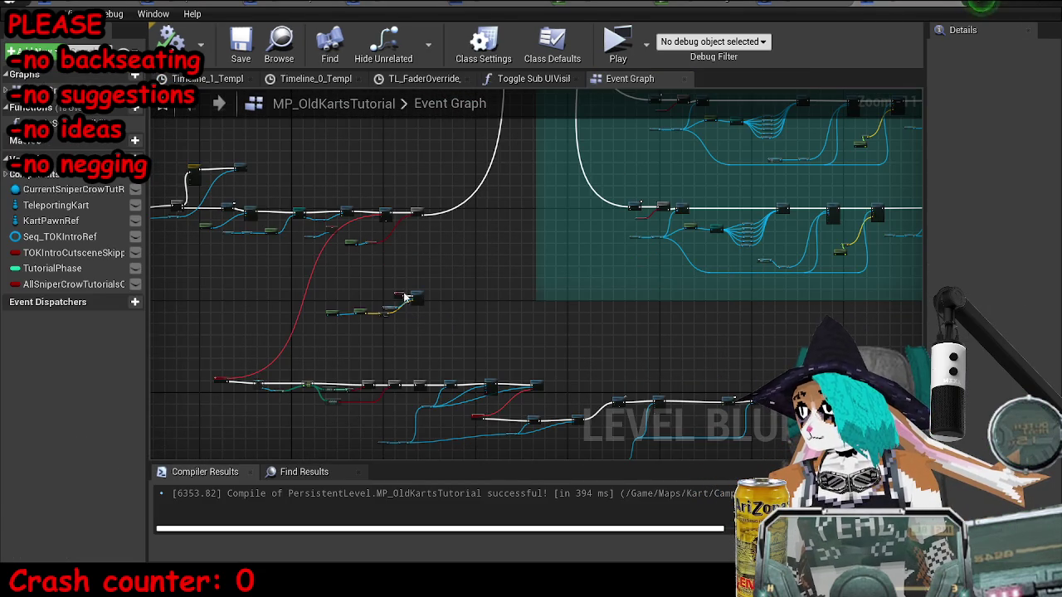
# Step: Locate the Set Timer by Event chain and select the Get GI BBPSX and Camp Special Checkpoint Active getters
pyautogui.scroll(1, 449, 336)
pyautogui.moveTo(406, 296)
pyautogui.mouseDown()
pyautogui.moveTo(448, 336)
pyautogui.moveTo(450, 366)
pyautogui.mouseUp()
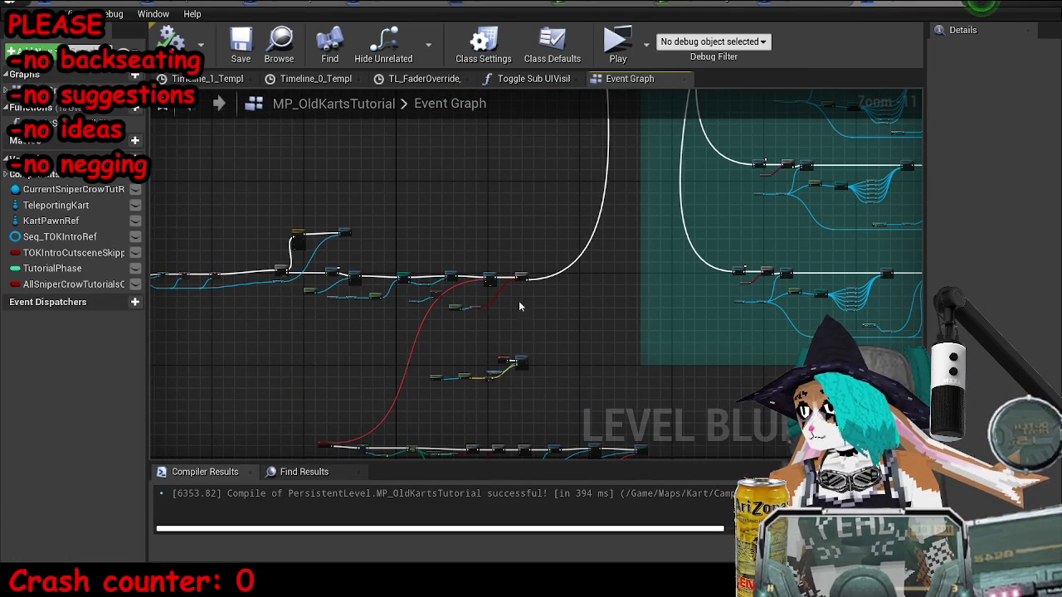
pyautogui.scroll(12, 490, 378)
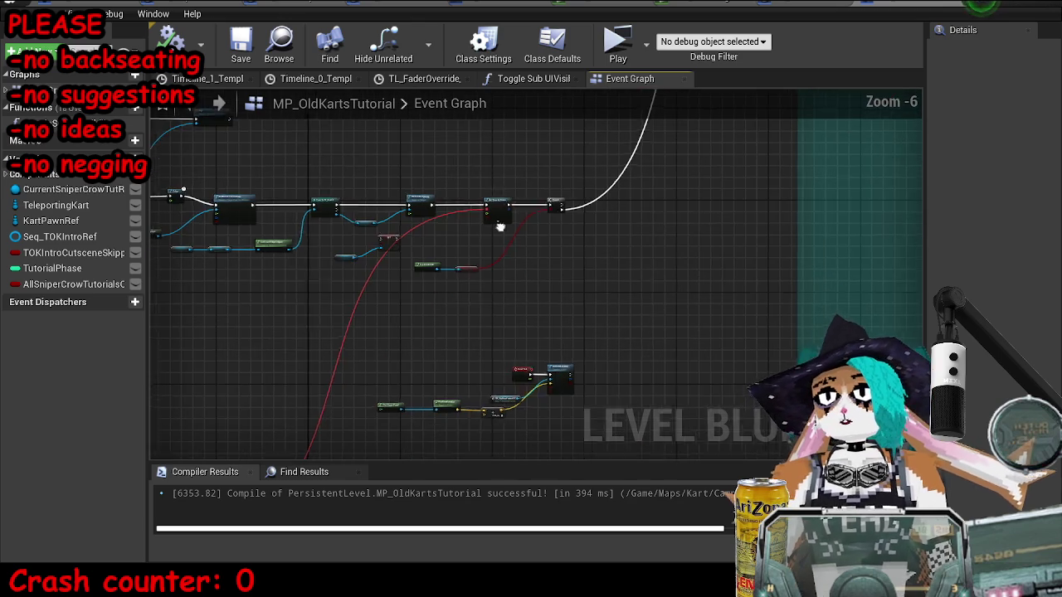
pyautogui.moveTo(696, 340); pyautogui.dragTo(554, 239)
pyautogui.scroll(-2, 579, 249)
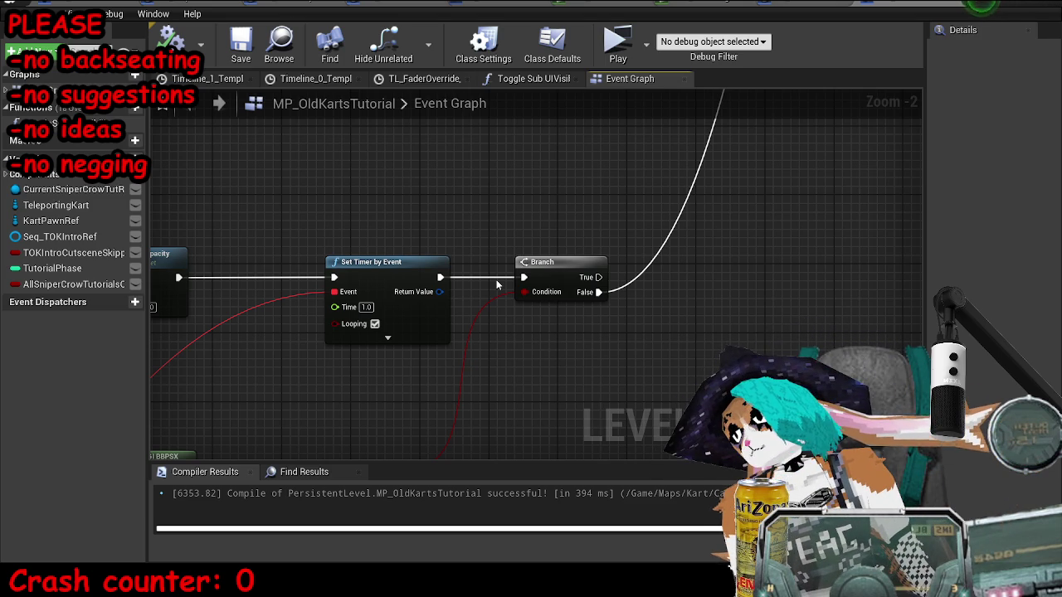
pyautogui.scroll(-5, 513, 282)
pyautogui.scroll(-5, 462, 235)
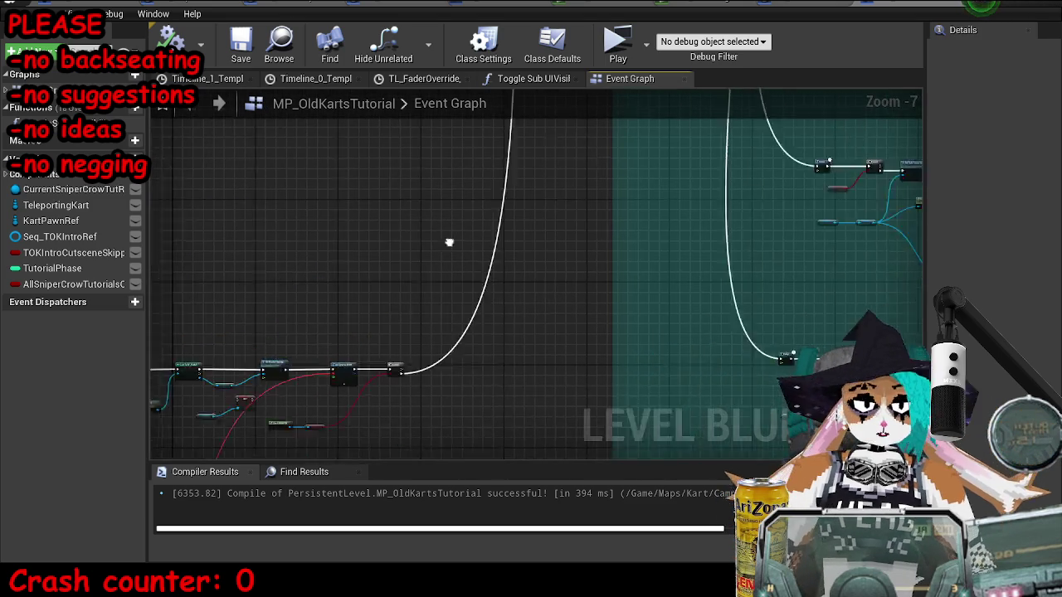
pyautogui.scroll(4, 367, 285)
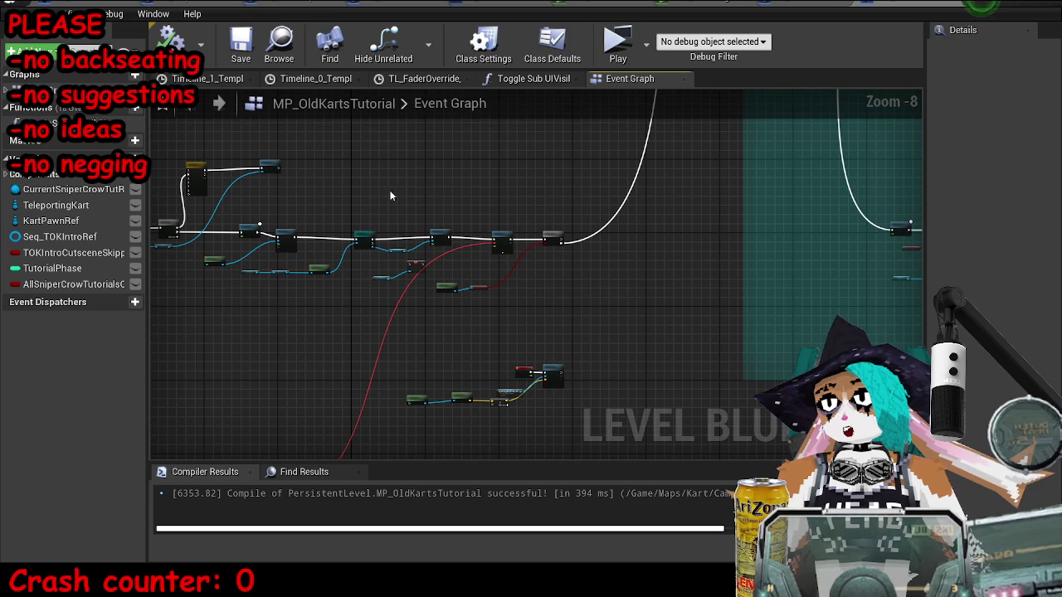
pyautogui.scroll(-1, 372, 246)
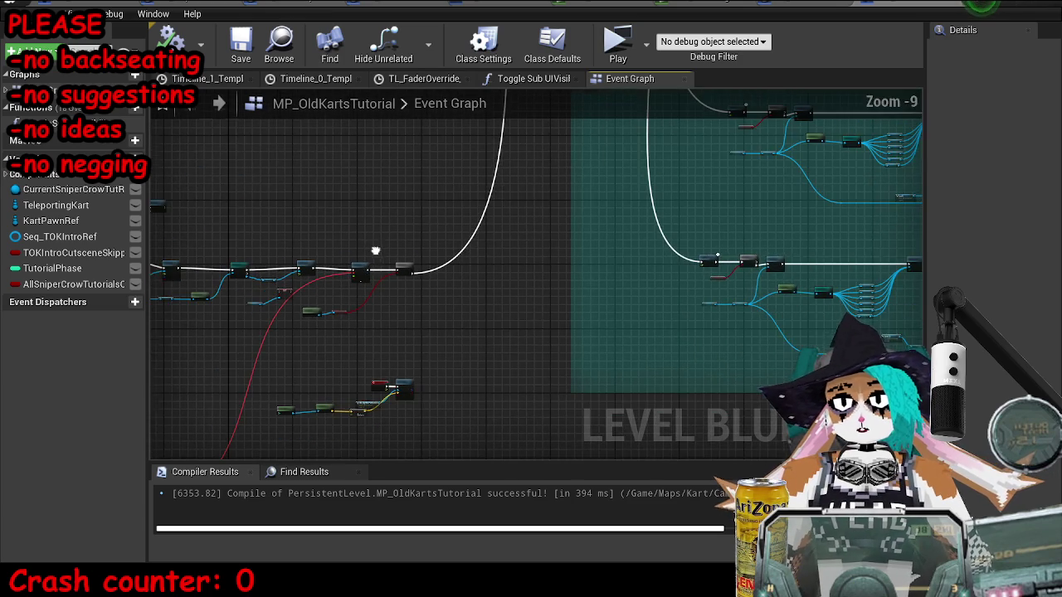
pyautogui.scroll(3, 365, 266)
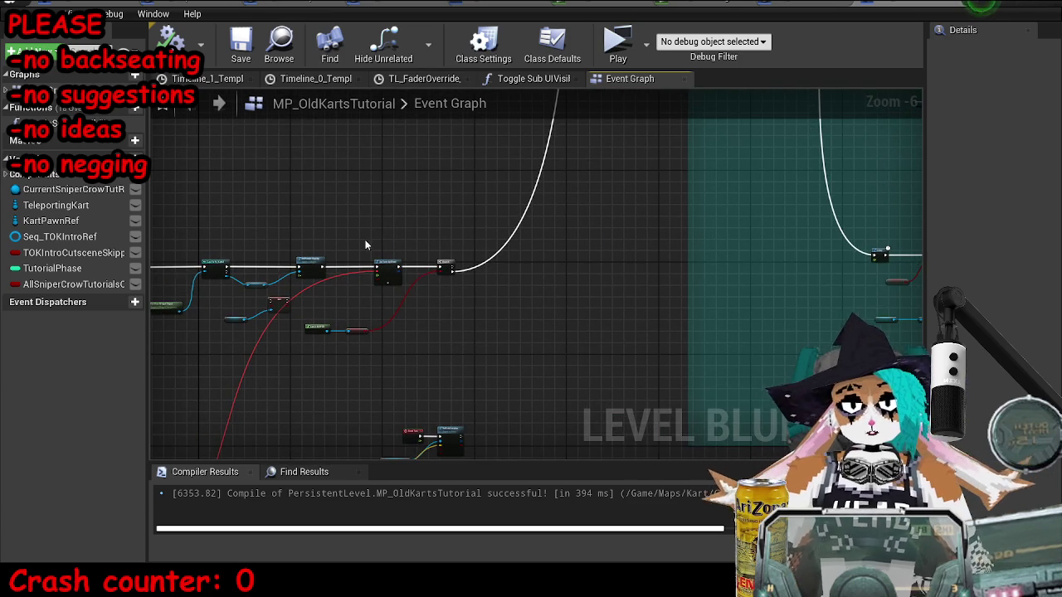
pyautogui.scroll(-1, 313, 247)
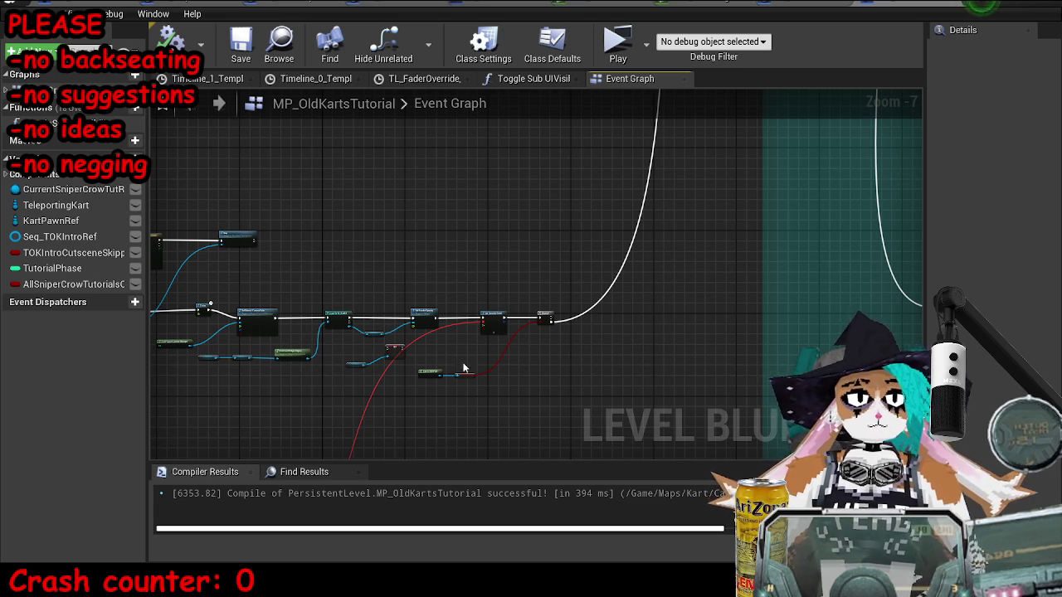
pyautogui.scroll(5, 473, 378)
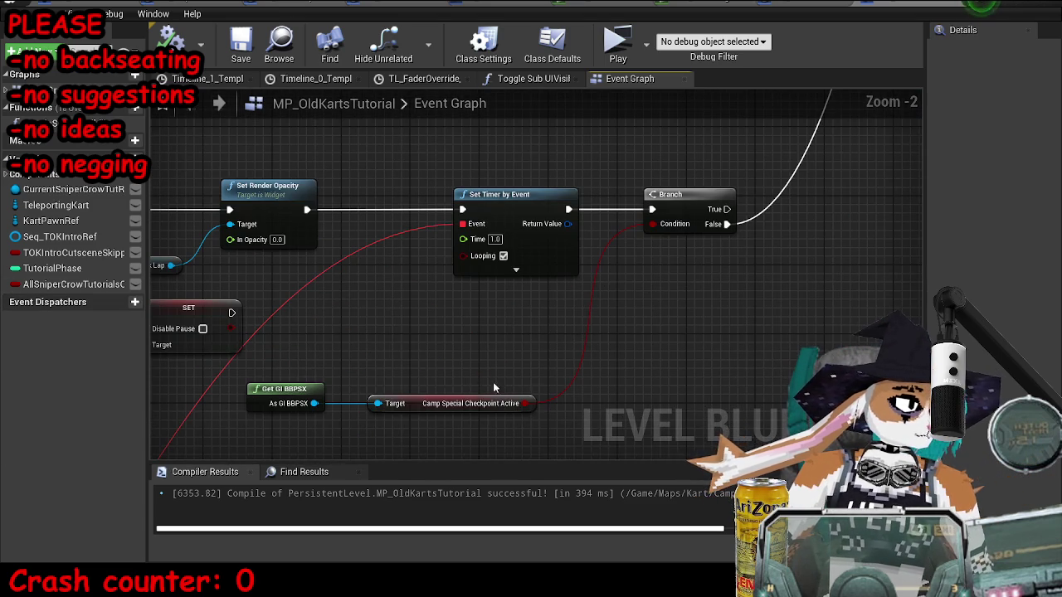
pyautogui.click(466, 407)
pyautogui.moveTo(470, 413); pyautogui.dragTo(465, 450)
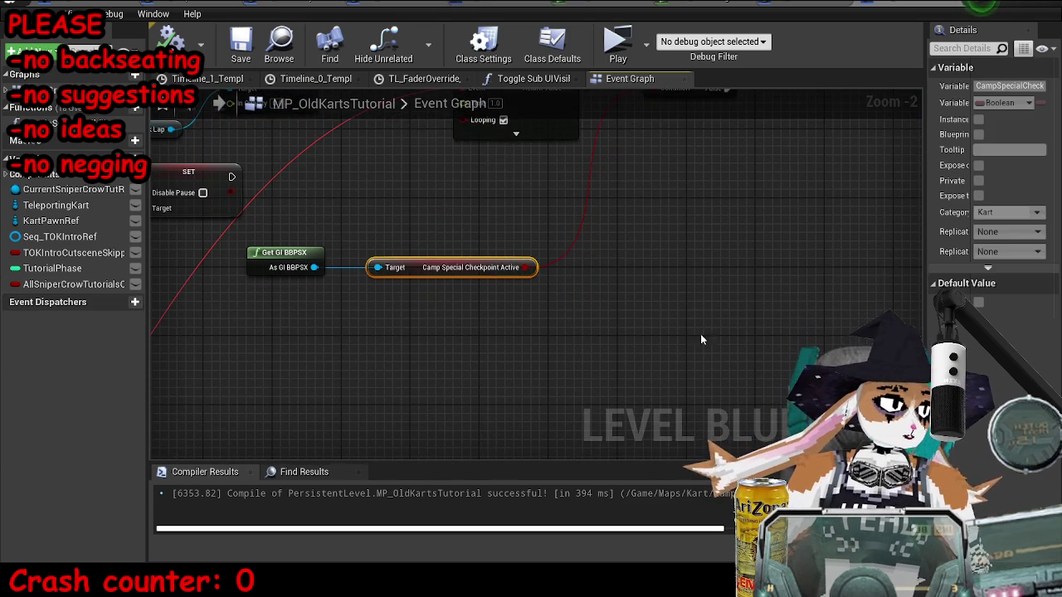
pyautogui.click(639, 189)
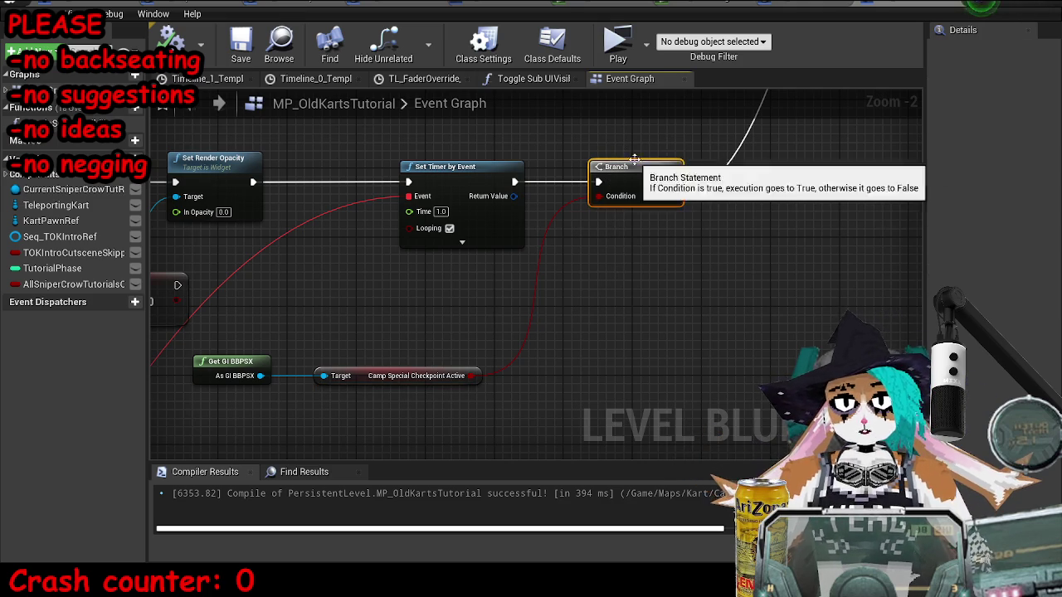
# Step: Pan across the level graph to the teal comment box around the HunterOverlap Branch
pyautogui.scroll(-6, 675, 286)
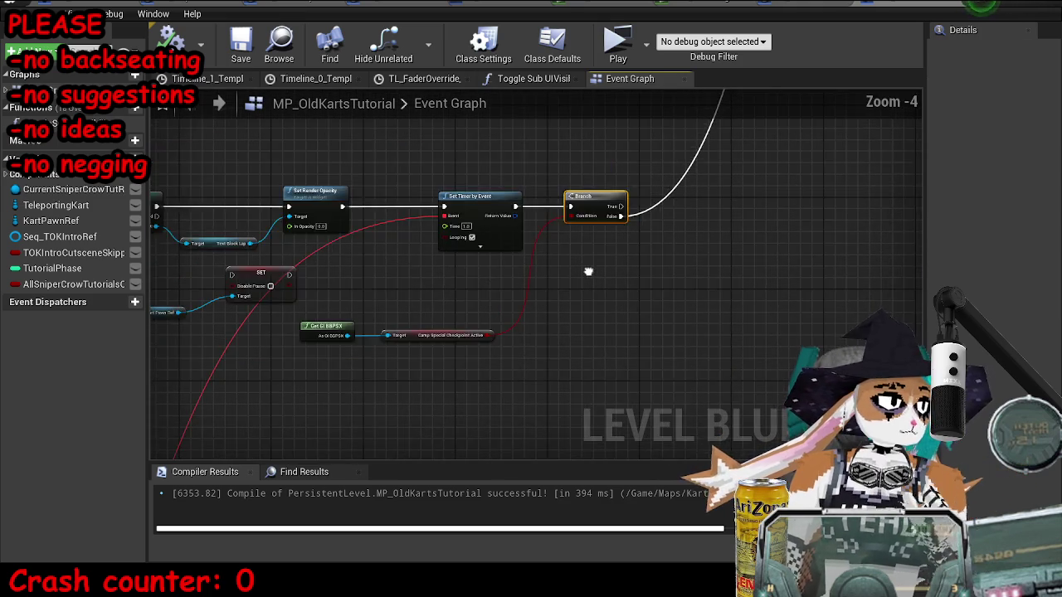
pyautogui.scroll(-4, 630, 327)
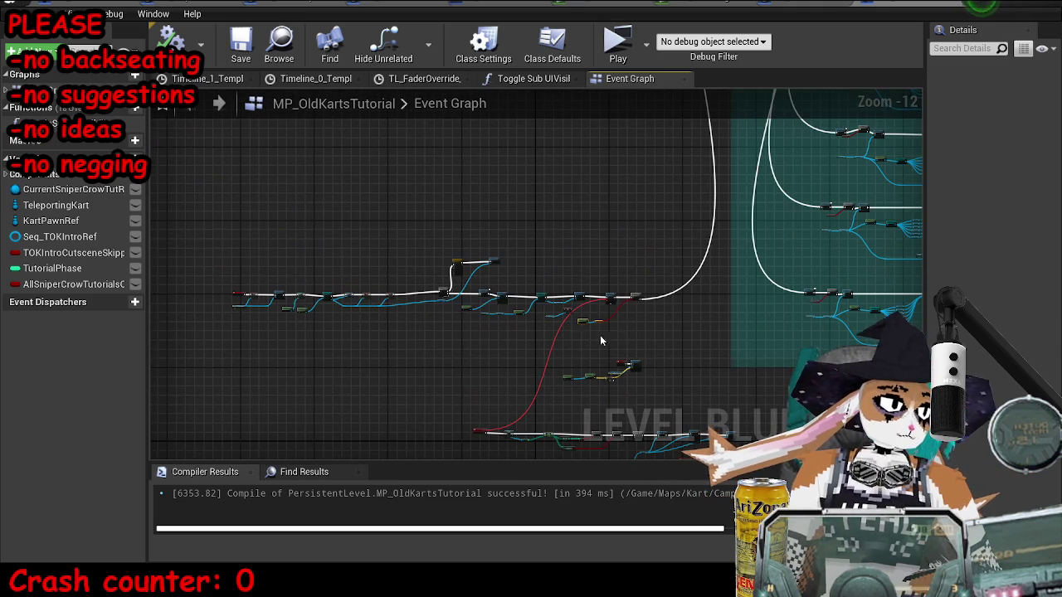
pyautogui.scroll(5, 615, 323)
pyautogui.scroll(-5, 616, 324)
pyautogui.moveTo(616, 323)
pyautogui.mouseDown()
pyautogui.moveTo(379, 353)
pyautogui.moveTo(351, 171)
pyautogui.moveTo(533, 301)
pyautogui.moveTo(232, 403)
pyautogui.moveTo(722, 370)
pyautogui.moveTo(535, 386)
pyautogui.moveTo(806, 390)
pyautogui.mouseUp()
pyautogui.moveTo(713, 348)
pyautogui.mouseDown()
pyautogui.moveTo(448, 398)
pyautogui.moveTo(417, 426)
pyautogui.moveTo(432, 216)
pyautogui.moveTo(465, 116)
pyautogui.moveTo(580, 332)
pyautogui.moveTo(631, 274)
pyautogui.moveTo(654, 219)
pyautogui.mouseUp()
pyautogui.scroll(6, 377, 319)
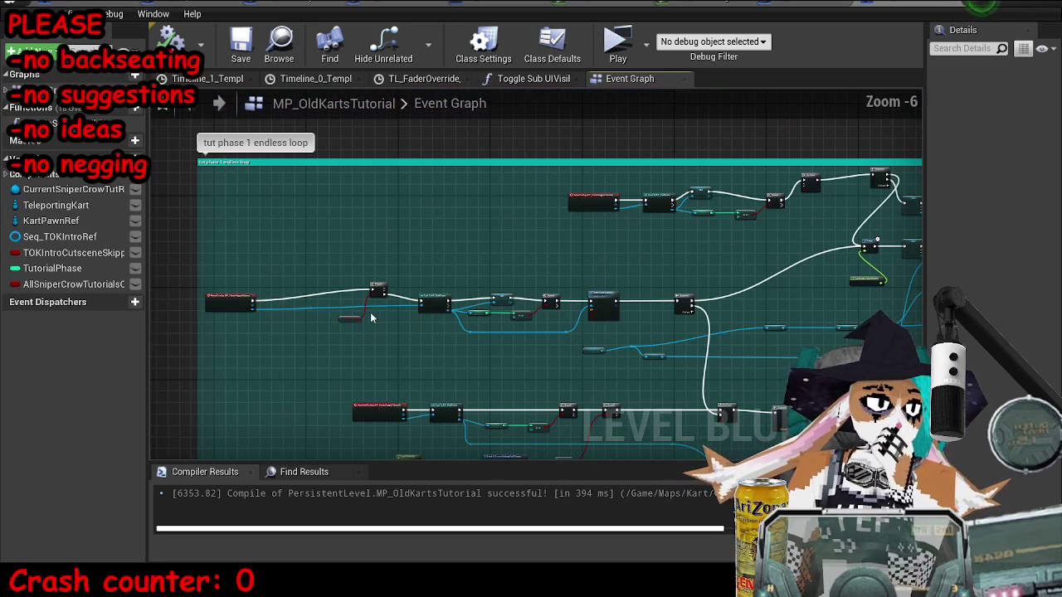
pyautogui.scroll(-2, 806, 304)
pyautogui.moveTo(805, 304); pyautogui.dragTo(381, 313)
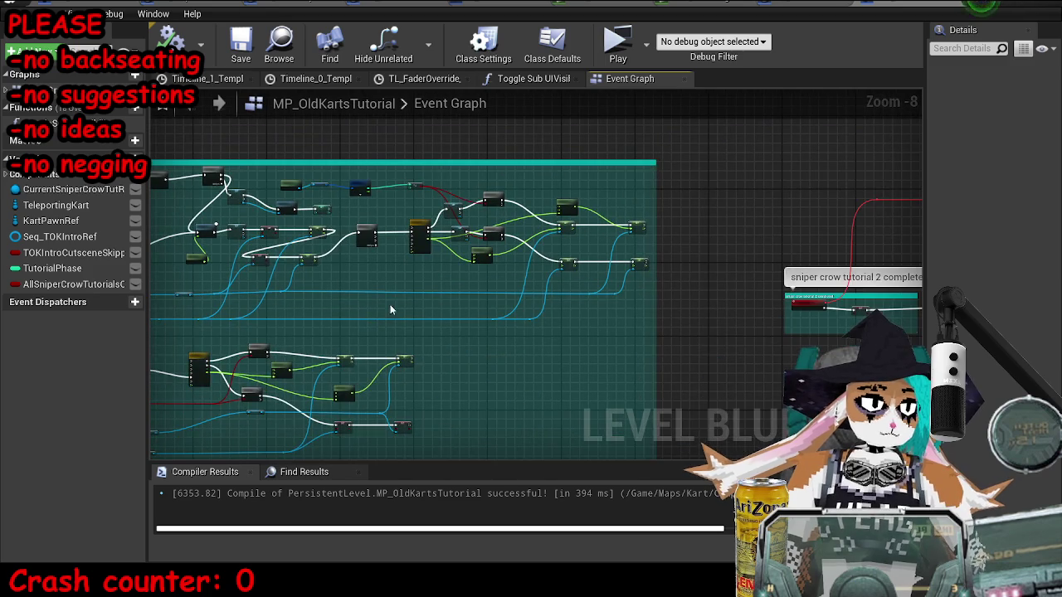
pyautogui.moveTo(452, 307); pyautogui.dragTo(303, 209)
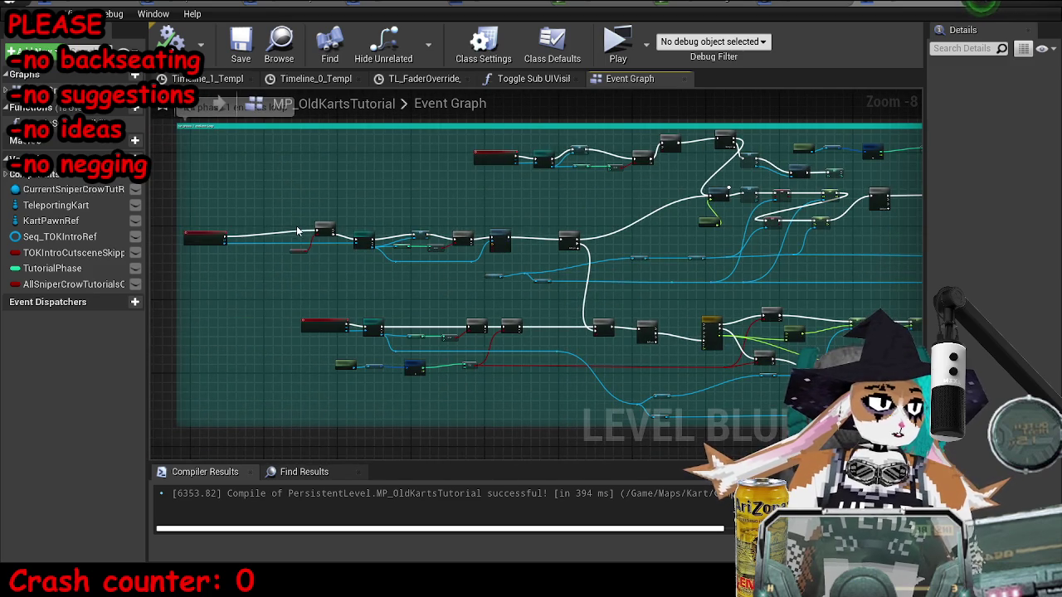
pyautogui.scroll(5, 325, 204)
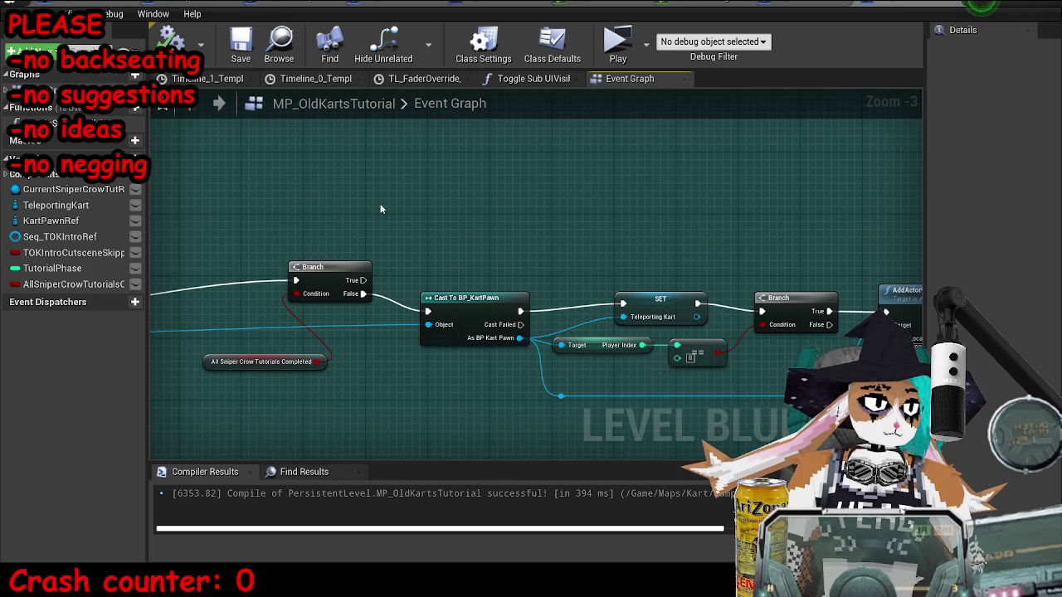
# Step: Paste the Get GI BBPSX and Camp Special Checkpoint Active copies above the HunterOverlap Branch
pyautogui.hotkey('ctrl', 'v')
pyautogui.moveTo(656, 261); pyautogui.dragTo(617, 262)
pyautogui.scroll(-2, 452, 235)
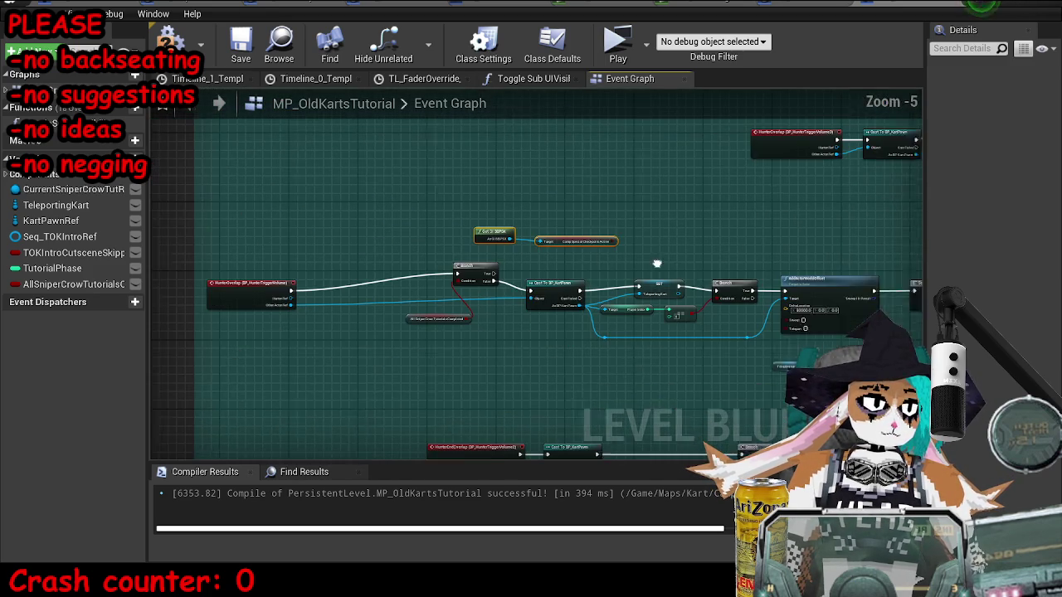
pyautogui.scroll(2, 452, 235)
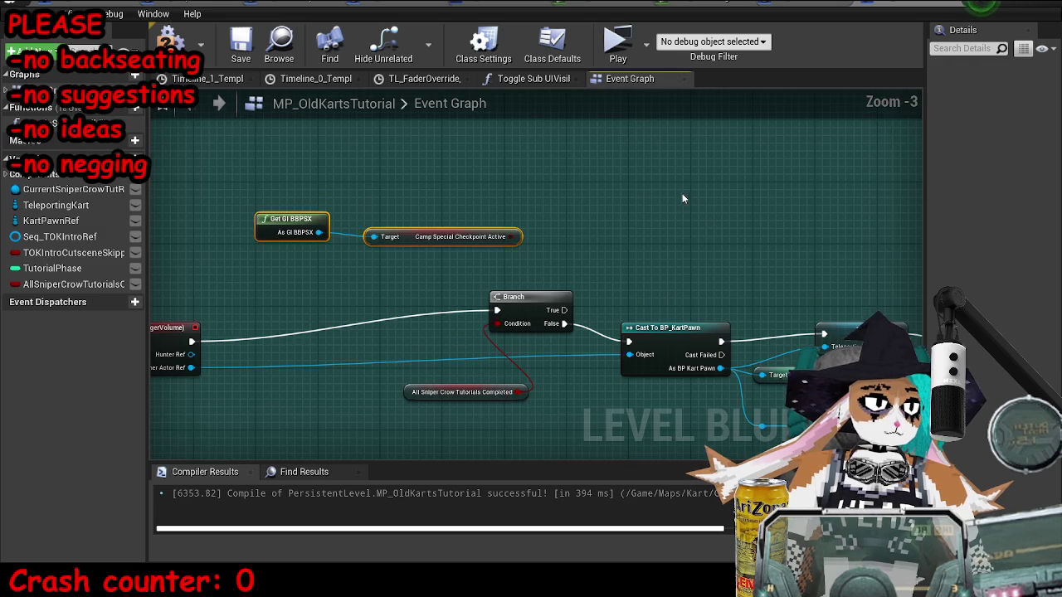
pyautogui.moveTo(318, 232)
pyautogui.mouseDown()
pyautogui.moveTo(351, 237)
pyautogui.moveTo(525, 149)
pyautogui.mouseUp()
# Step: Add a Camp Special Checkpoint Active getter from the GI BBPSX output via 'special checkpoint activ'
pyautogui.write('se')
pyautogui.hotkey('ctrl', 'a')
pyautogui.write('special checkpoint activ')
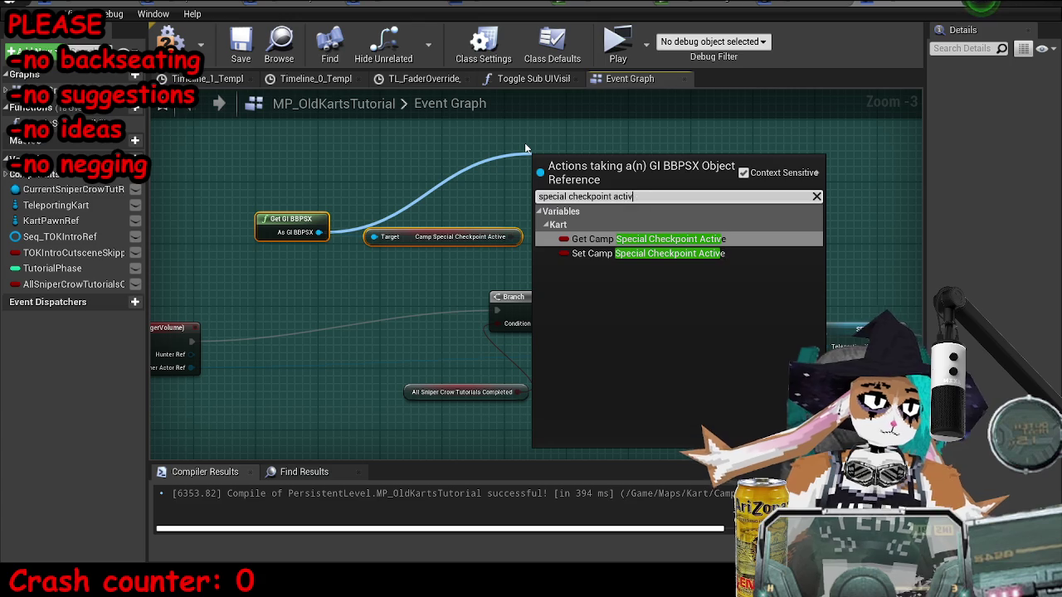
pyautogui.press('Return')
# Step: Add Set Camp Special Checkpoint Active set to true, wire Branch True to it, delete the leftover getter
pyautogui.moveTo(318, 234); pyautogui.dragTo(482, 126)
pyautogui.write('set camp special')
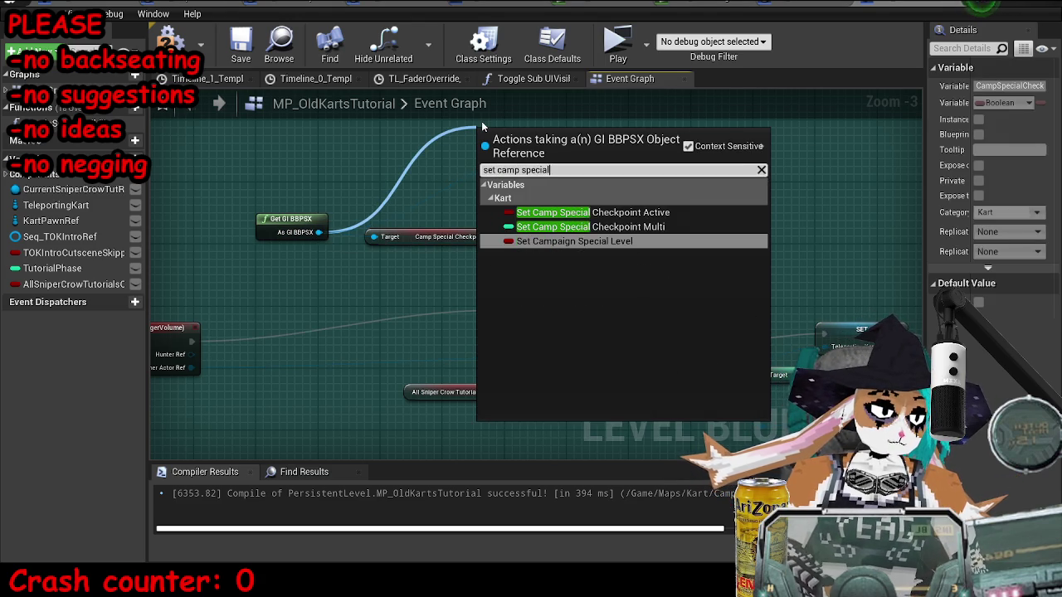
pyautogui.press('Up')
pyautogui.press('Up')
pyautogui.press('Return')
pyautogui.moveTo(513, 156)
pyautogui.mouseDown()
pyautogui.moveTo(544, 192)
pyautogui.moveTo(645, 261)
pyautogui.mouseUp()
pyautogui.click(628, 263)
pyautogui.moveTo(565, 309); pyautogui.dragTo(614, 240)
pyautogui.click(460, 236)
pyautogui.press('Delete')
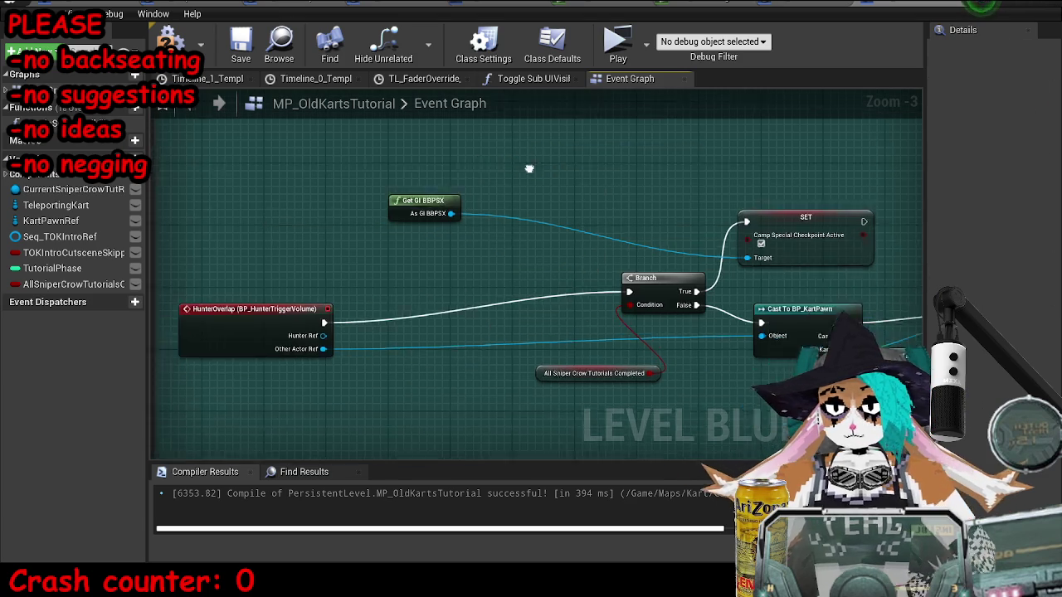
pyautogui.moveTo(556, 210); pyautogui.dragTo(809, 292)
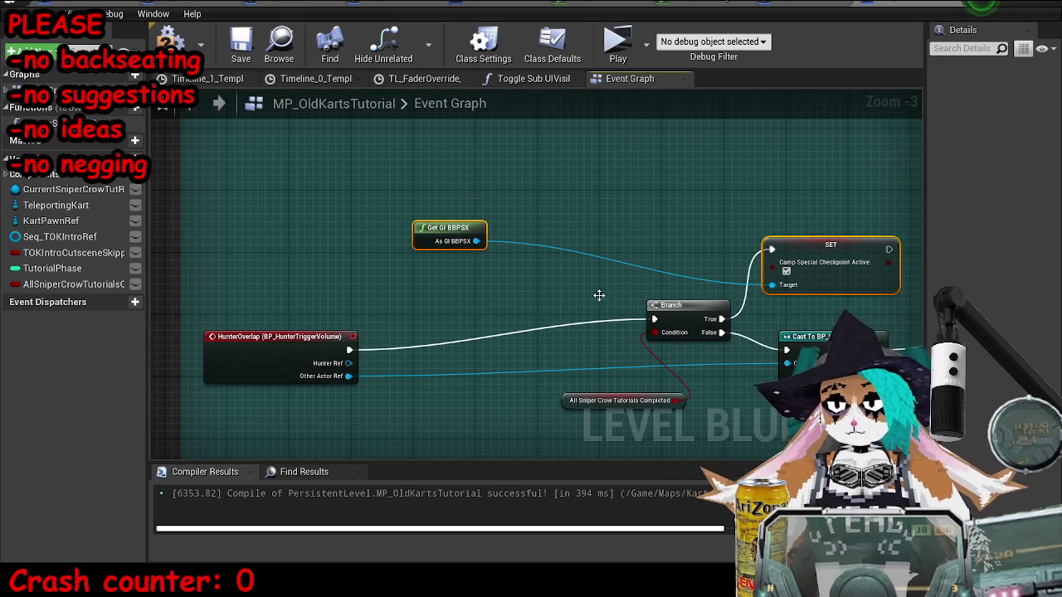
# Step: Wire Event BeginPlay into SET Camp Special Checkpoint Active, chain Deactivate Functionality after it, and save
pyautogui.scroll(-7, 809, 292)
pyautogui.scroll(6, 809, 292)
pyautogui.scroll(-4, 809, 292)
pyautogui.scroll(-4, 809, 292)
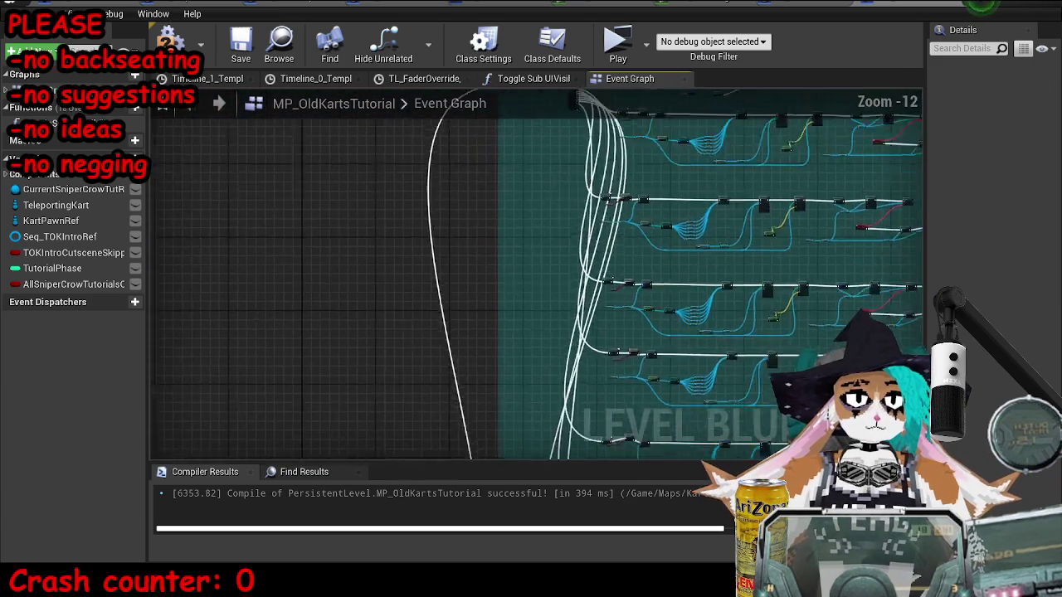
pyautogui.scroll(5, 304, 237)
pyautogui.scroll(2, 520, 256)
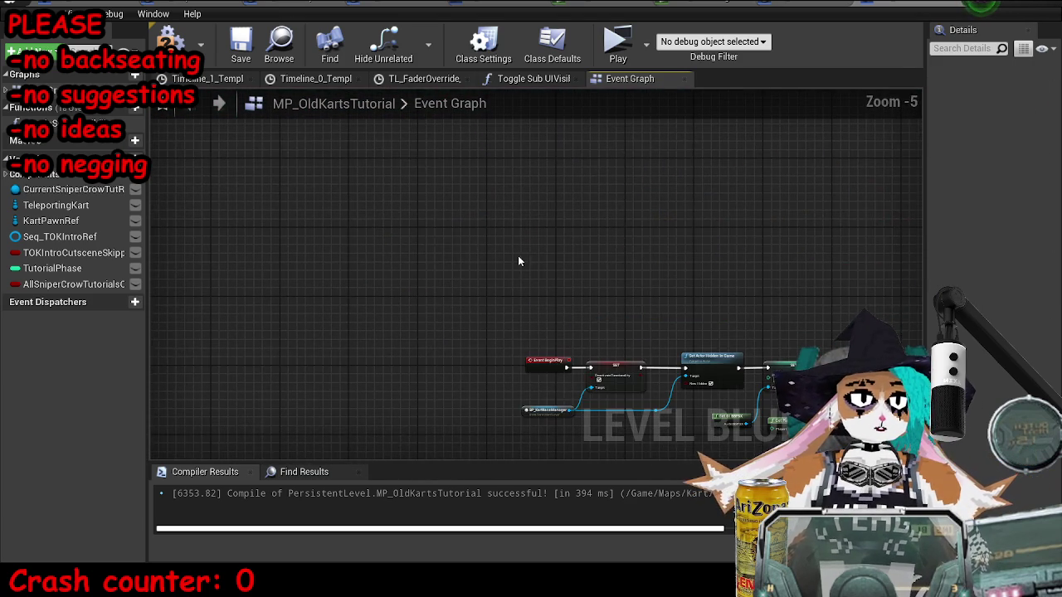
pyautogui.scroll(3, 520, 281)
pyautogui.moveTo(347, 155); pyautogui.dragTo(648, 189)
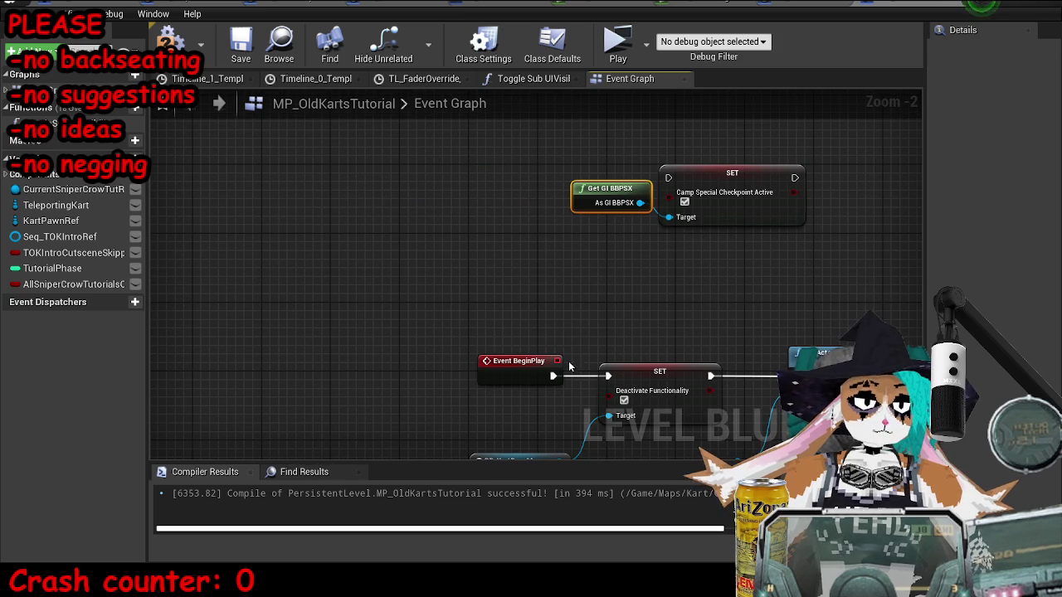
pyautogui.moveTo(553, 376)
pyautogui.mouseDown()
pyautogui.moveTo(659, 175)
pyautogui.moveTo(669, 179)
pyautogui.mouseUp()
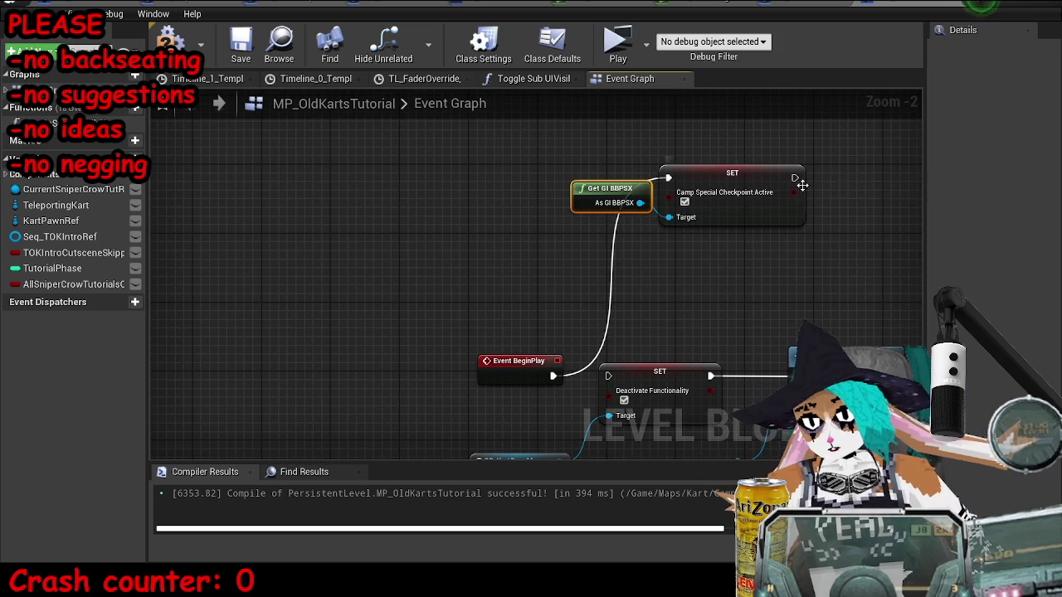
pyautogui.moveTo(795, 177)
pyautogui.mouseDown()
pyautogui.moveTo(688, 373)
pyautogui.moveTo(616, 385)
pyautogui.moveTo(609, 376)
pyautogui.mouseUp()
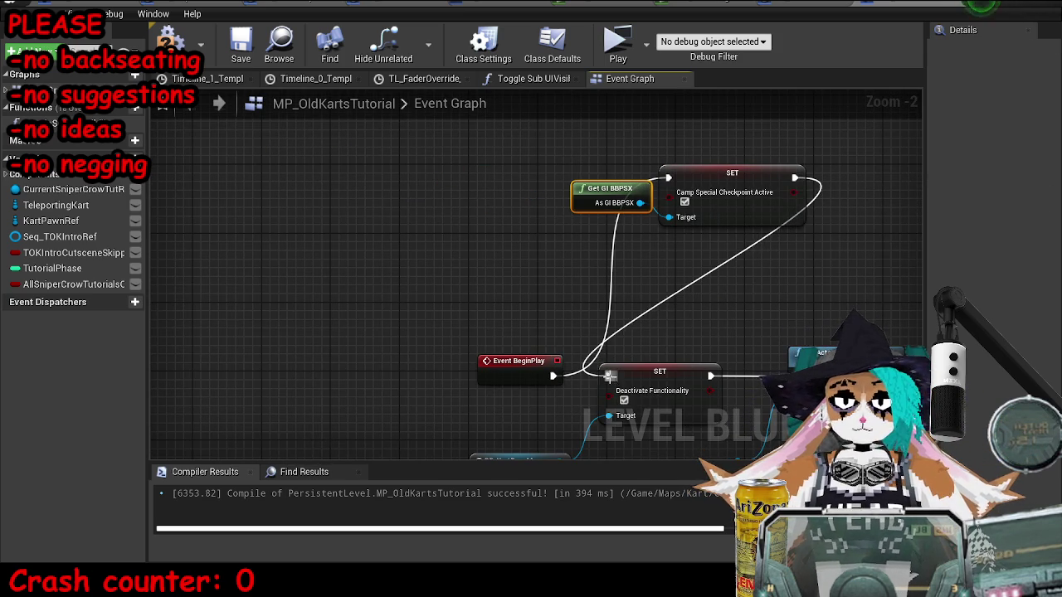
pyautogui.click(238, 43)
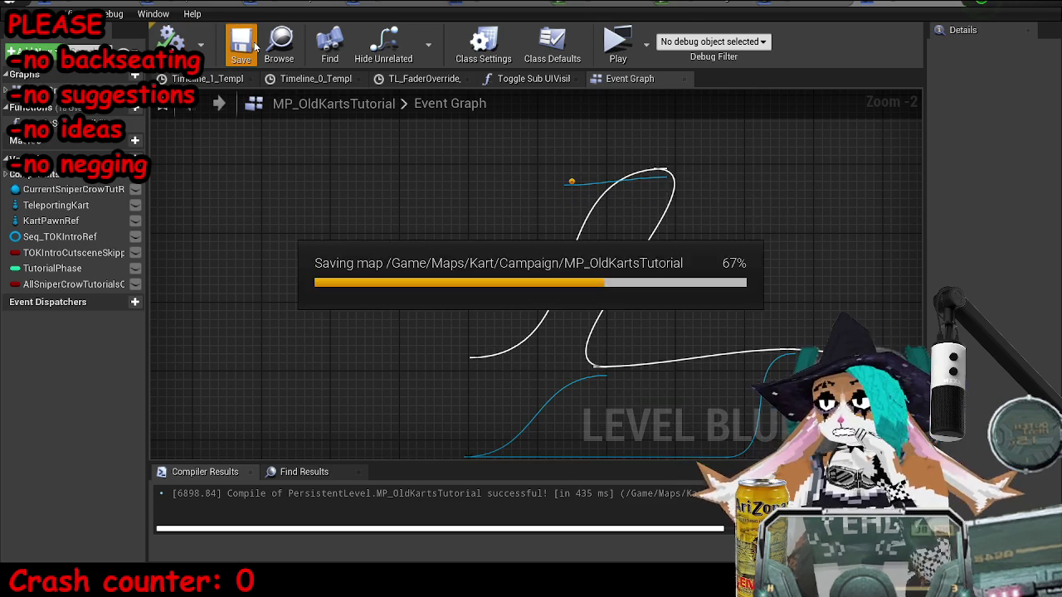
# Step: Add a Print String after the setter reading 'DEBUG SET CAMP SPECIAL CHECKPOINT TO TRUE'
pyautogui.moveTo(661, 261); pyautogui.dragTo(396, 293)
pyautogui.moveTo(531, 210); pyautogui.dragTo(655, 109)
pyautogui.write('print str')
pyautogui.press('Return')
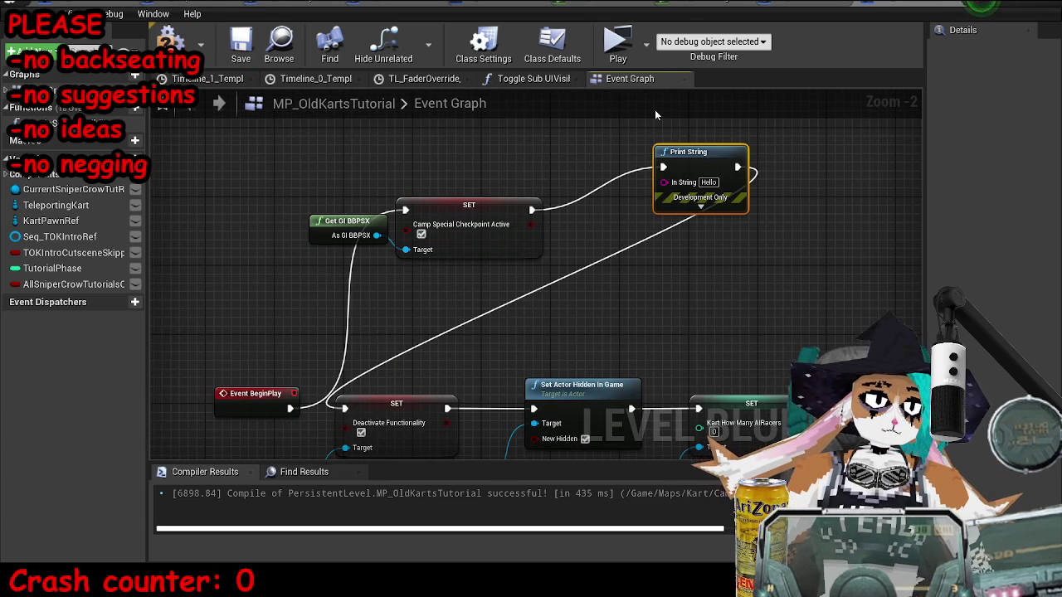
pyautogui.write('DEBUG SET CAMP SPECIAL')
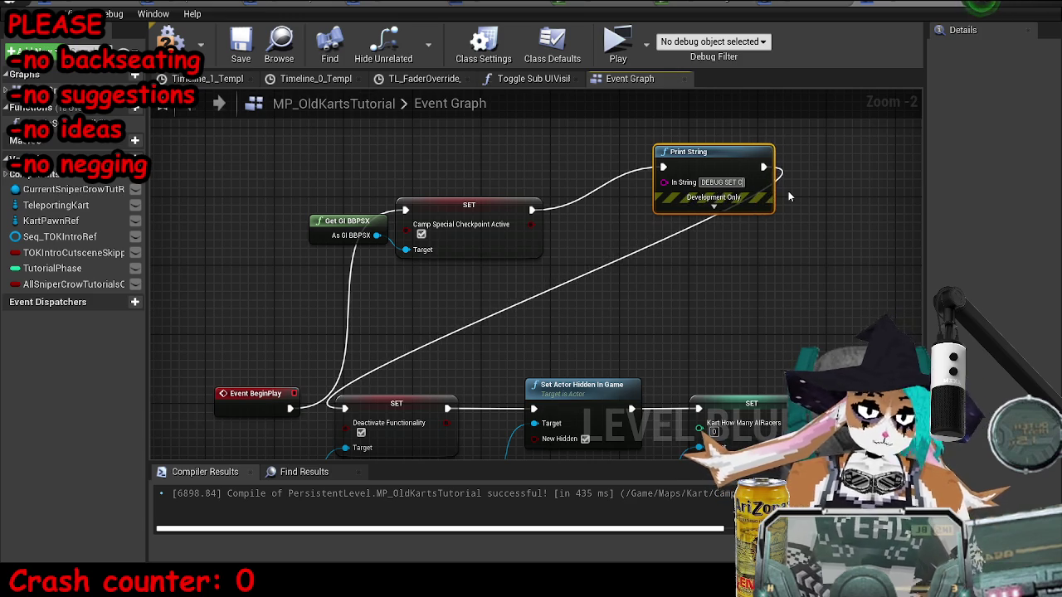
pyautogui.write(' CHECKPOINT TO TRUE')
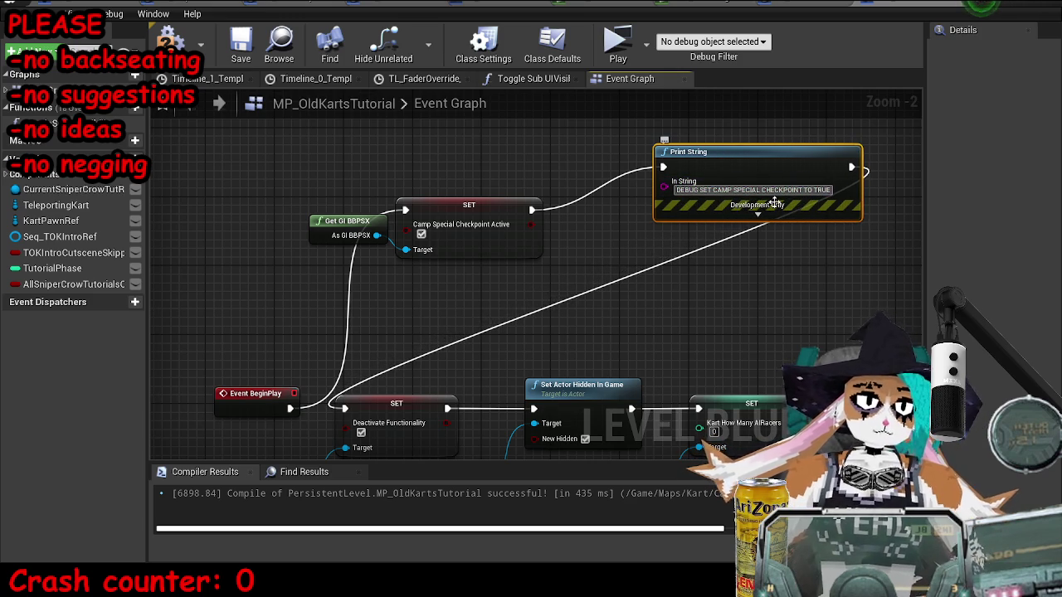
# Step: Give the Print String a yellow text colour and 10-second duration, then compile and save
pyautogui.click(757, 213)
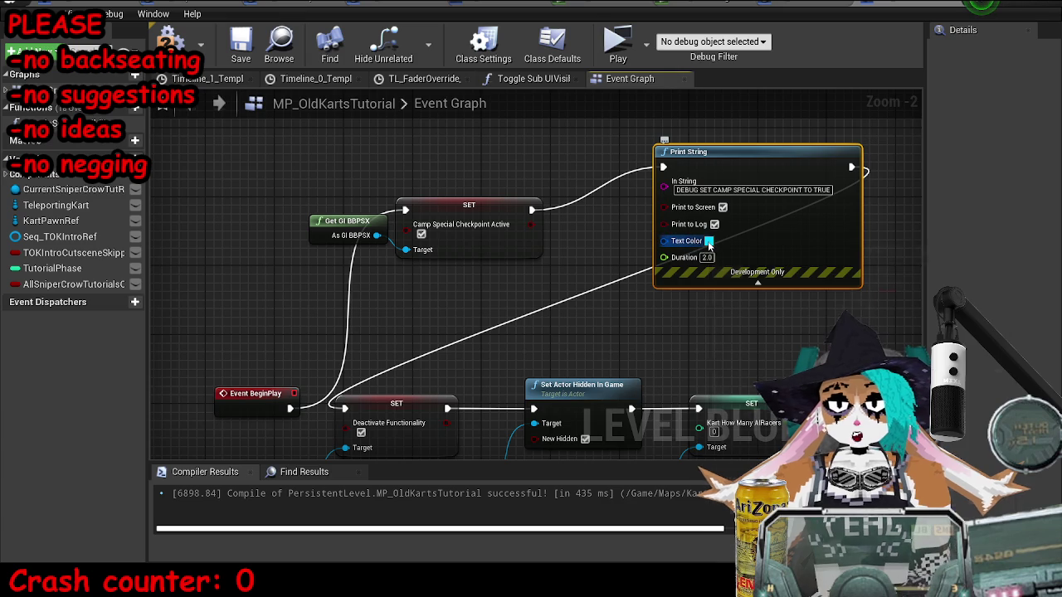
pyautogui.click(709, 241)
pyautogui.moveTo(888, 190); pyautogui.dragTo(606, 43)
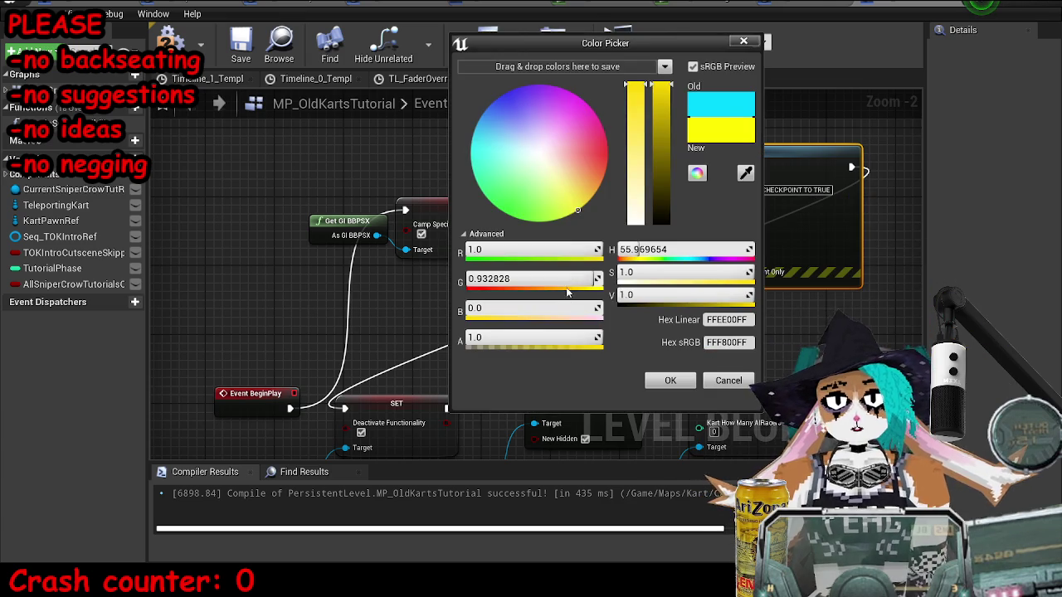
pyautogui.moveTo(567, 292); pyautogui.dragTo(600, 286)
pyautogui.click(670, 379)
pyautogui.click(706, 257)
pyautogui.write('10')
pyautogui.press('Return')
pyautogui.moveTo(735, 274); pyautogui.dragTo(708, 307)
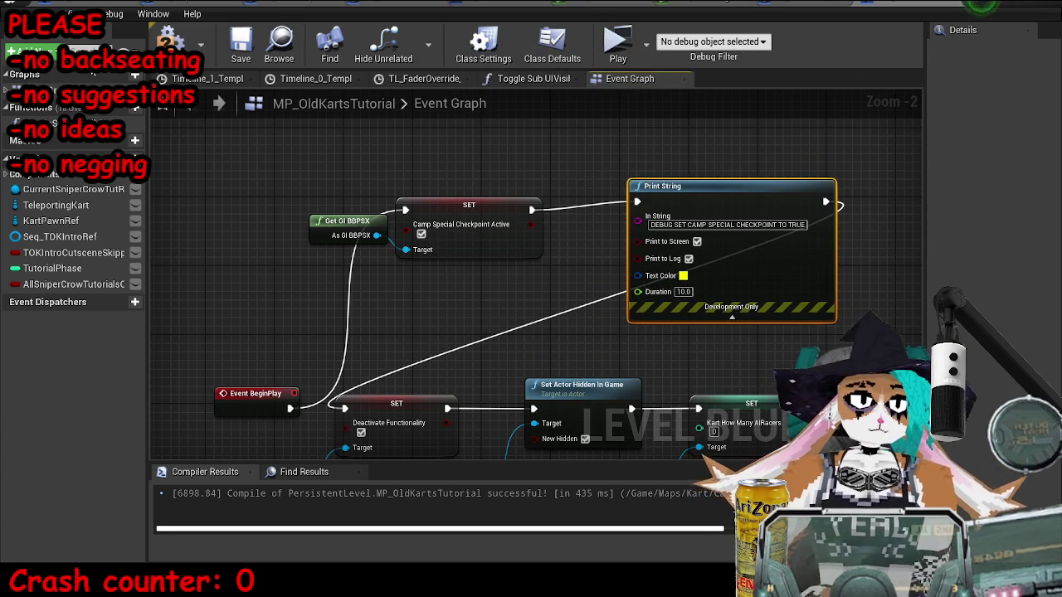
pyautogui.click(171, 43)
pyautogui.scroll(-6, 603, 331)
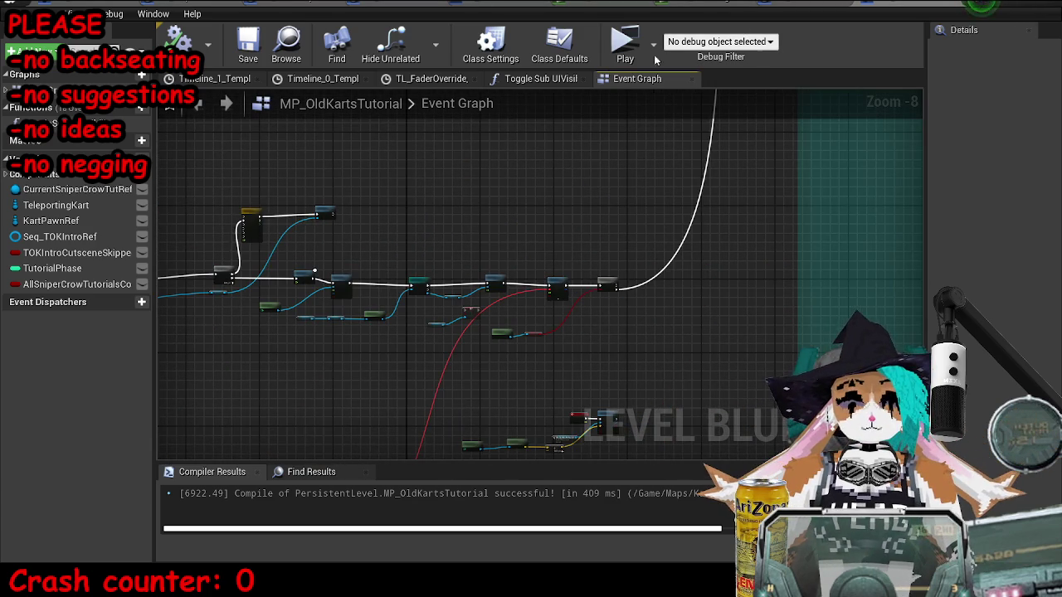
pyautogui.click(625, 46)
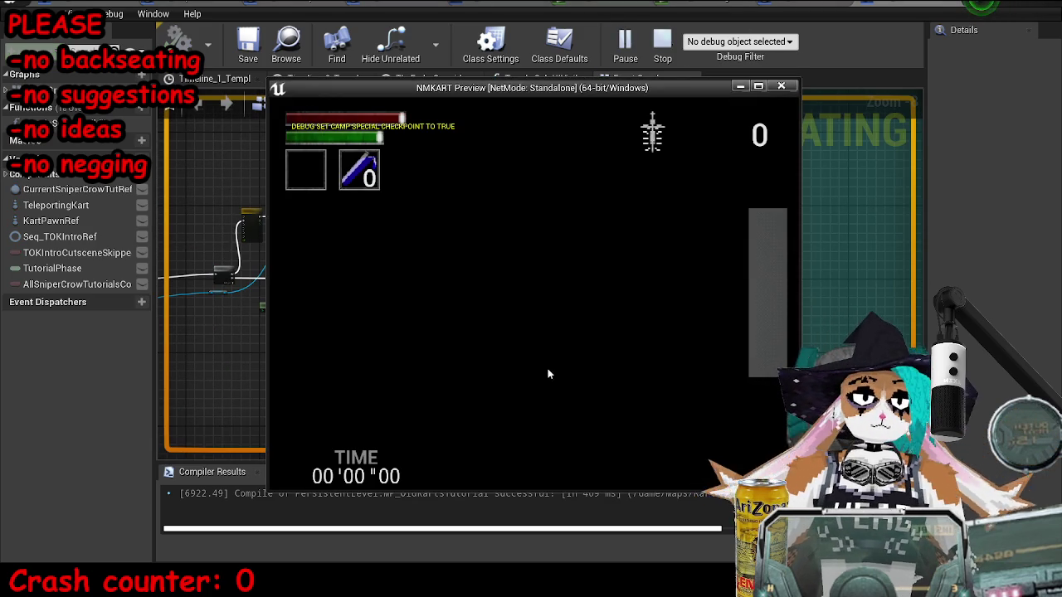
pyautogui.press('Escape')
pyautogui.scroll(-4, 672, 426)
pyautogui.moveTo(671, 426)
pyautogui.mouseDown()
pyautogui.moveTo(274, 415)
pyautogui.moveTo(704, 213)
pyautogui.mouseUp()
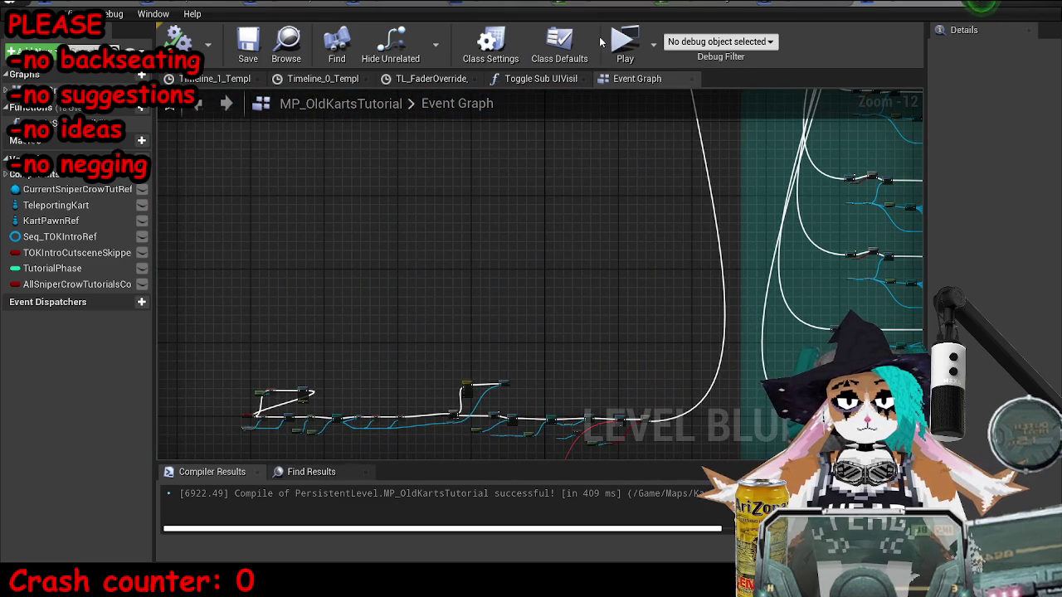
pyautogui.moveTo(663, 426); pyautogui.dragTo(652, 301)
pyautogui.moveTo(705, 227); pyautogui.dragTo(563, 305)
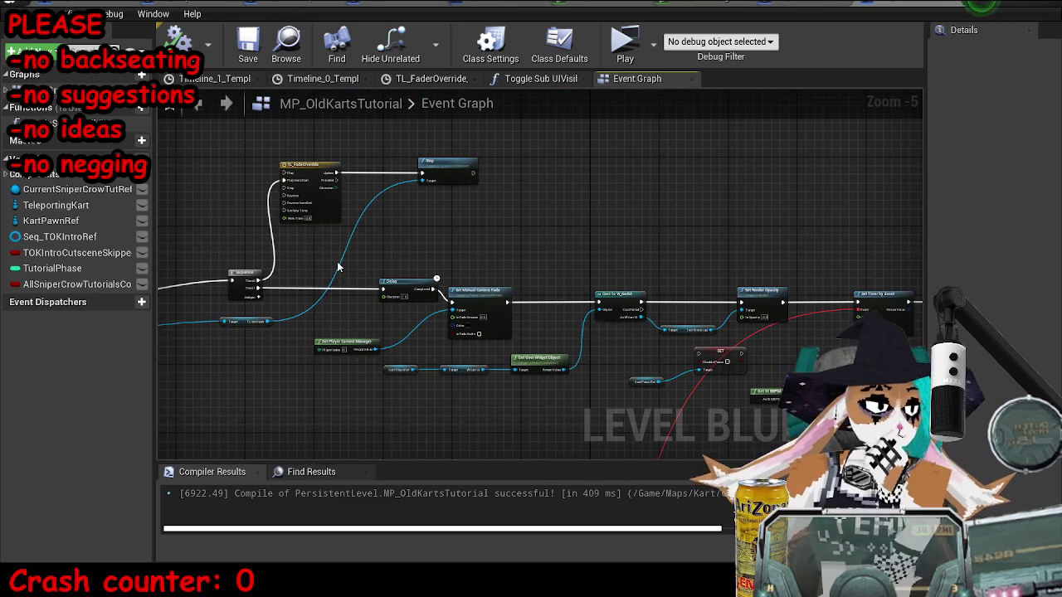
# Step: Add a SET AllSniperCrowTutorialsCompleted node driven by the Branch's True output
pyautogui.scroll(-7, 604, 212)
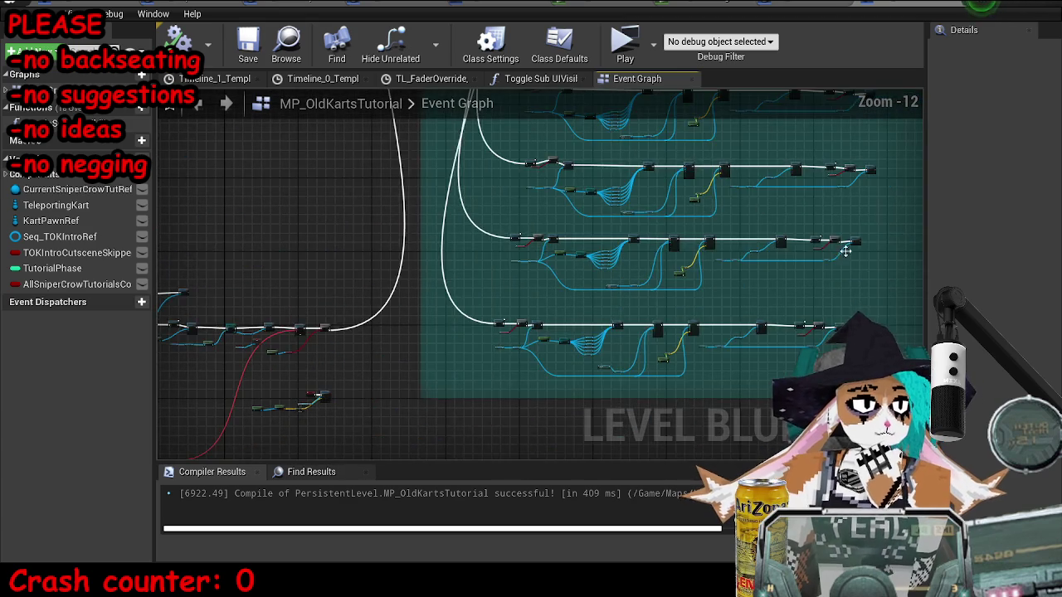
pyautogui.moveTo(230, 326); pyautogui.dragTo(459, 376)
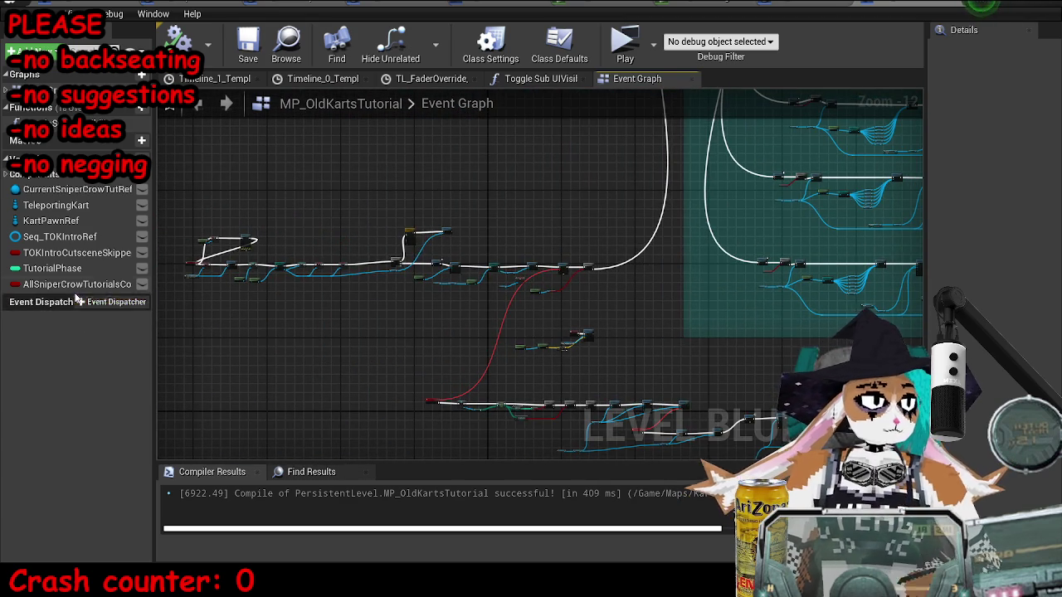
pyautogui.scroll(8, 677, 289)
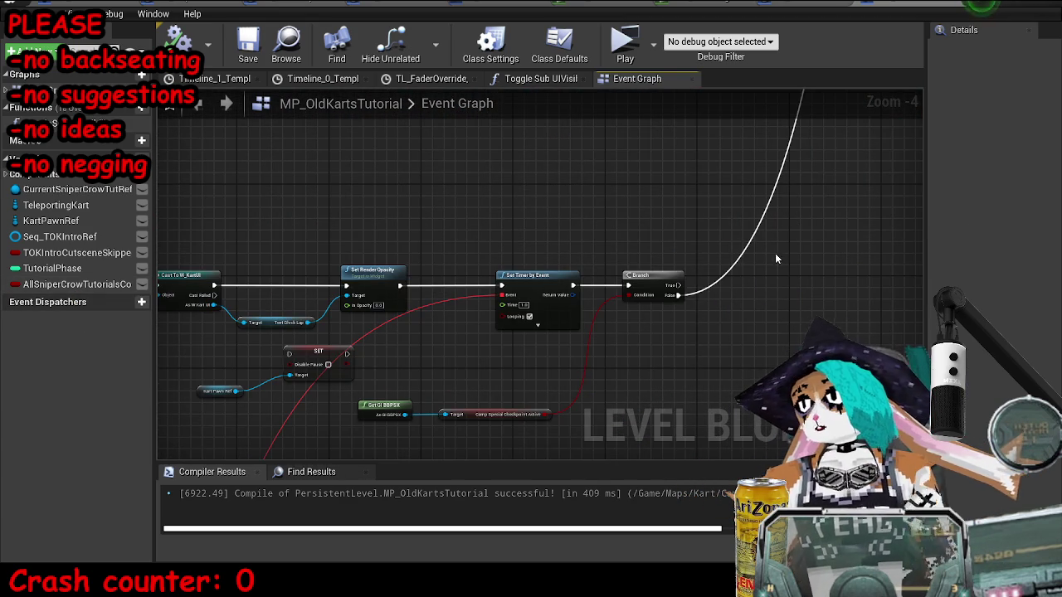
pyautogui.moveTo(116, 288)
pyautogui.mouseDown()
pyautogui.moveTo(612, 189)
pyautogui.moveTo(614, 199)
pyautogui.mouseUp()
pyautogui.scroll(3, 653, 336)
pyautogui.moveTo(653, 336)
pyautogui.mouseDown()
pyautogui.moveTo(535, 177)
pyautogui.moveTo(543, 190)
pyautogui.mouseUp()
# Step: Find references to the TutorialPhase variable and jump to where it is set
pyautogui.scroll(-6, 588, 323)
pyautogui.scroll(-4, 588, 323)
pyautogui.scroll(-1, 519, 322)
pyautogui.moveTo(519, 323); pyautogui.dragTo(539, 400)
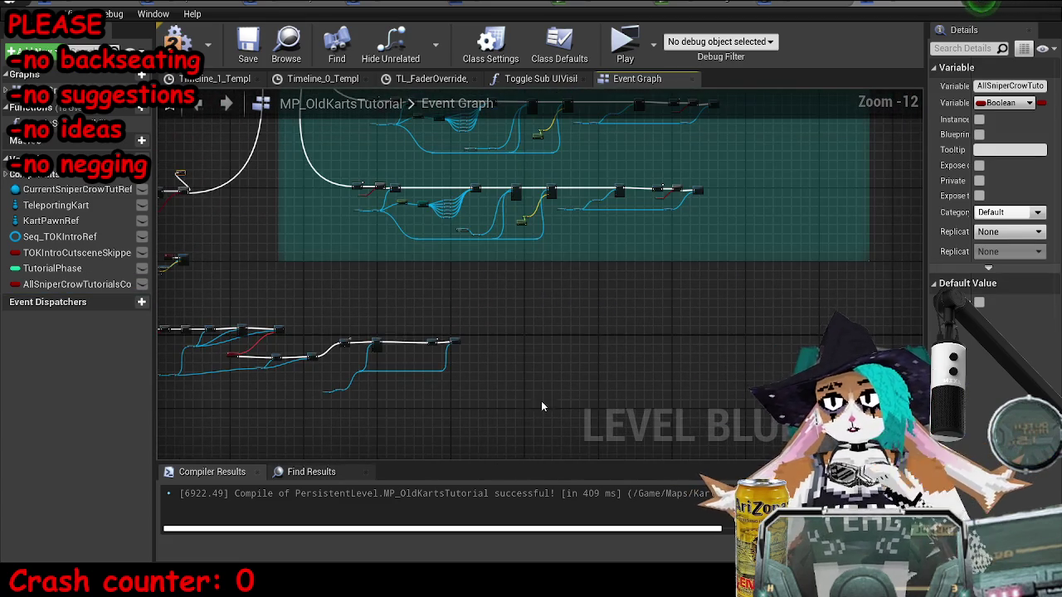
pyautogui.scroll(2, 538, 400)
pyautogui.moveTo(598, 319); pyautogui.dragTo(410, 338)
pyautogui.scroll(-2, 409, 338)
pyautogui.moveTo(642, 337); pyautogui.dragTo(514, 265)
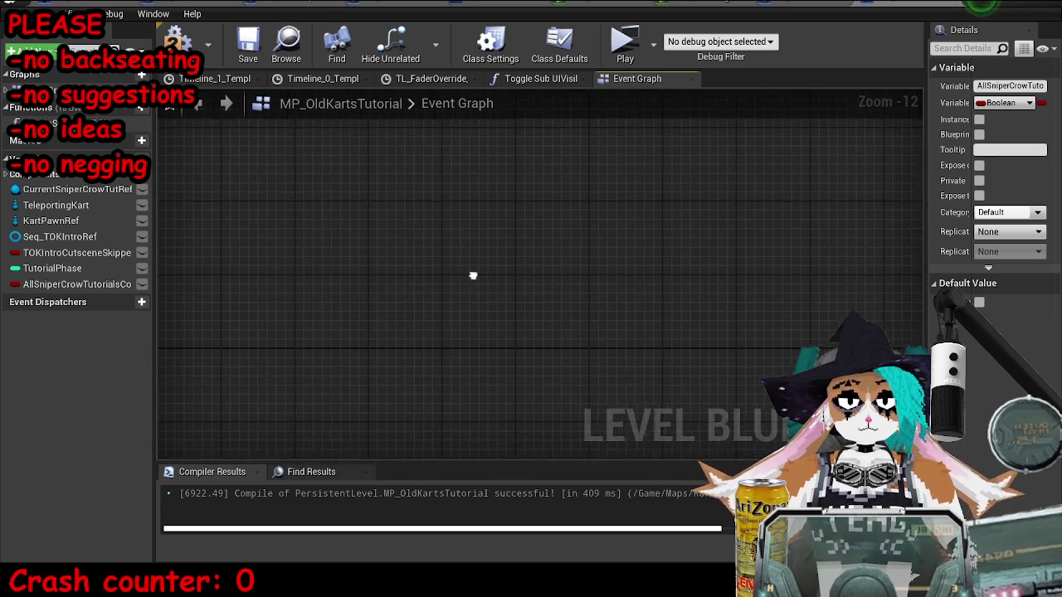
pyautogui.click(79, 269)
pyautogui.rightClick(83, 270)
pyautogui.click(117, 294)
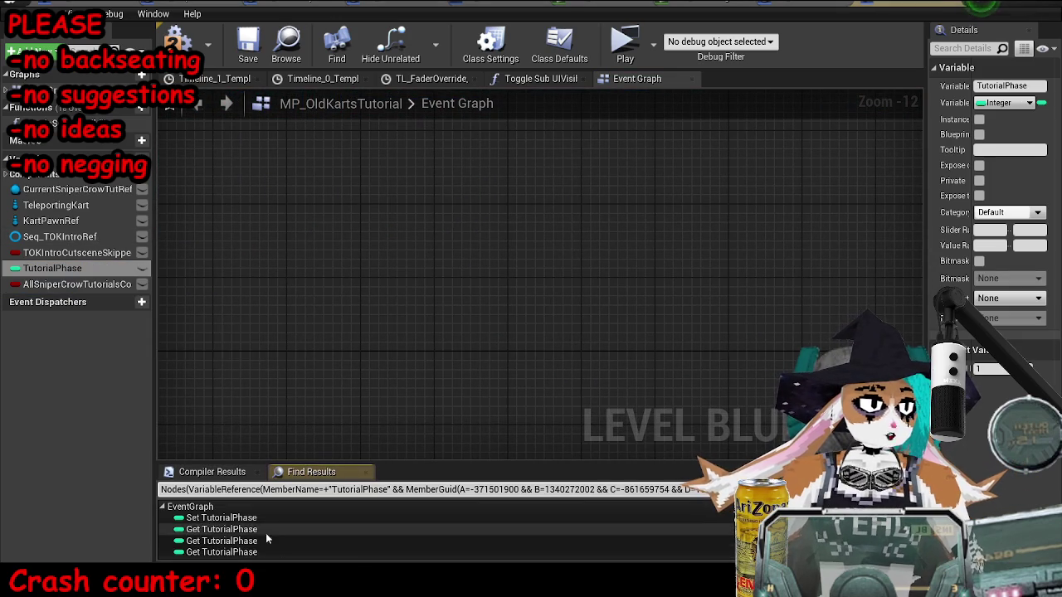
pyautogui.click(240, 529)
pyautogui.click(221, 518)
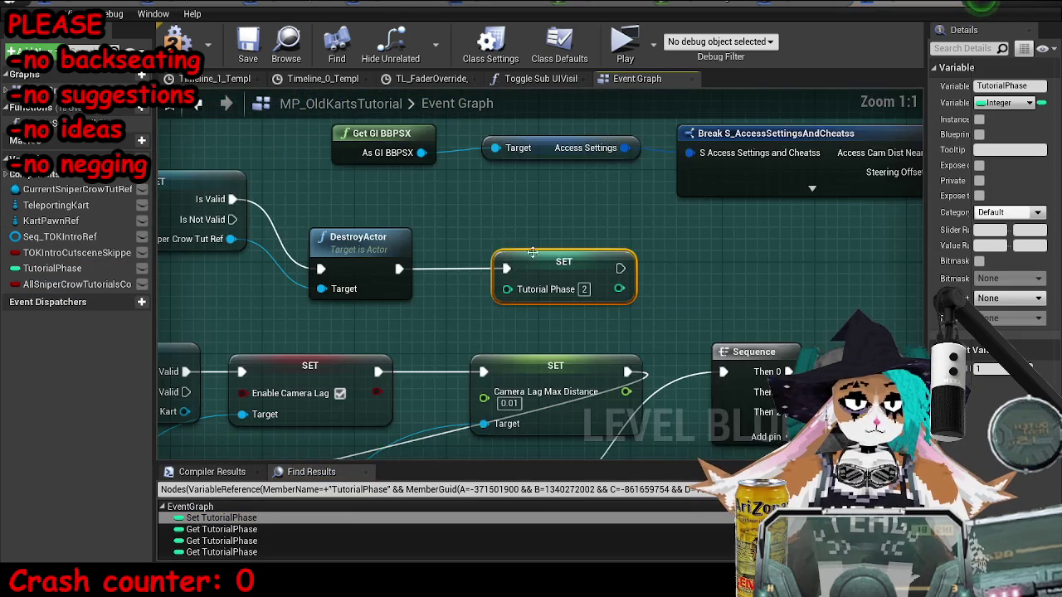
# Step: Bring the Tutorial Phase setter and Branch into view and move the game-instance getter beside them
pyautogui.scroll(-5, 780, 251)
pyautogui.moveTo(181, 237); pyautogui.dragTo(317, 270)
pyautogui.scroll(2, 316, 270)
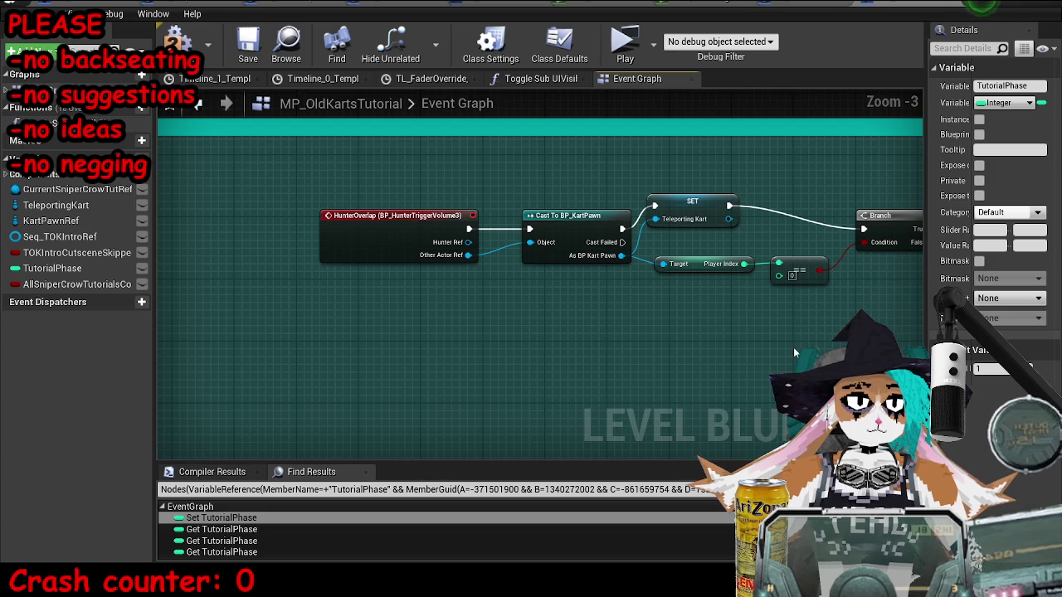
pyautogui.scroll(-2, 770, 352)
pyautogui.moveTo(770, 353); pyautogui.dragTo(518, 282)
pyautogui.scroll(2, 518, 282)
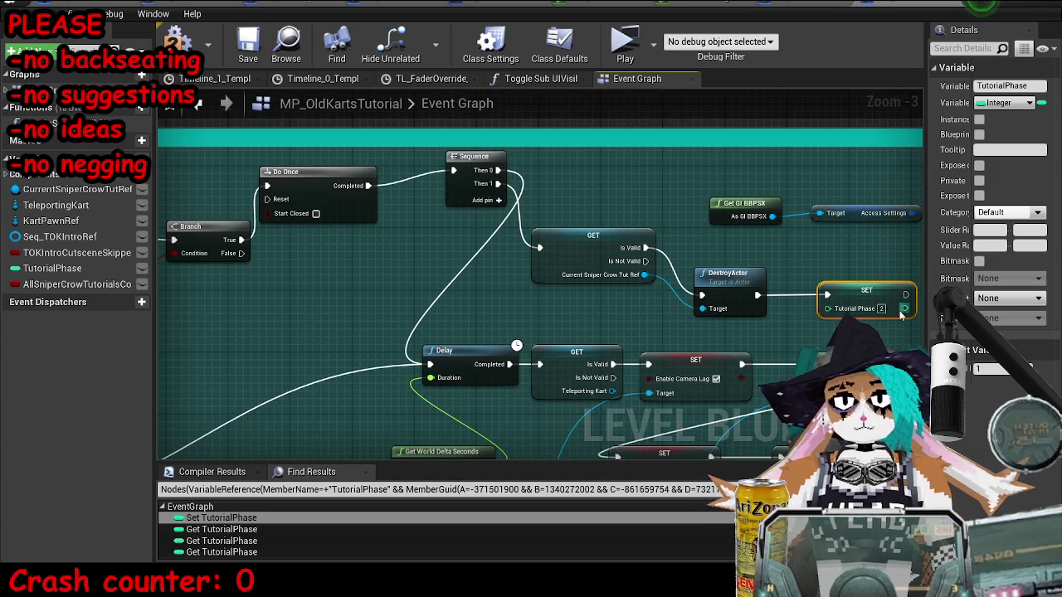
pyautogui.moveTo(902, 311); pyautogui.dragTo(670, 311)
pyautogui.scroll(-4, 417, 294)
pyautogui.moveTo(417, 294); pyautogui.dragTo(365, 365)
pyautogui.scroll(4, 365, 365)
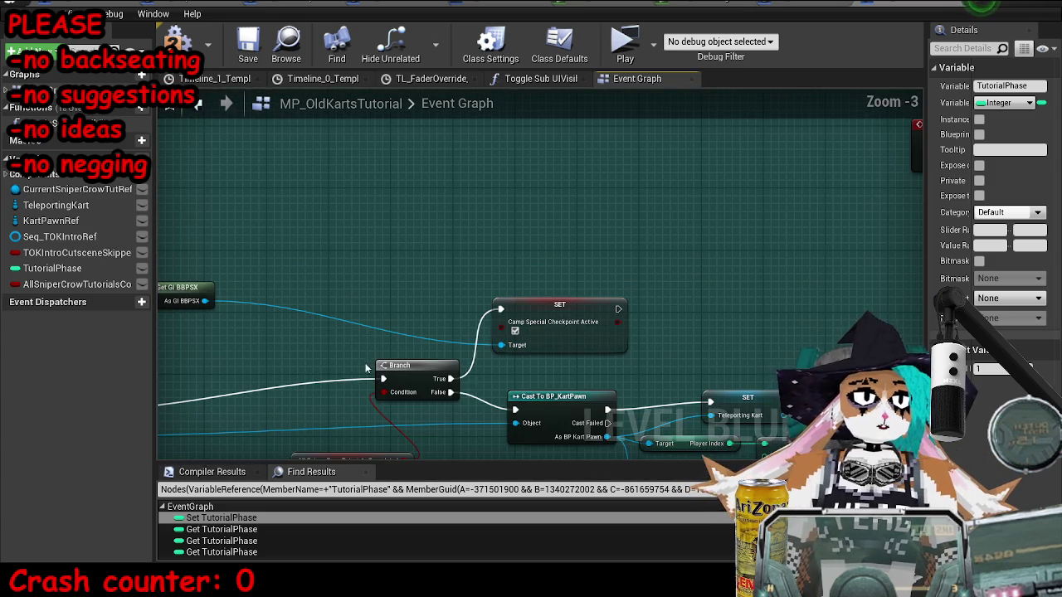
pyautogui.moveTo(189, 294); pyautogui.dragTo(441, 303)
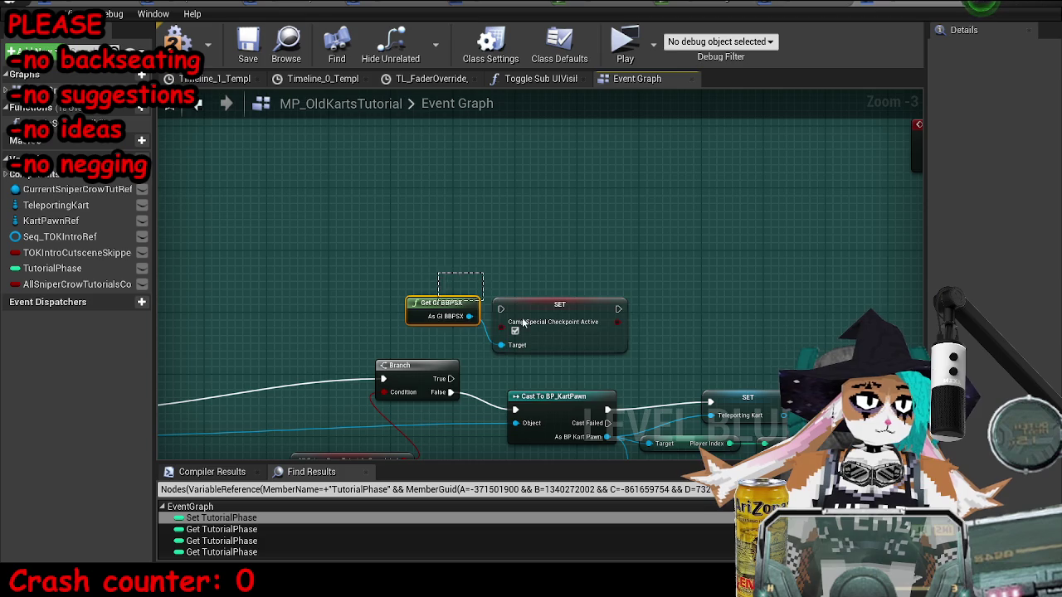
pyautogui.scroll(-5, 558, 308)
pyautogui.scroll(5, 691, 299)
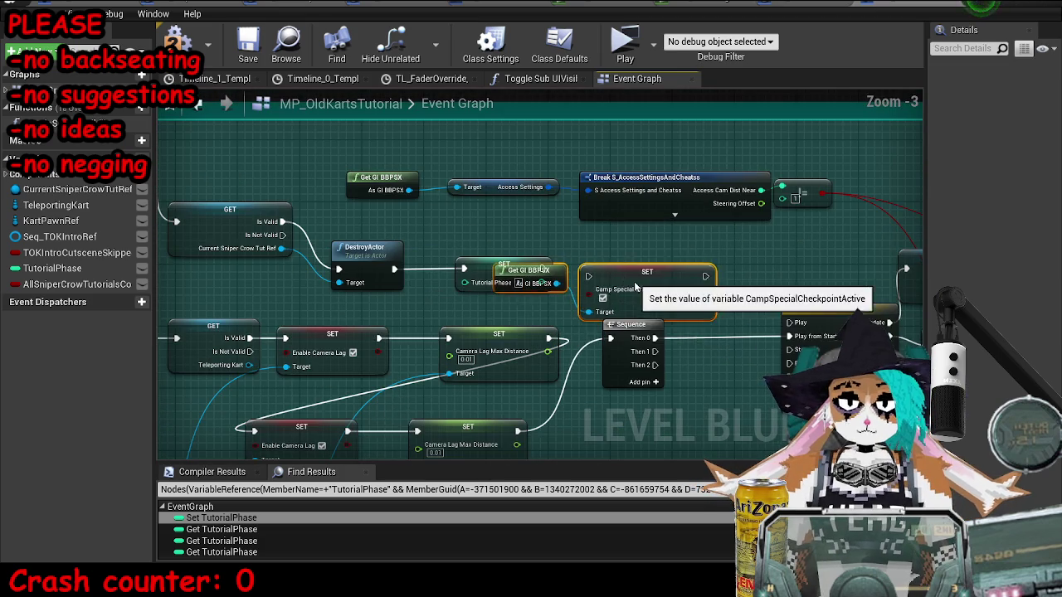
# Step: Chain the Camp Special Checkpoint Active setter after the Tutorial Phase setter and group the checkpoint nodes
pyautogui.click(635, 282)
pyautogui.click(538, 267)
pyautogui.moveTo(541, 267); pyautogui.dragTo(612, 272)
pyautogui.scroll(-5, 611, 271)
pyautogui.scroll(5, 481, 253)
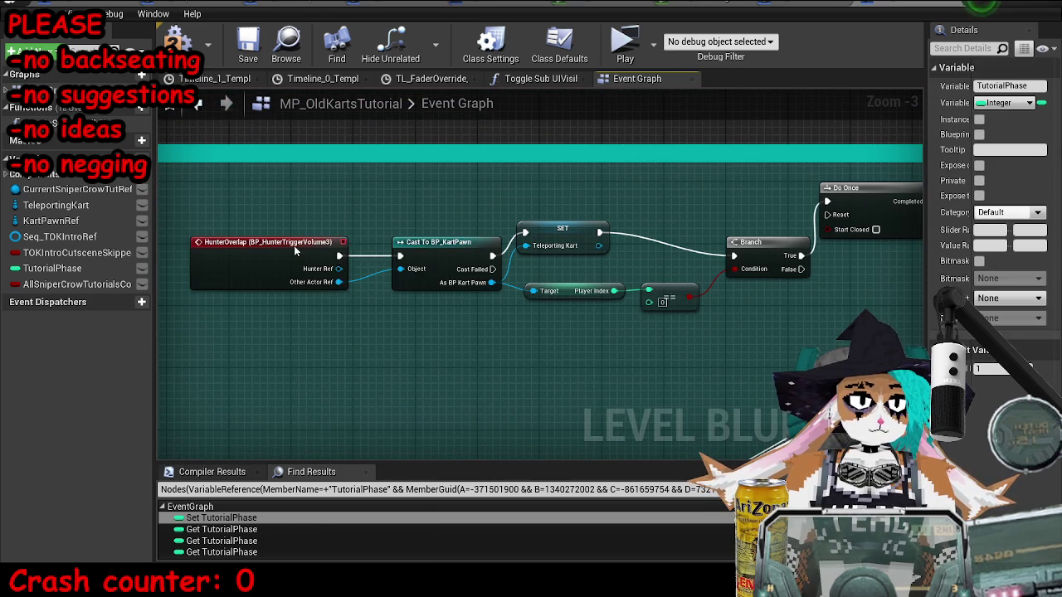
pyautogui.rightClick(292, 278)
pyautogui.click(365, 343)
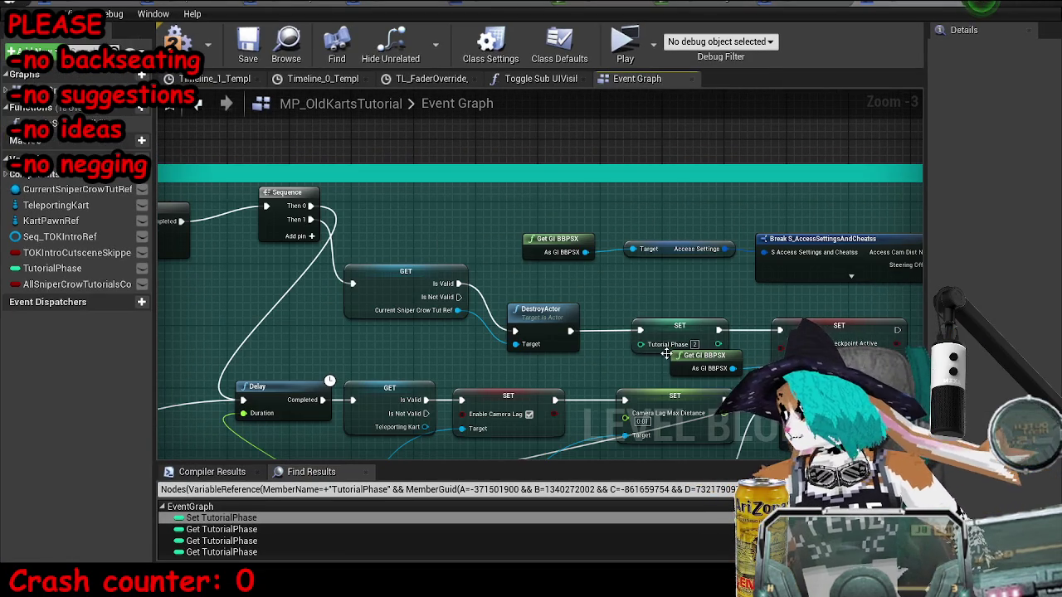
pyautogui.moveTo(544, 350); pyautogui.dragTo(537, 280)
pyautogui.moveTo(458, 286); pyautogui.dragTo(687, 345)
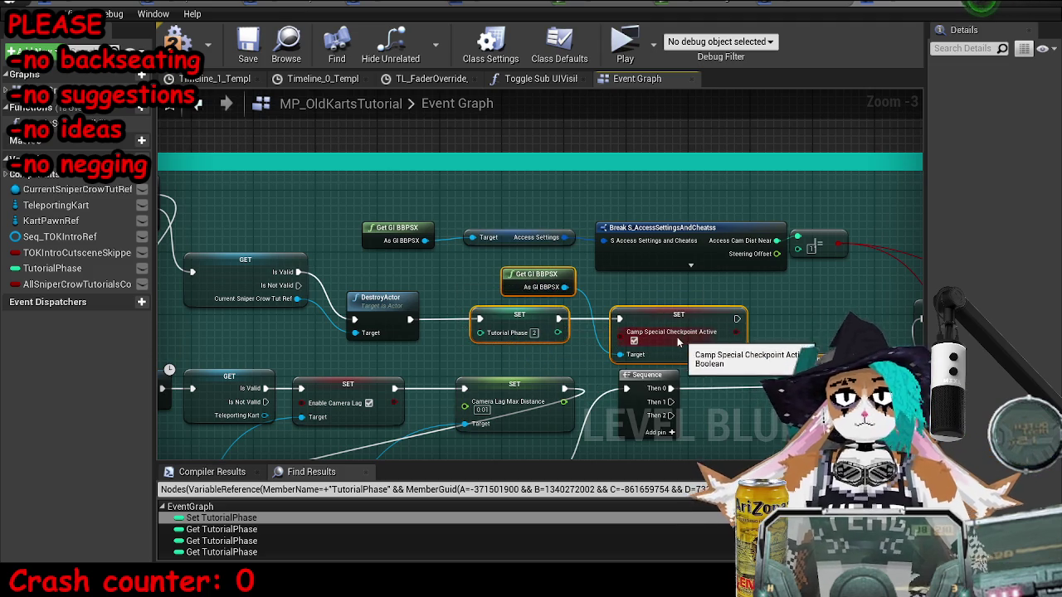
pyautogui.scroll(-9, 530, 309)
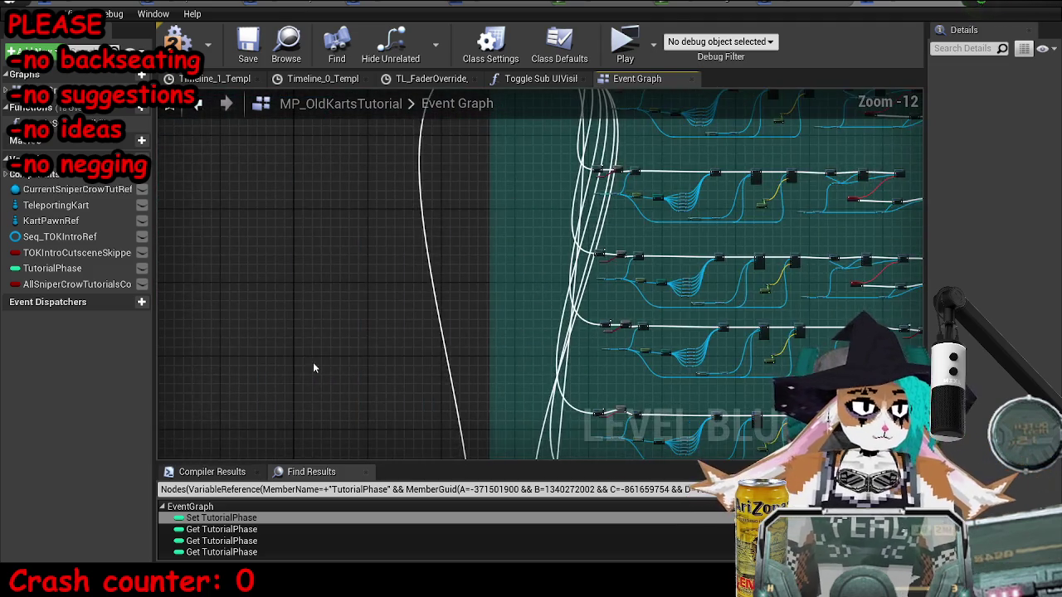
# Step: Drop a SET TutorialPhase node with value 0 after the AllSniperCrowTutorialsCompleted SET
pyautogui.moveTo(314, 367)
pyautogui.mouseDown()
pyautogui.moveTo(744, 315)
pyautogui.moveTo(581, 248)
pyautogui.moveTo(540, 266)
pyautogui.mouseUp()
pyautogui.scroll(9, 529, 375)
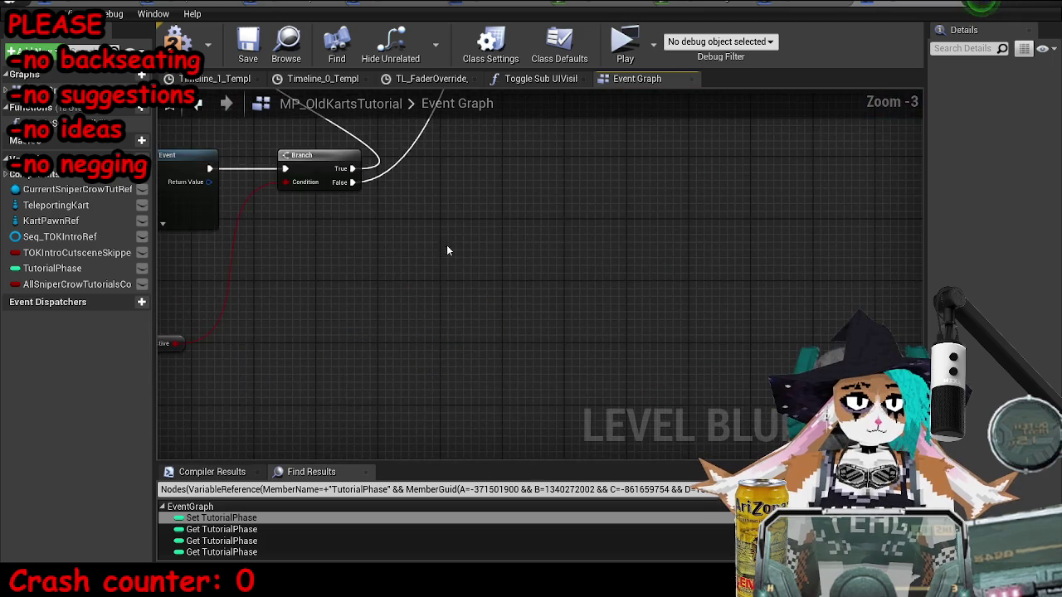
pyautogui.moveTo(327, 214); pyautogui.dragTo(524, 337)
pyautogui.scroll(3, 543, 353)
pyautogui.moveTo(33, 267)
pyautogui.mouseDown()
pyautogui.moveTo(634, 266)
pyautogui.moveTo(647, 275)
pyautogui.mouseUp()
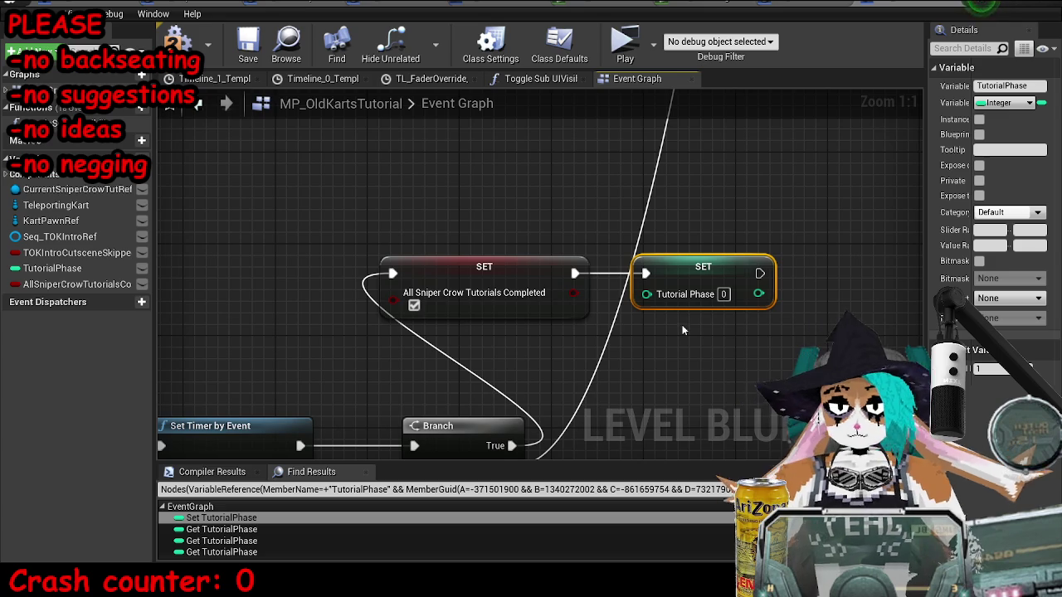
# Step: Change the Tutorial Phase SET value from 0 to 2 and select both SET nodes
pyautogui.click(725, 294)
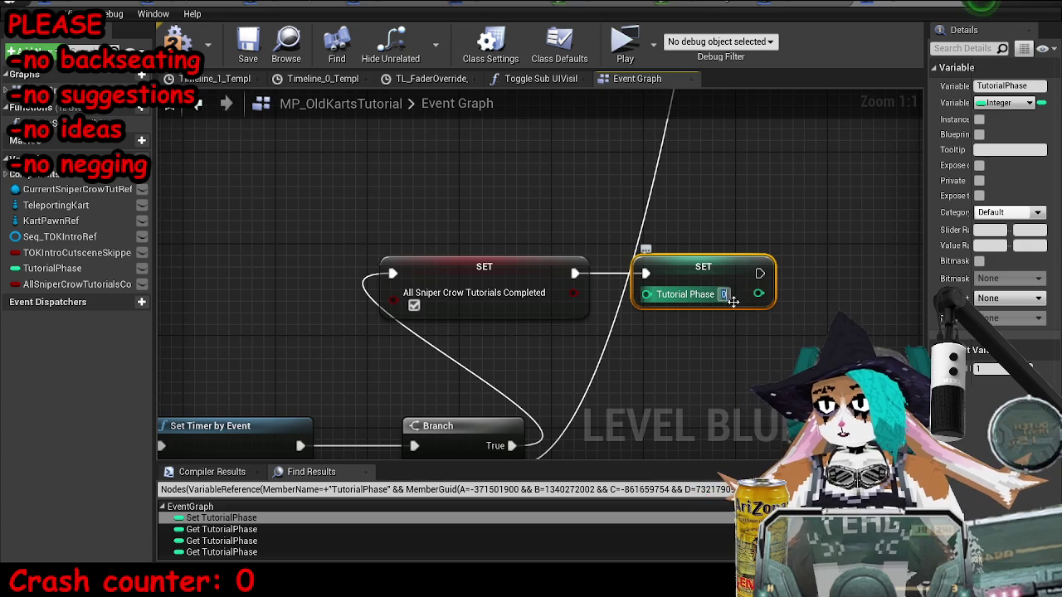
pyautogui.write('2')
pyautogui.press('Return')
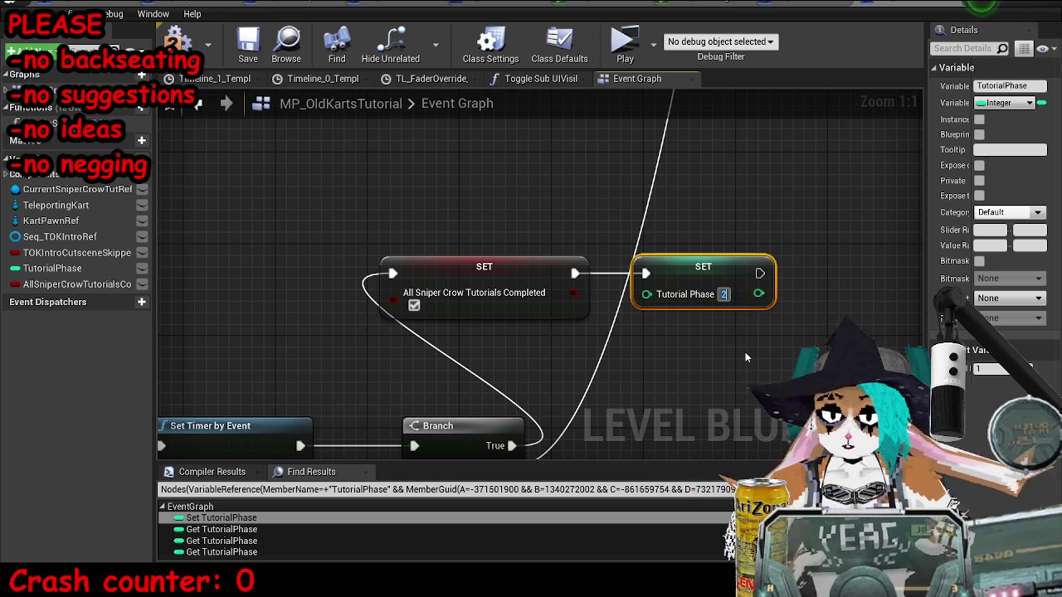
pyautogui.press('Return')
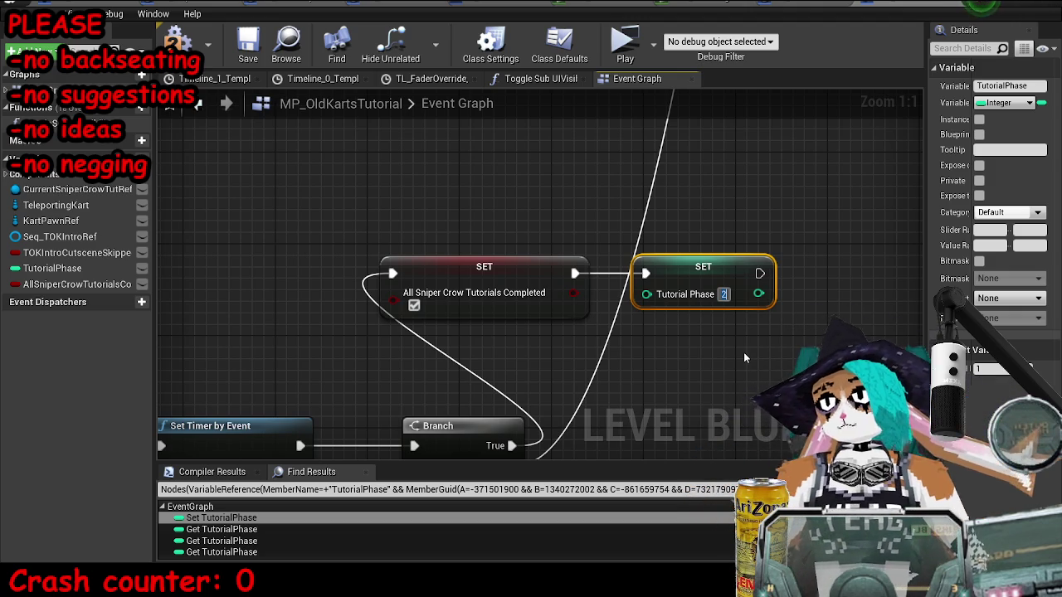
pyautogui.click(738, 355)
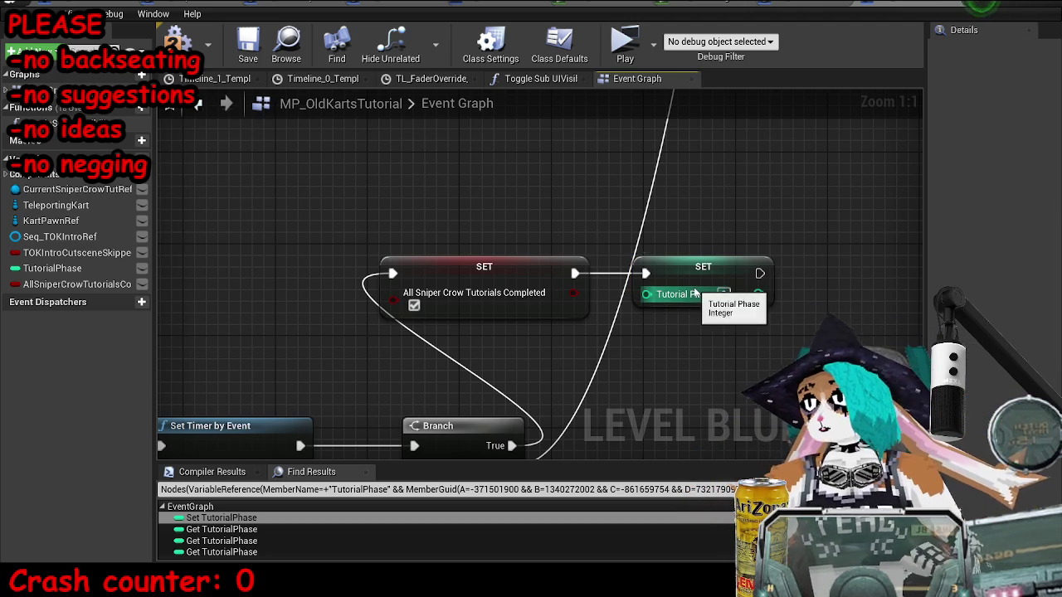
pyautogui.moveTo(357, 248); pyautogui.dragTo(770, 324)
# Step: Survey the blueprint network to locate the intro cutscene node group
pyautogui.scroll(-12, 770, 322)
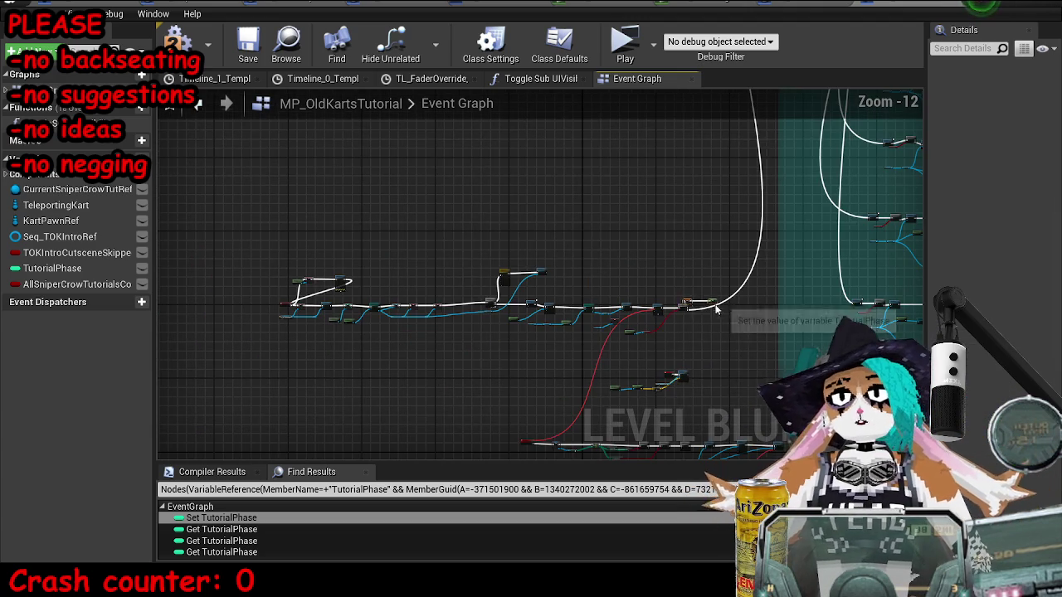
pyautogui.moveTo(570, 424)
pyautogui.mouseDown()
pyautogui.moveTo(430, 426)
pyautogui.moveTo(597, 323)
pyautogui.moveTo(712, 220)
pyautogui.moveTo(690, 267)
pyautogui.mouseUp()
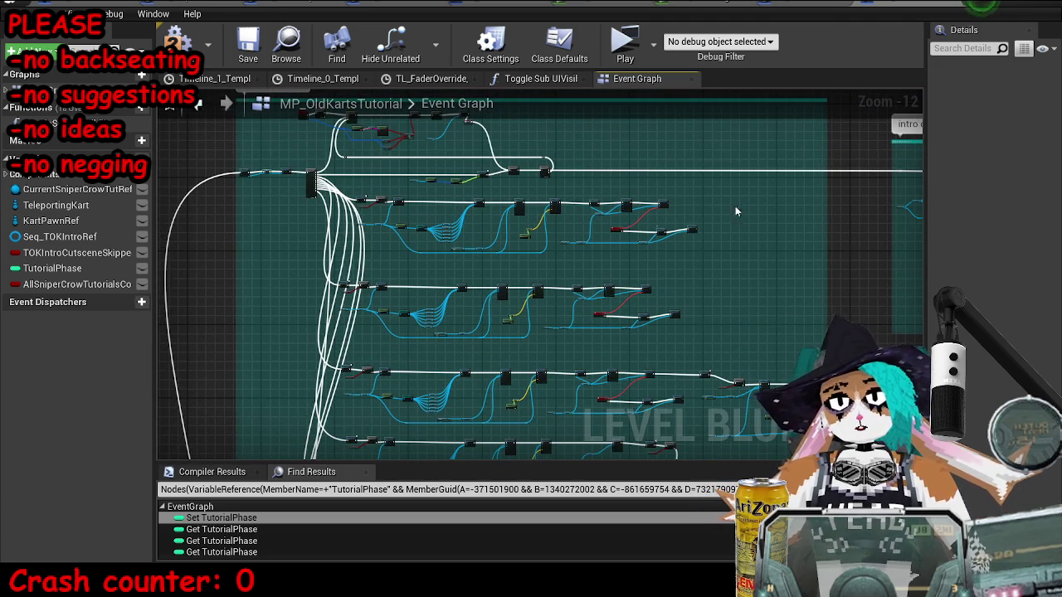
pyautogui.moveTo(797, 245); pyautogui.dragTo(547, 296)
pyautogui.scroll(2, 726, 205)
pyautogui.scroll(6, 727, 205)
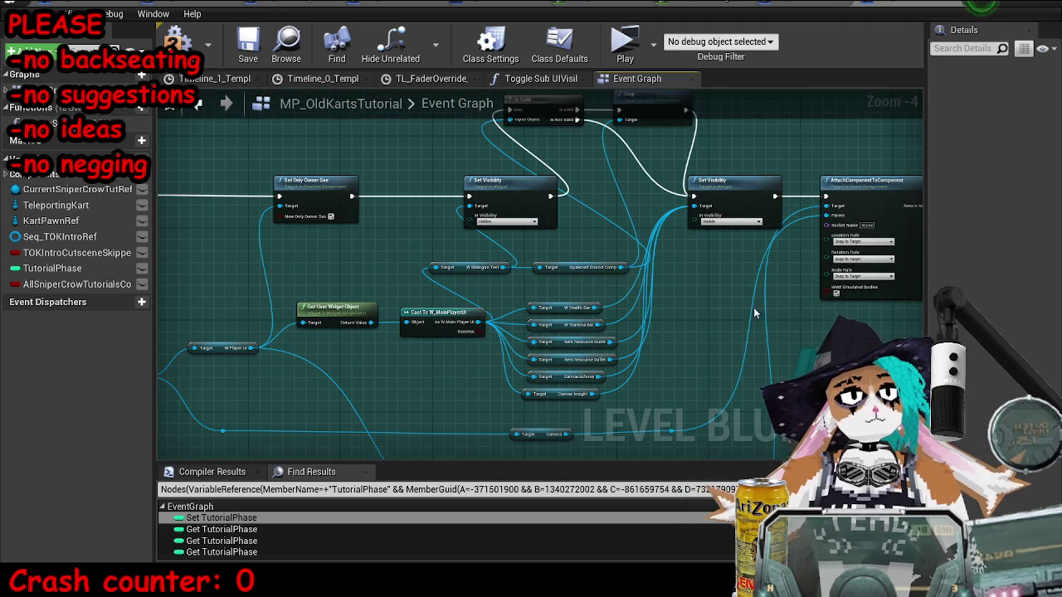
pyautogui.scroll(-8, 335, 254)
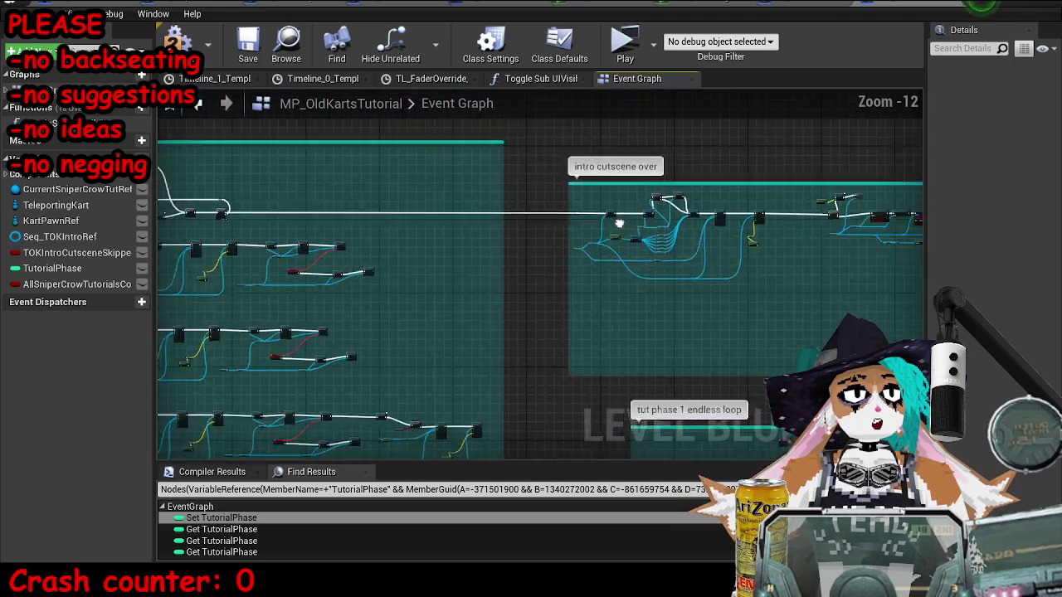
pyautogui.scroll(4, 370, 183)
pyautogui.scroll(5, 369, 183)
pyautogui.scroll(-4, 369, 182)
pyautogui.moveTo(498, 249)
pyautogui.mouseDown()
pyautogui.moveTo(713, 310)
pyautogui.moveTo(458, 271)
pyautogui.moveTo(445, 279)
pyautogui.mouseUp()
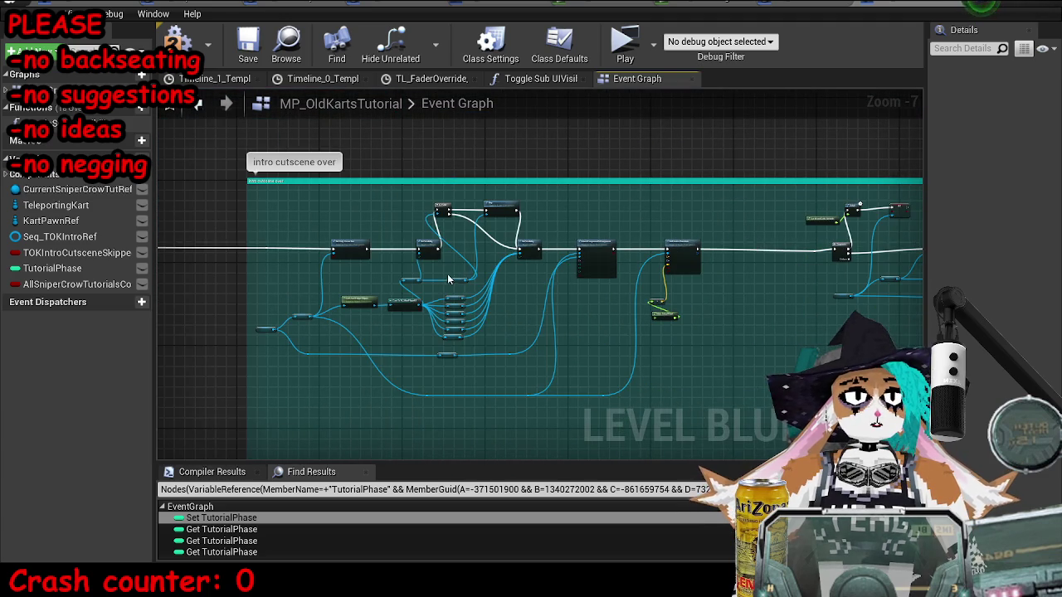
pyautogui.scroll(4, 650, 274)
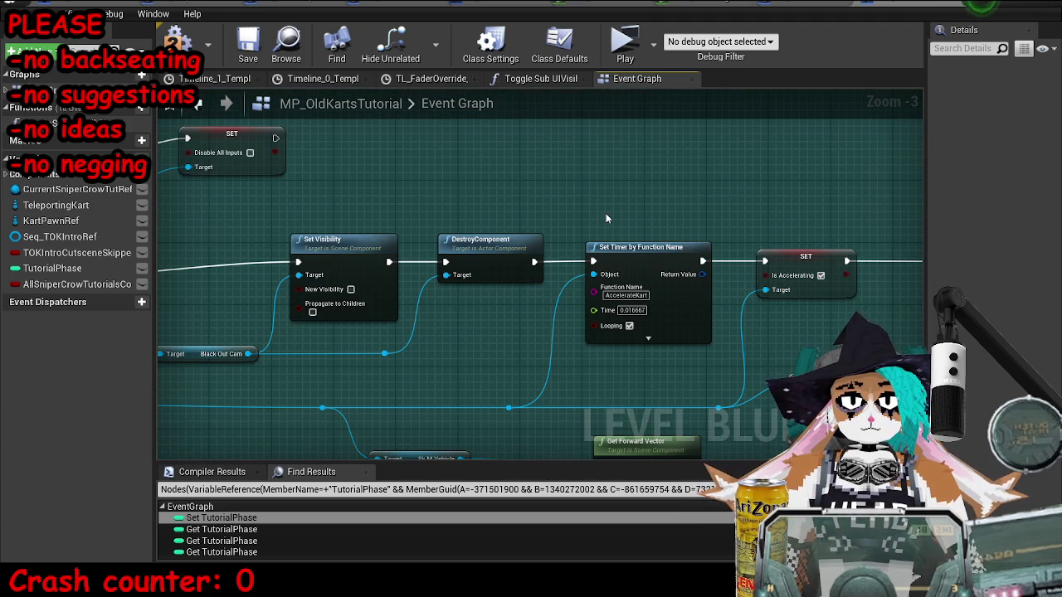
pyautogui.scroll(-3, 606, 214)
pyautogui.moveTo(613, 187); pyautogui.dragTo(666, 220)
pyautogui.scroll(4, 754, 280)
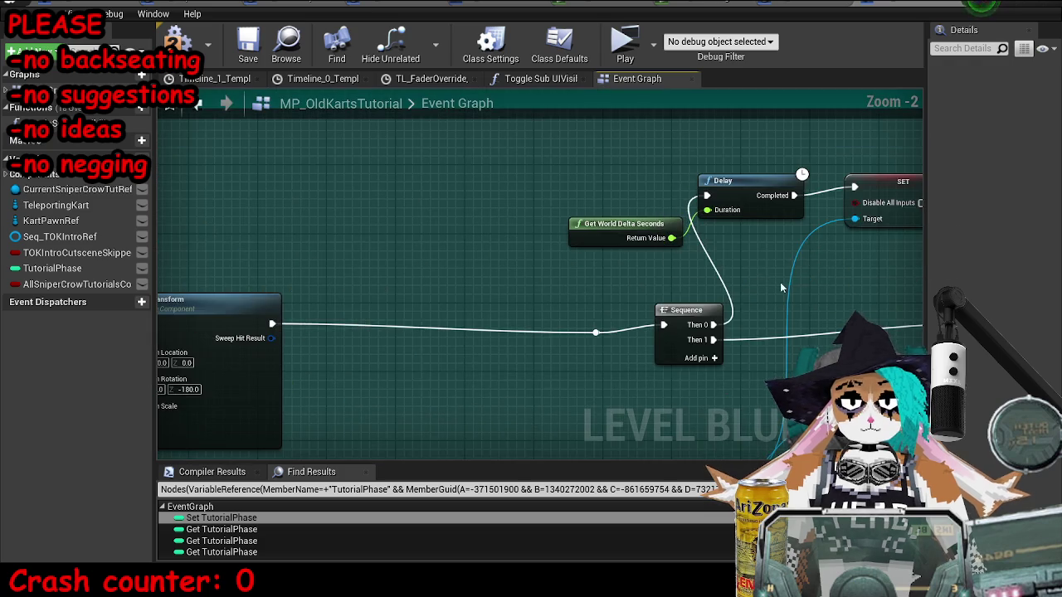
pyautogui.scroll(-3, 754, 280)
pyautogui.moveTo(581, 249)
pyautogui.mouseDown()
pyautogui.moveTo(715, 241)
pyautogui.moveTo(670, 237)
pyautogui.mouseUp()
pyautogui.scroll(-1, 715, 240)
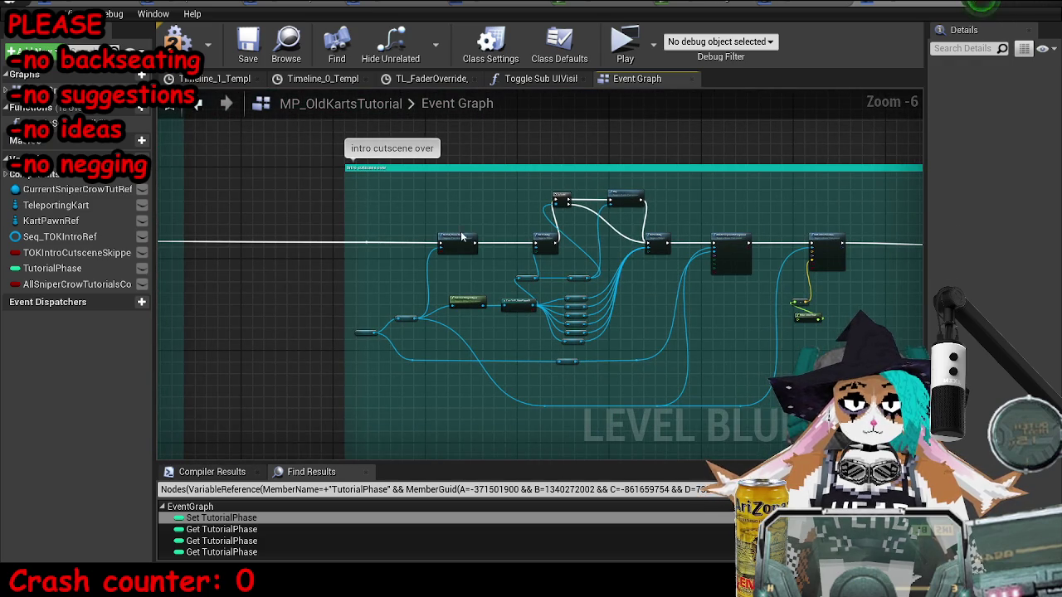
# Step: Select the intro cutscene nodes, reach the SET nodes, and select the All Sniper Crow Tutorials Completed setter
pyautogui.moveTo(351, 199); pyautogui.dragTo(757, 376)
pyautogui.moveTo(949, 226); pyautogui.dragTo(584, 229)
pyautogui.scroll(-6, 538, 348)
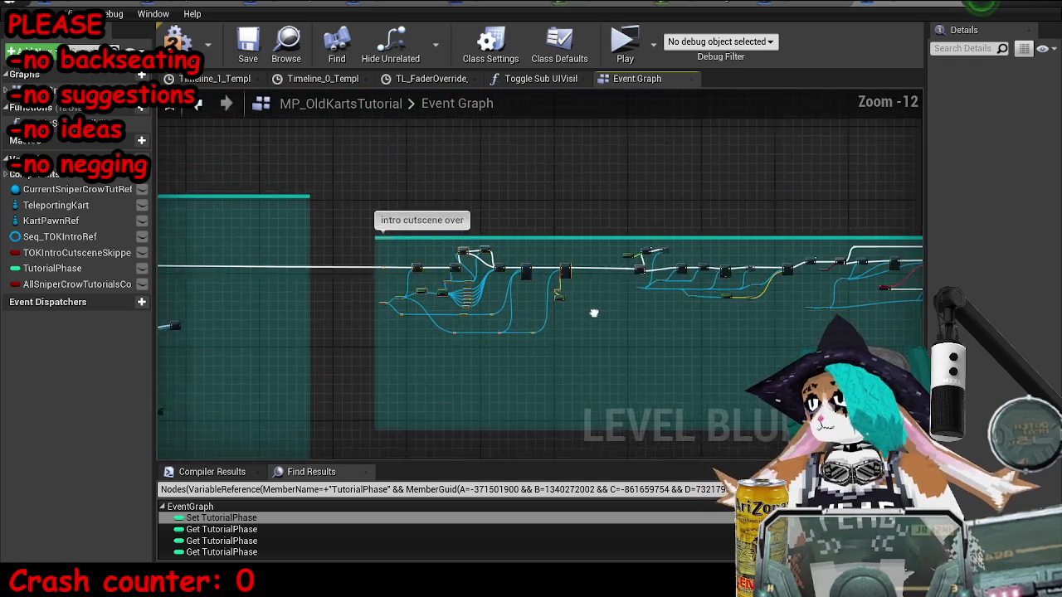
pyautogui.moveTo(759, 179)
pyautogui.mouseDown()
pyautogui.moveTo(503, 373)
pyautogui.moveTo(578, 312)
pyautogui.moveTo(456, 243)
pyautogui.mouseUp()
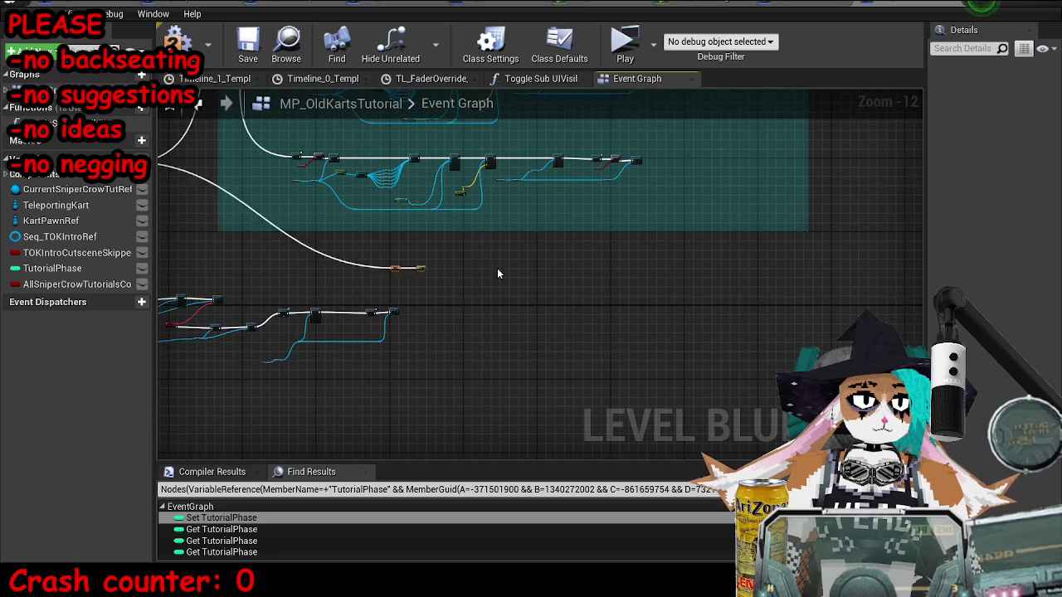
pyautogui.moveTo(581, 269); pyautogui.dragTo(271, 279)
pyautogui.scroll(11, 538, 260)
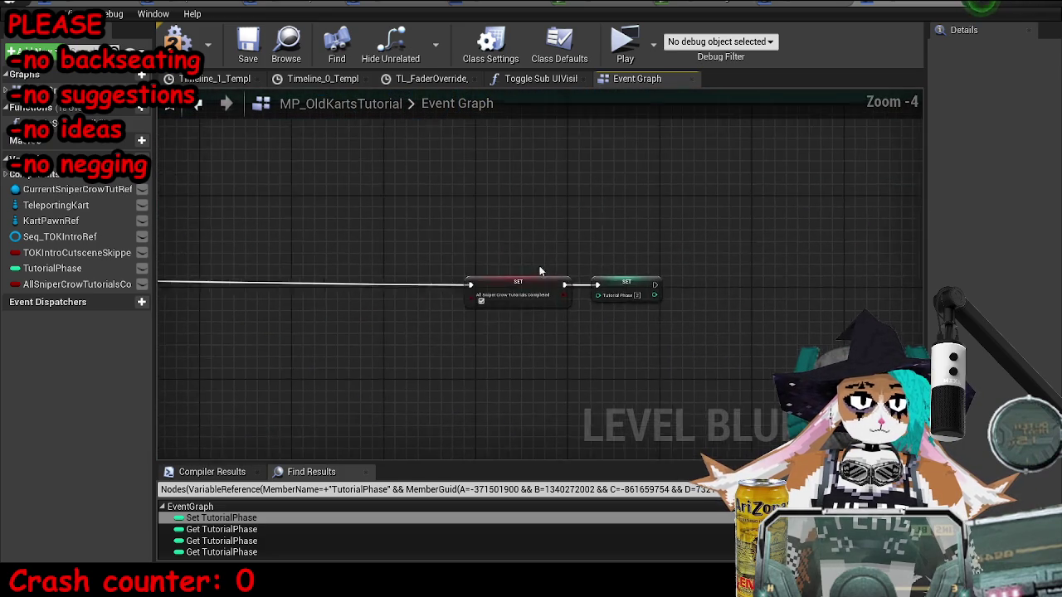
pyautogui.click(462, 294)
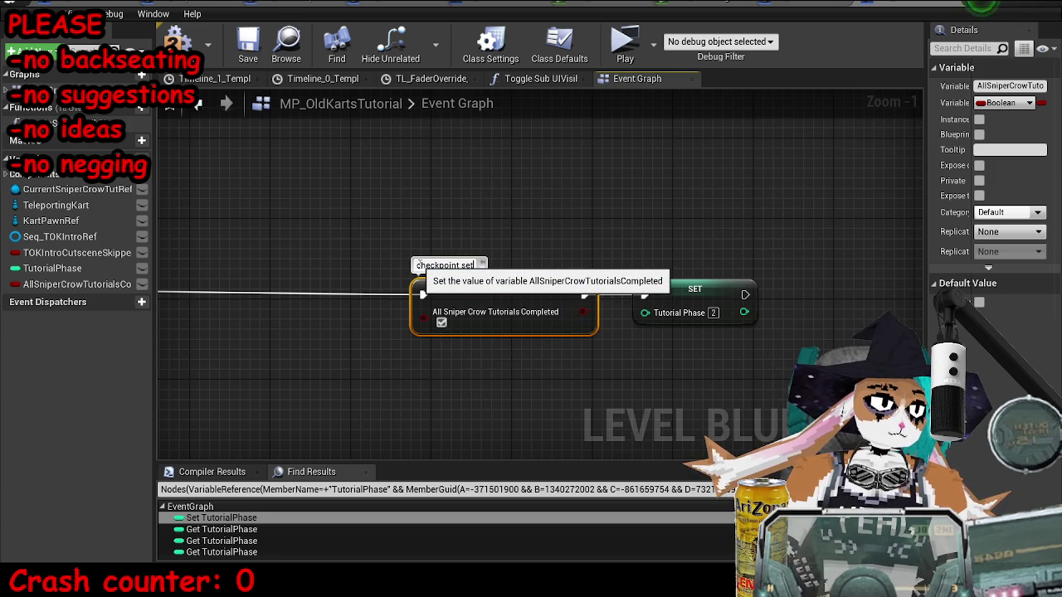
# Step: Shift the cutscene block, connect SET Tutorial Phase into its chain, save, and launch a play test
pyautogui.scroll(-4, 440, 182)
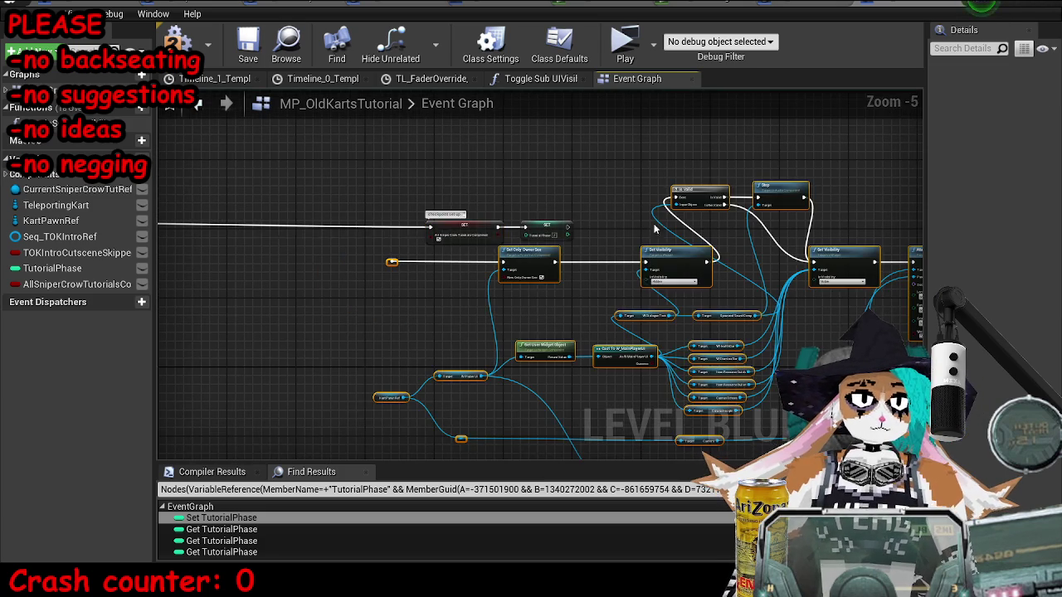
pyautogui.moveTo(539, 284); pyautogui.dragTo(683, 226)
pyautogui.moveTo(564, 223); pyautogui.dragTo(574, 232)
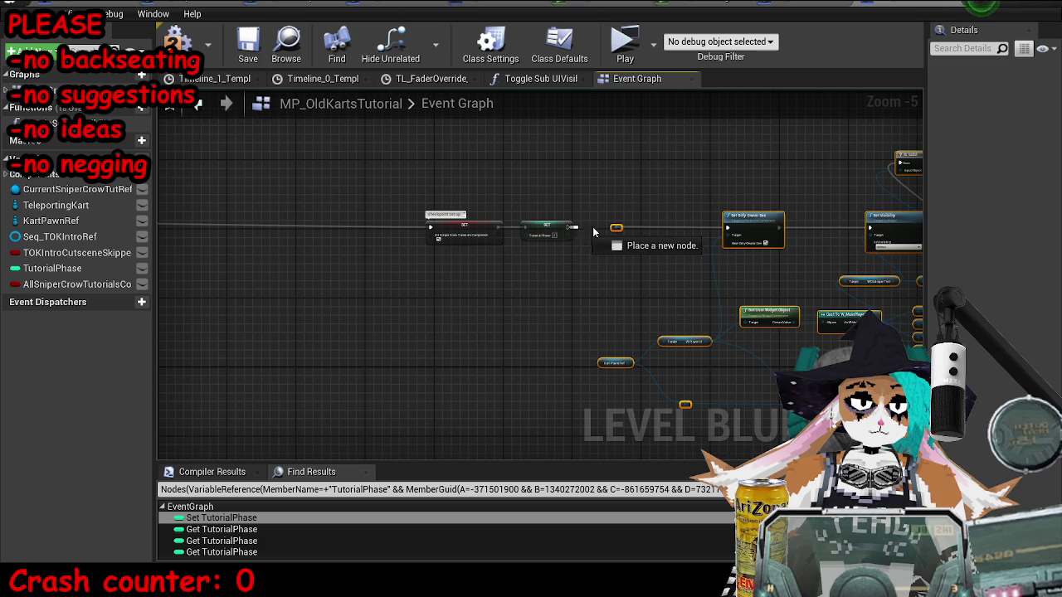
pyautogui.click(247, 46)
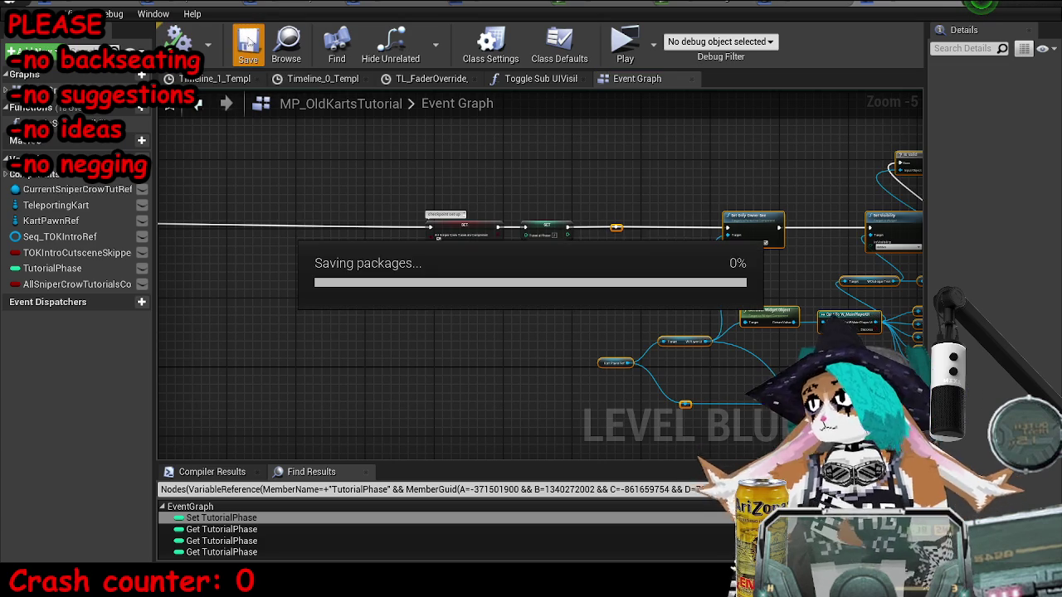
pyautogui.click(628, 46)
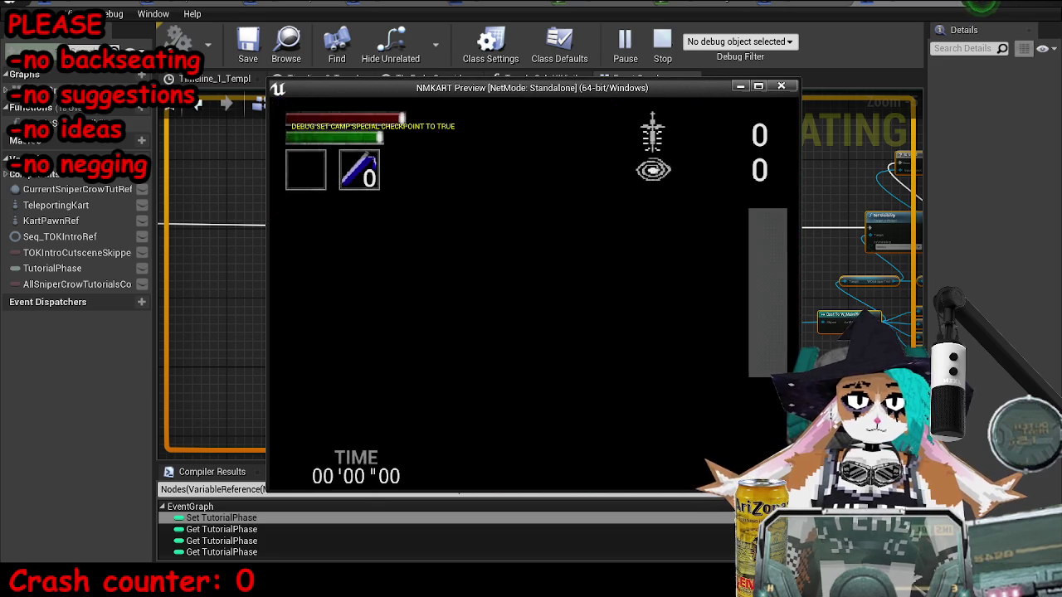
# Step: Add a 0.2-second Delay after the Tutorial Phase setter and play-test the level again
pyautogui.press('Escape')
pyautogui.scroll(3, 645, 190)
pyautogui.moveTo(491, 272); pyautogui.dragTo(578, 128)
pyautogui.write('delay')
pyautogui.press('Return')
pyautogui.click(632, 38)
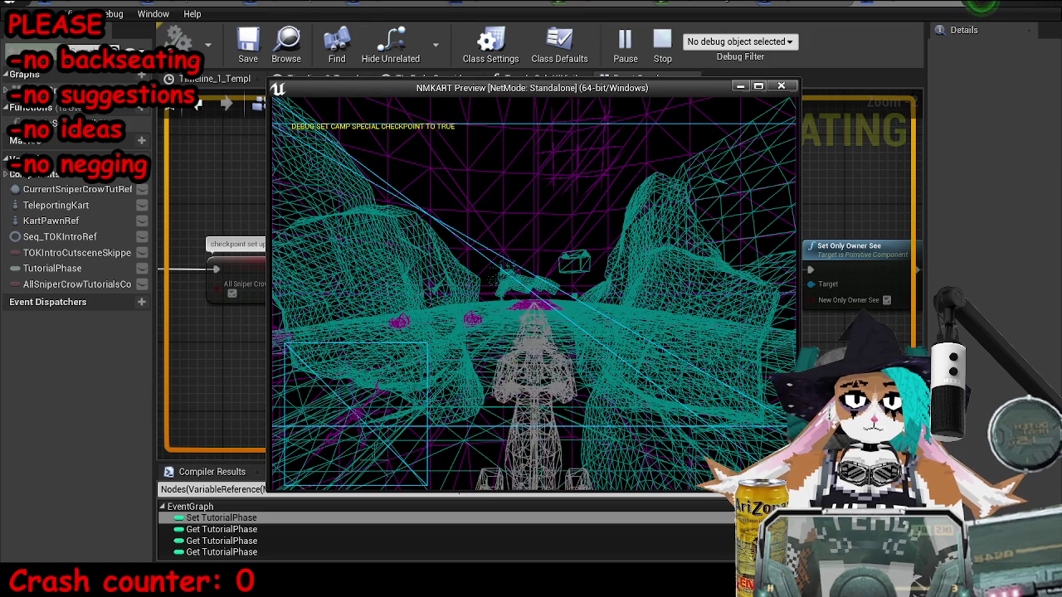
pyautogui.press('Escape')
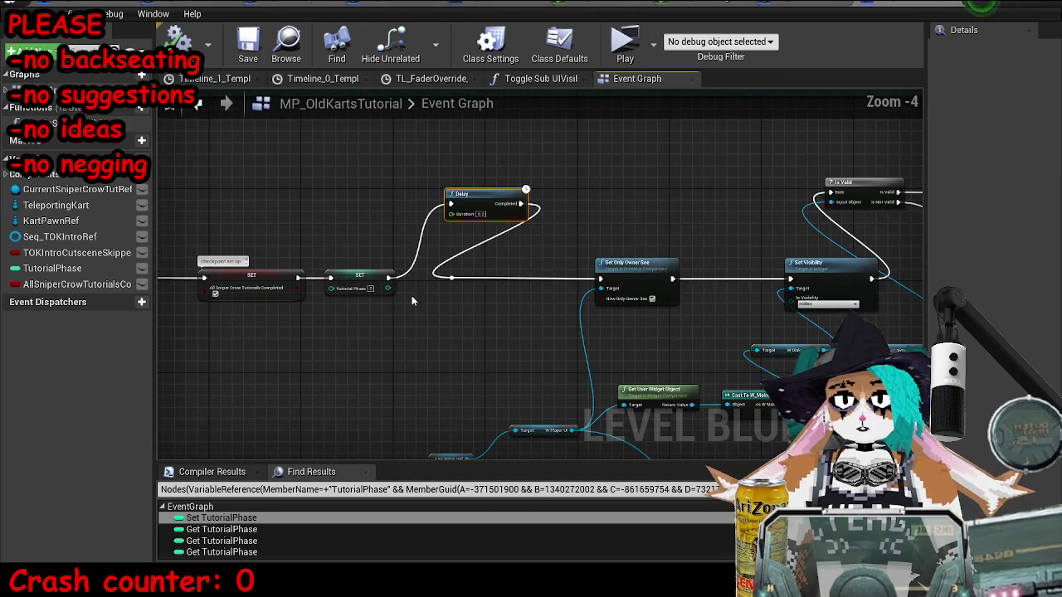
# Step: Connect the Delay's Completed pin to Set Only Owner See and reposition the Delay node
pyautogui.scroll(5, 491, 324)
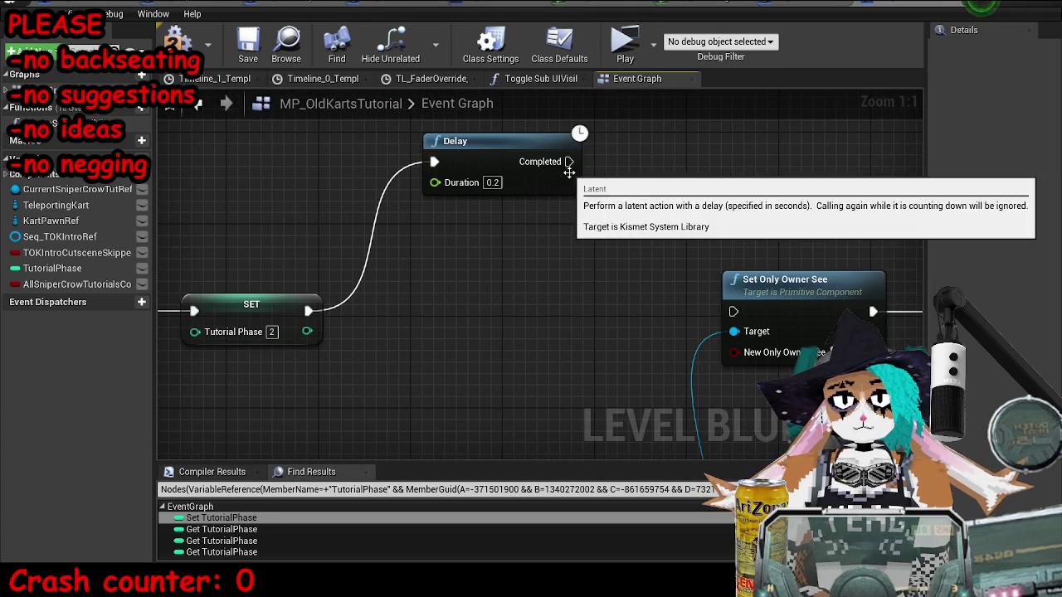
pyautogui.moveTo(569, 162); pyautogui.dragTo(733, 311)
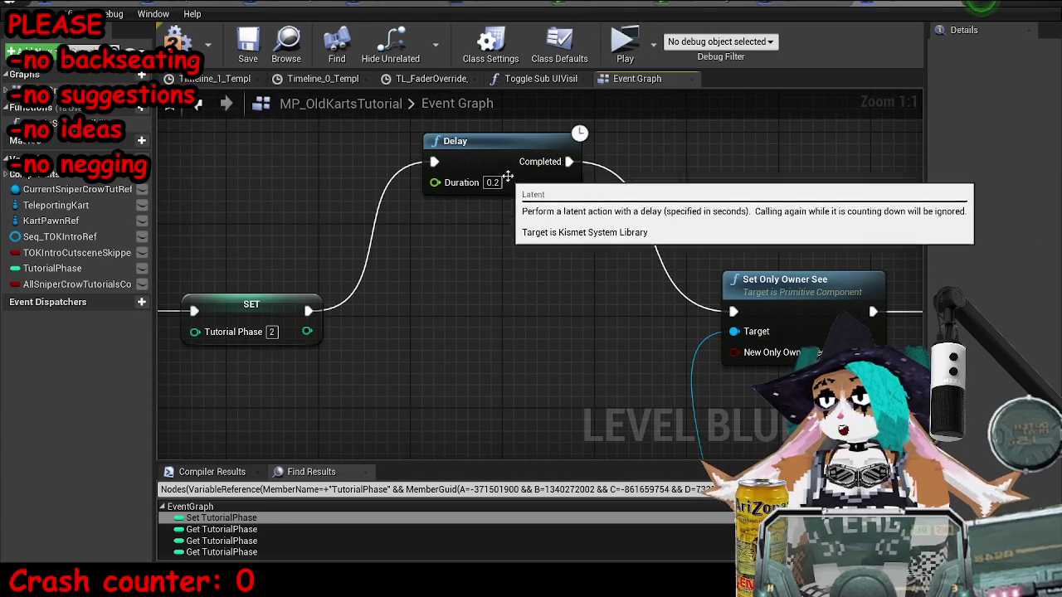
pyautogui.moveTo(507, 181); pyautogui.dragTo(508, 239)
pyautogui.scroll(-5, 547, 235)
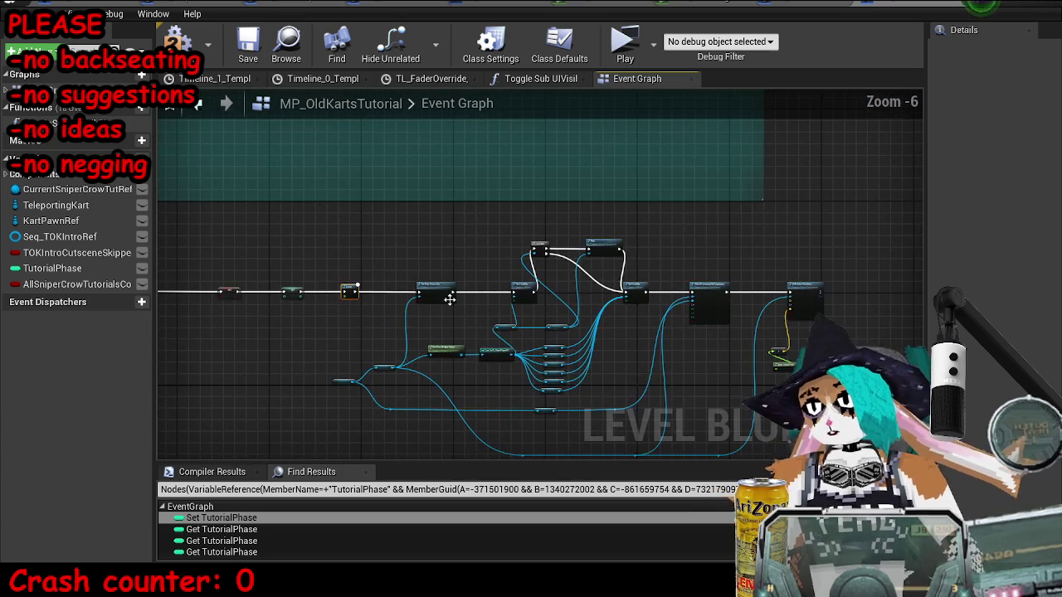
pyautogui.scroll(1, 728, 284)
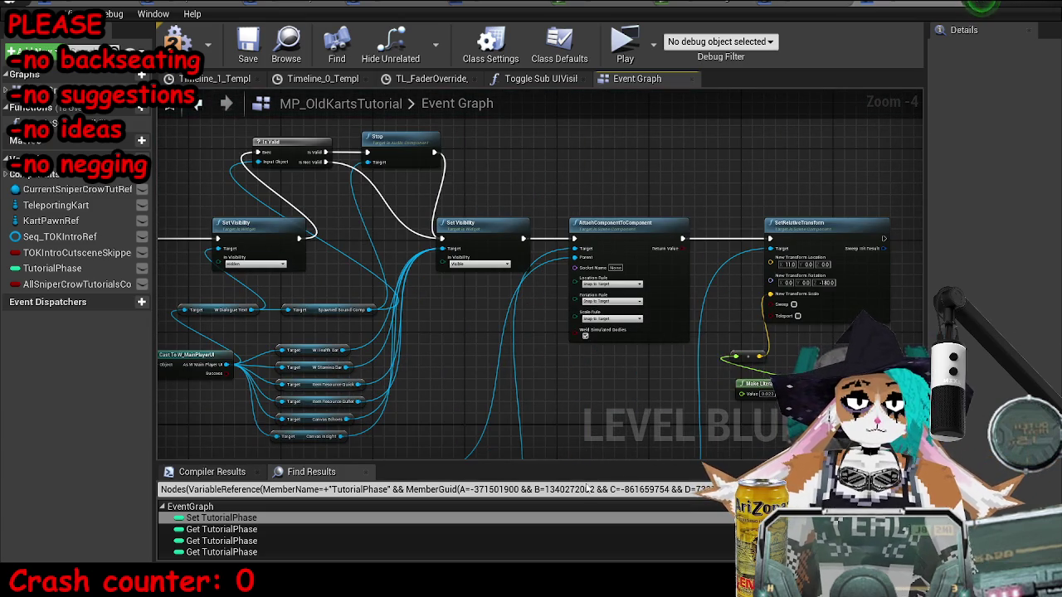
pyautogui.moveTo(732, 380); pyautogui.dragTo(966, 356)
pyautogui.moveTo(333, 214)
pyautogui.mouseDown()
pyautogui.moveTo(339, 225)
pyautogui.moveTo(813, 213)
pyautogui.moveTo(843, 188)
pyautogui.mouseUp()
pyautogui.scroll(-5, 843, 188)
pyautogui.moveTo(680, 380)
pyautogui.mouseDown()
pyautogui.moveTo(635, 373)
pyautogui.moveTo(671, 254)
pyautogui.moveTo(364, 420)
pyautogui.mouseUp()
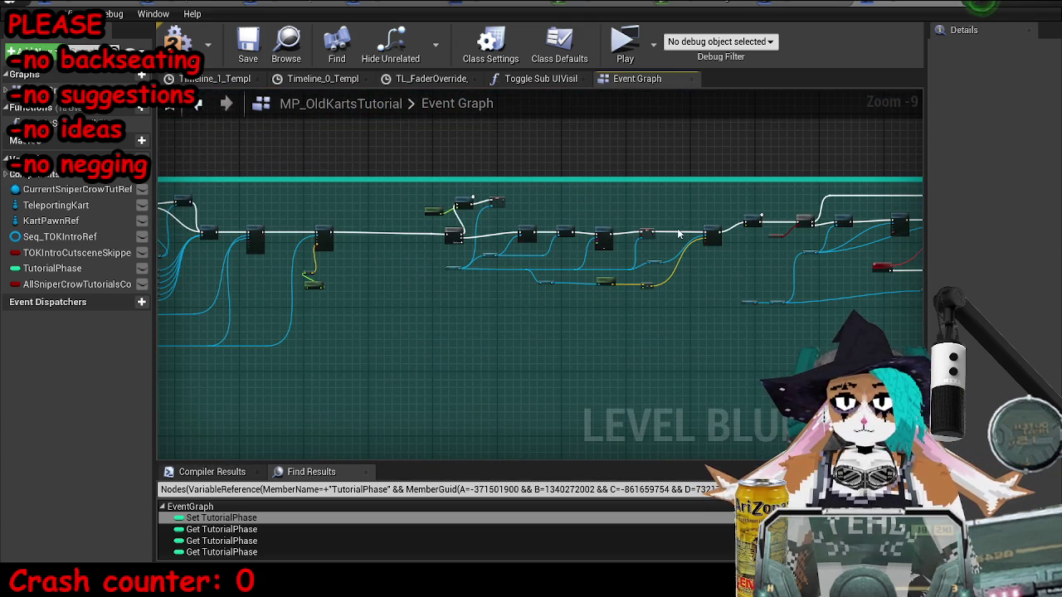
pyautogui.scroll(5, 721, 249)
pyautogui.moveTo(734, 251)
pyautogui.mouseDown()
pyautogui.moveTo(824, 217)
pyautogui.moveTo(760, 203)
pyautogui.mouseUp()
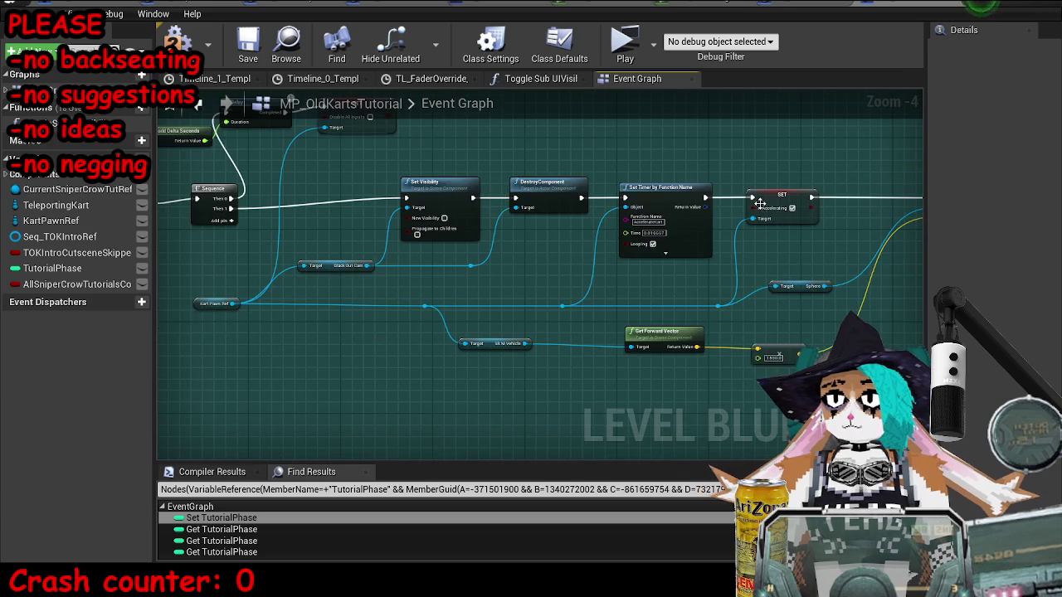
pyautogui.moveTo(531, 209); pyautogui.dragTo(380, 269)
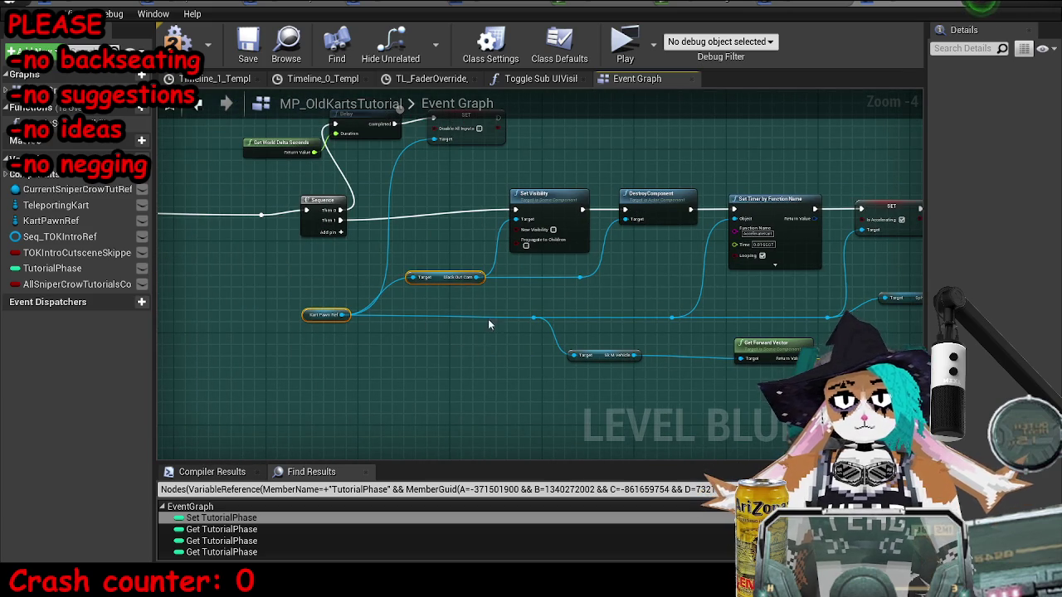
pyautogui.moveTo(496, 313); pyautogui.dragTo(485, 414)
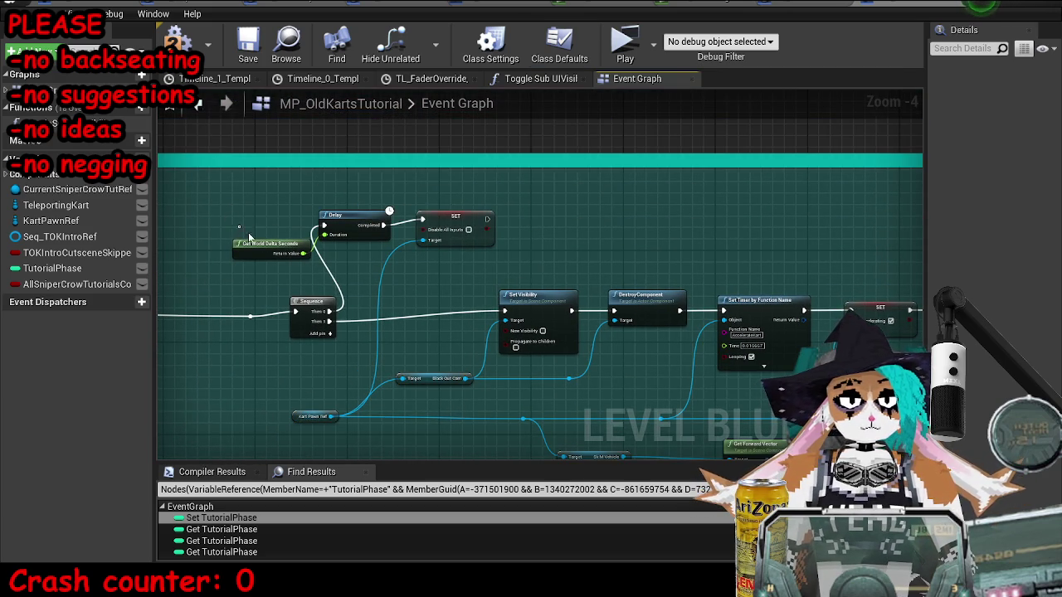
pyautogui.click(460, 218)
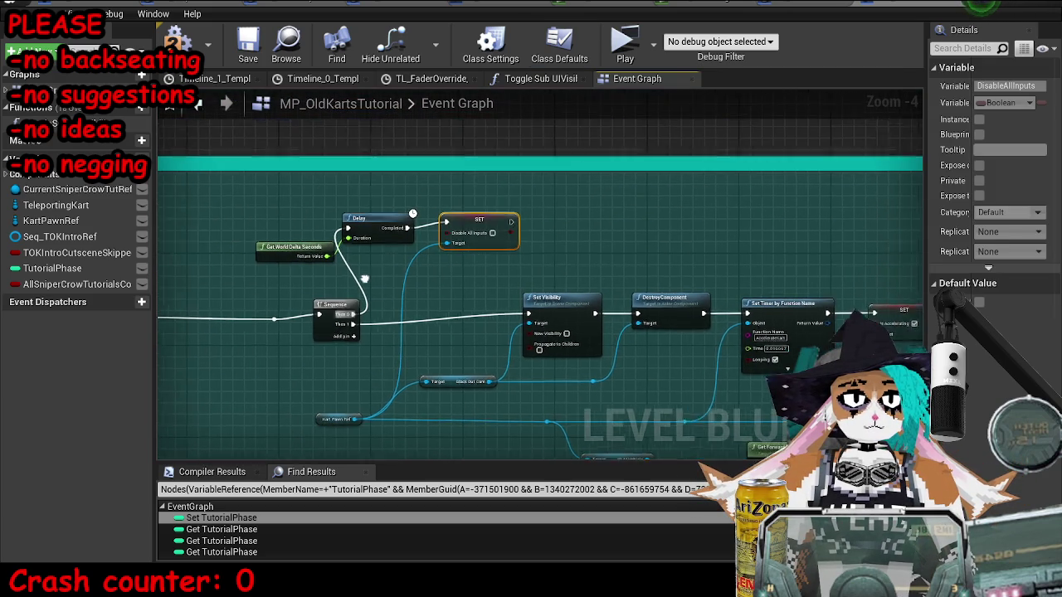
pyautogui.scroll(-8, 578, 413)
pyautogui.scroll(8, 462, 266)
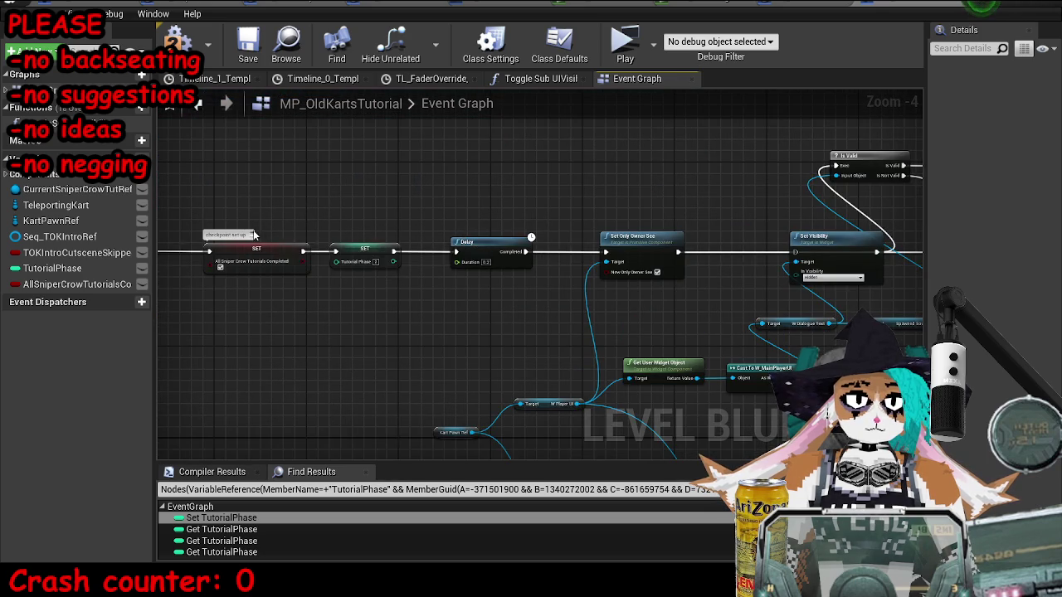
# Step: Edit the All Sniper Crow Tutorials Completed node comment to read 'checkpoint skip tut phase 1'
pyautogui.click(249, 228)
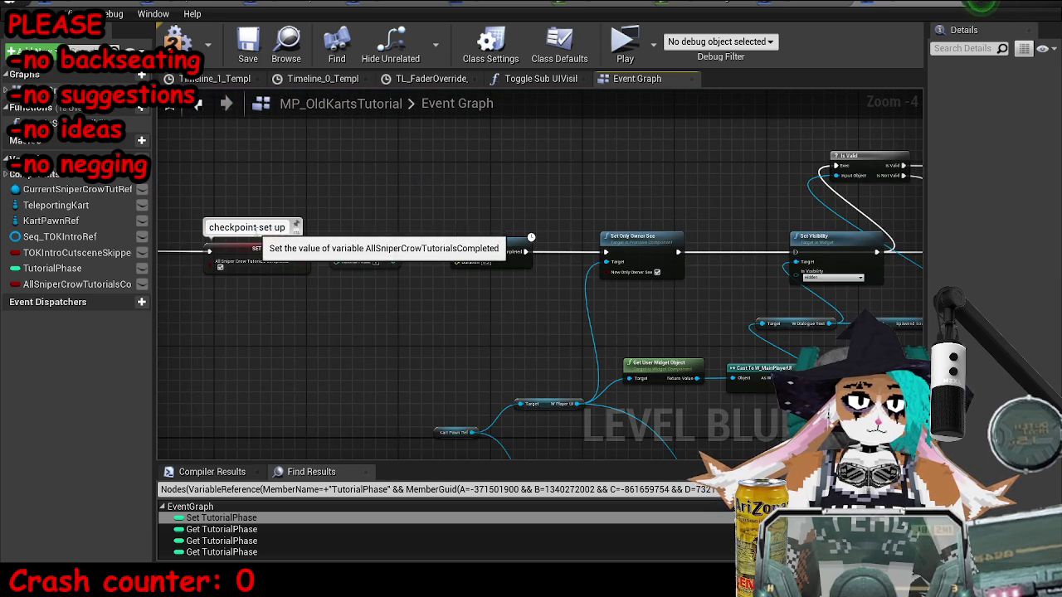
pyautogui.press('Return')
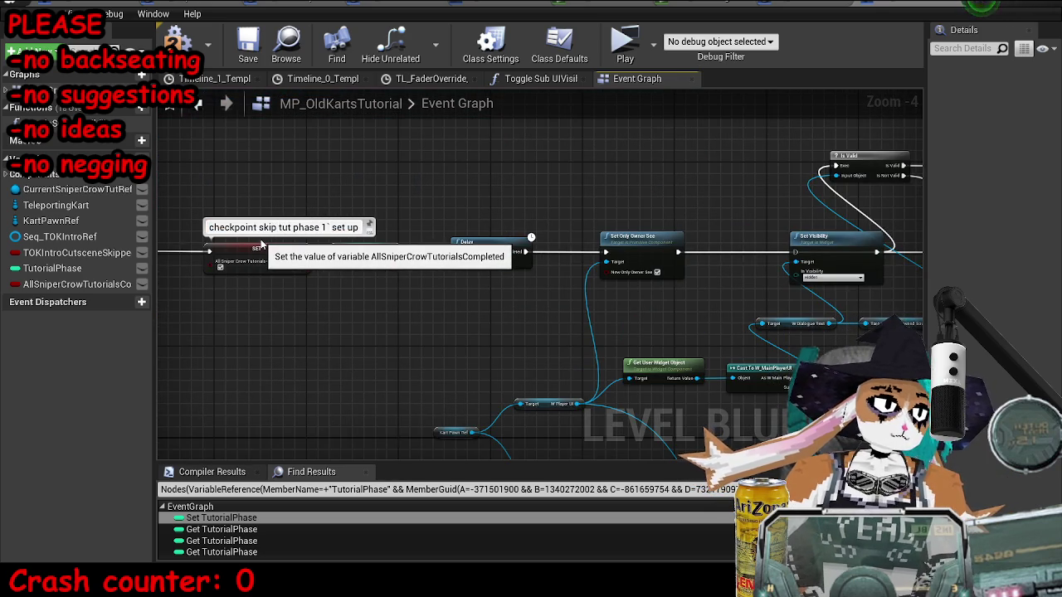
pyautogui.scroll(-2, 552, 282)
pyautogui.click(488, 248)
pyautogui.press('End')
pyautogui.hotkey('ctrl', 'shift', 'Left')
pyautogui.hotkey('ctrl', 'shift', 'Left')
pyautogui.press('BackSpace')
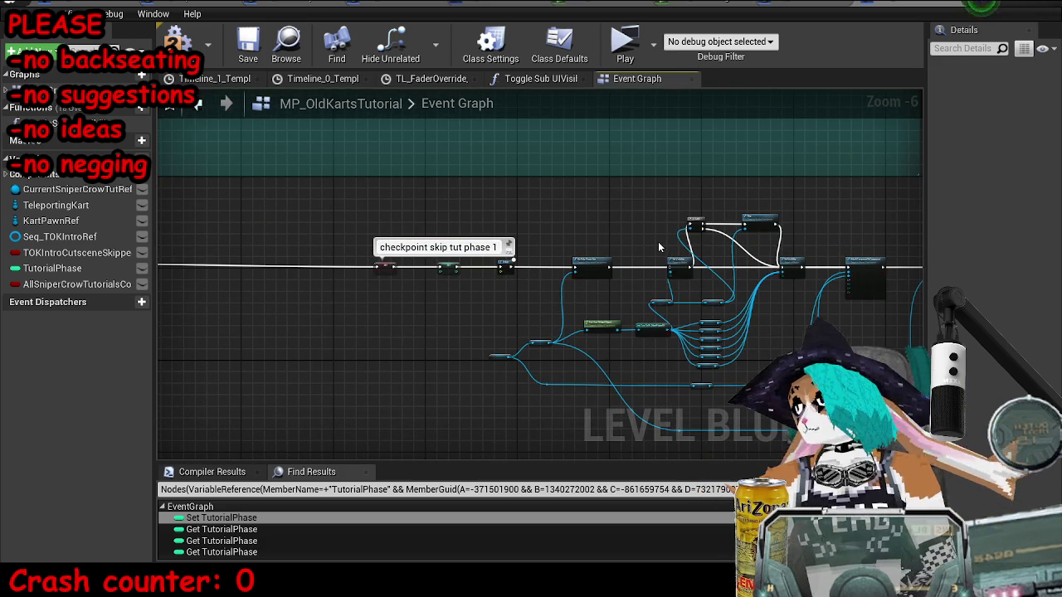
pyautogui.press('BackSpace')
pyautogui.write('1')
pyautogui.press('Return')
pyautogui.scroll(-6, 498, 241)
# Step: Delete the old Delay node between SET and Set Only Owner See
pyautogui.moveTo(560, 266); pyautogui.dragTo(560, 286)
pyautogui.scroll(4, 560, 286)
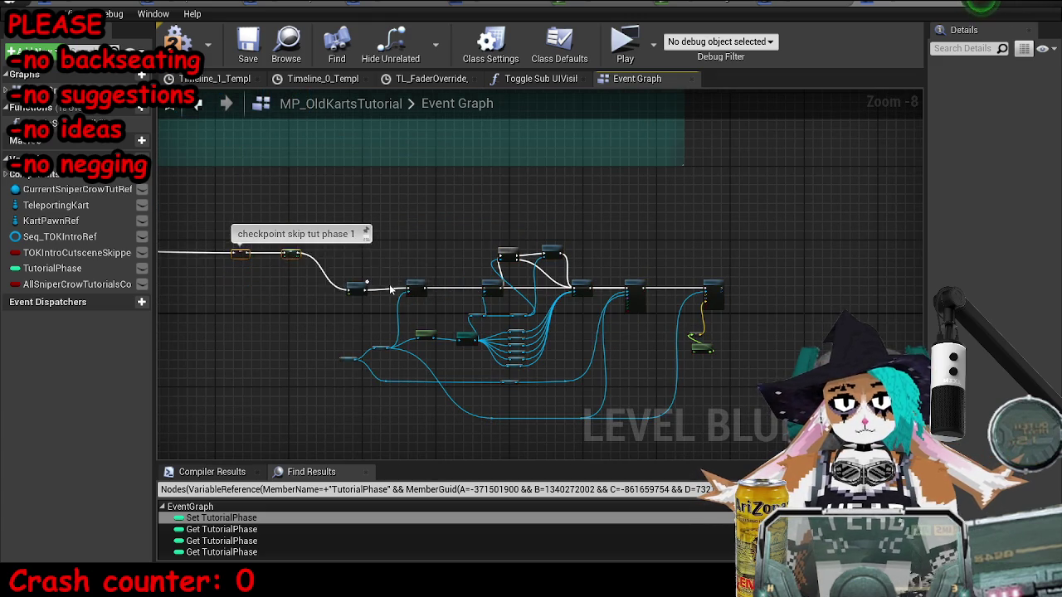
pyautogui.scroll(6, 290, 260)
pyautogui.scroll(-1, 340, 295)
pyautogui.moveTo(209, 239)
pyautogui.mouseDown()
pyautogui.moveTo(556, 365)
pyautogui.moveTo(550, 358)
pyautogui.mouseUp()
pyautogui.click(390, 348)
pyautogui.press('Delete')
# Step: Restore SET Disable All Inputs, move it beside Set Only Owner See, and wire it in
pyautogui.moveTo(210, 240)
pyautogui.mouseDown()
pyautogui.moveTo(486, 368)
pyautogui.moveTo(318, 339)
pyautogui.mouseUp()
pyautogui.hotkey('ctrl', 'z')
pyautogui.moveTo(446, 221); pyautogui.dragTo(429, 369)
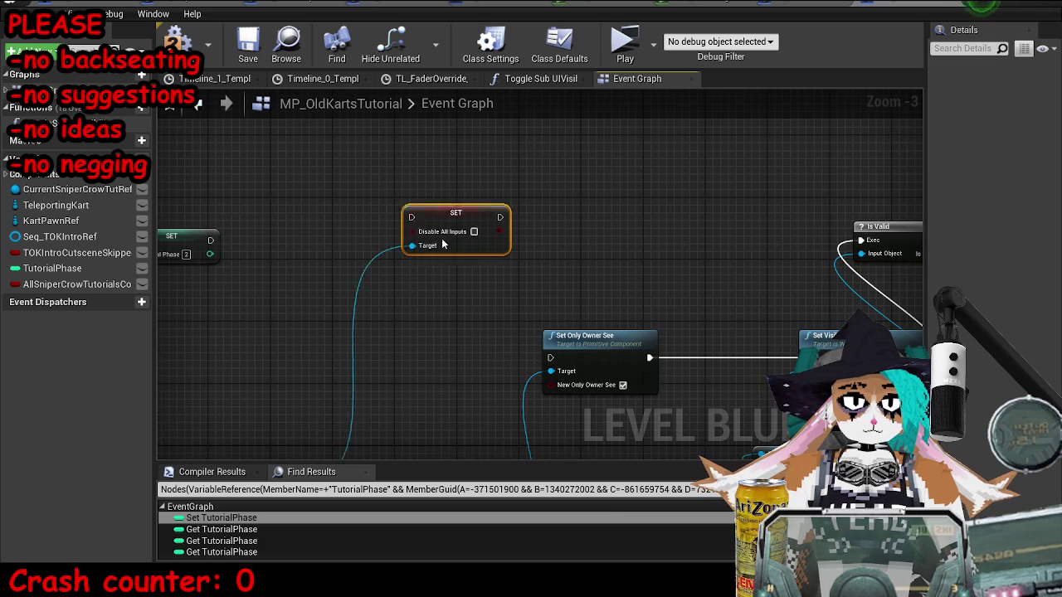
pyautogui.moveTo(485, 348)
pyautogui.mouseDown()
pyautogui.moveTo(570, 367)
pyautogui.moveTo(550, 358)
pyautogui.mouseUp()
pyautogui.moveTo(439, 345)
pyautogui.mouseDown()
pyautogui.moveTo(390, 355)
pyautogui.moveTo(202, 238)
pyautogui.moveTo(247, 238)
pyautogui.moveTo(248, 257)
pyautogui.moveTo(264, 259)
pyautogui.moveTo(256, 256)
pyautogui.mouseUp()
# Step: Add a new Delay feeding the SET node and delete the extra Kart Pawn Ref
pyautogui.write('delay')
pyautogui.press('Return')
pyautogui.moveTo(333, 361); pyautogui.dragTo(402, 177)
pyautogui.click(303, 399)
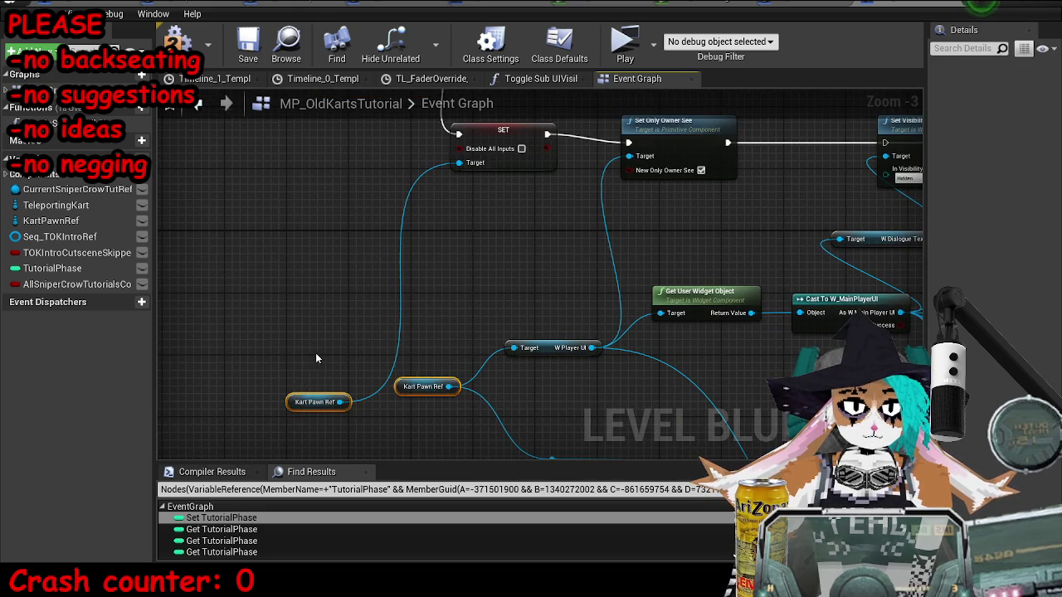
pyautogui.press('Delete')
# Step: Connect Kart Pawn Ref to the SET node's Target through reroute points
pyautogui.moveTo(489, 87)
pyautogui.mouseDown()
pyautogui.moveTo(474, 170)
pyautogui.moveTo(458, 125)
pyautogui.moveTo(471, 200)
pyautogui.mouseUp()
pyautogui.moveTo(423, 421)
pyautogui.mouseDown()
pyautogui.moveTo(427, 367)
pyautogui.moveTo(312, 367)
pyautogui.mouseUp()
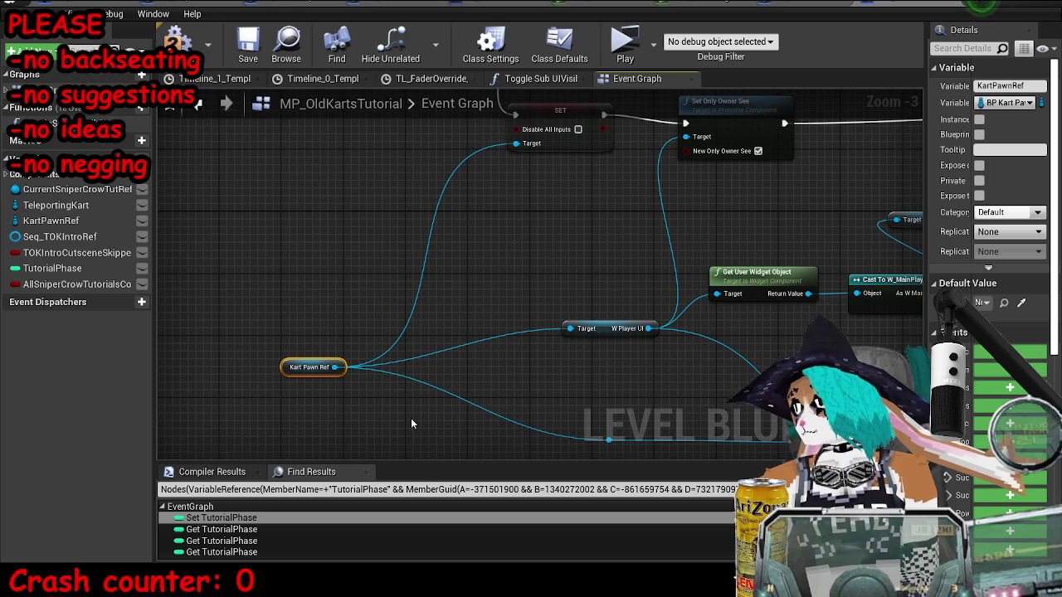
pyautogui.click(443, 360)
pyautogui.doubleClick(436, 356)
pyautogui.moveTo(436, 356); pyautogui.dragTo(485, 364)
pyautogui.moveTo(602, 441)
pyautogui.mouseDown()
pyautogui.moveTo(471, 424)
pyautogui.moveTo(458, 139)
pyautogui.moveTo(477, 186)
pyautogui.moveTo(467, 249)
pyautogui.moveTo(624, 302)
pyautogui.moveTo(609, 291)
pyautogui.mouseUp()
pyautogui.click(477, 246)
# Step: Save the map, then select and frame the lower reroute node
pyautogui.click(248, 45)
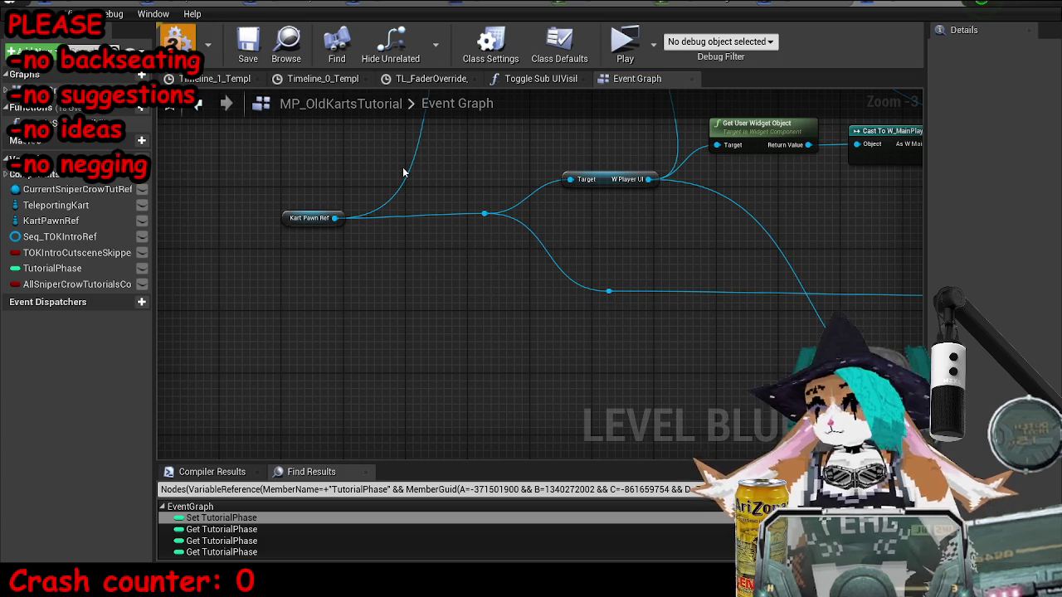
pyautogui.moveTo(478, 190); pyautogui.dragTo(286, 228)
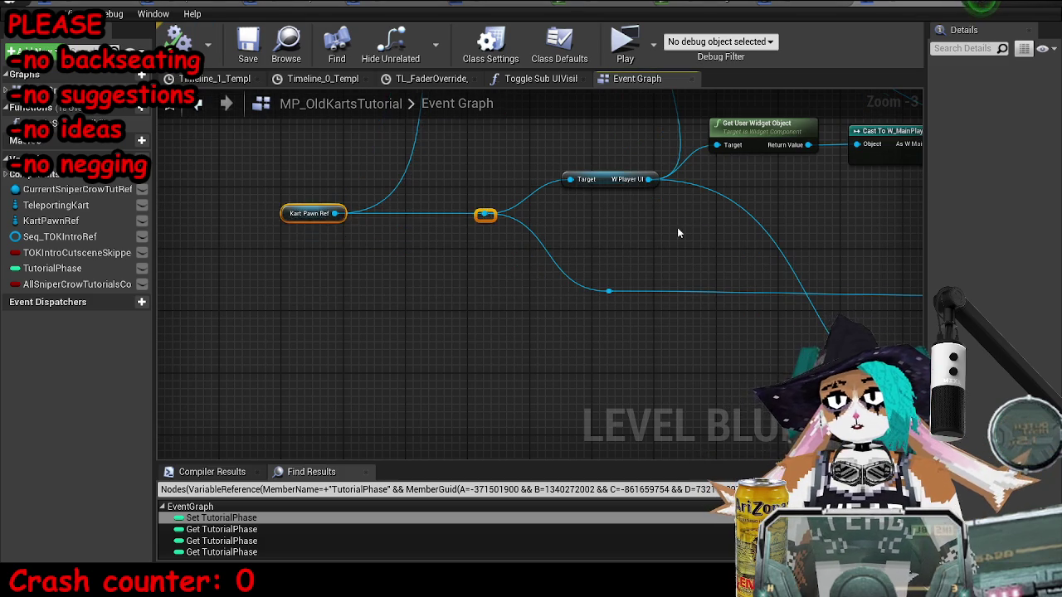
pyautogui.moveTo(664, 228); pyautogui.dragTo(408, 295)
pyautogui.moveTo(277, 342); pyautogui.dragTo(807, 352)
pyautogui.moveTo(913, 328); pyautogui.dragTo(592, 325)
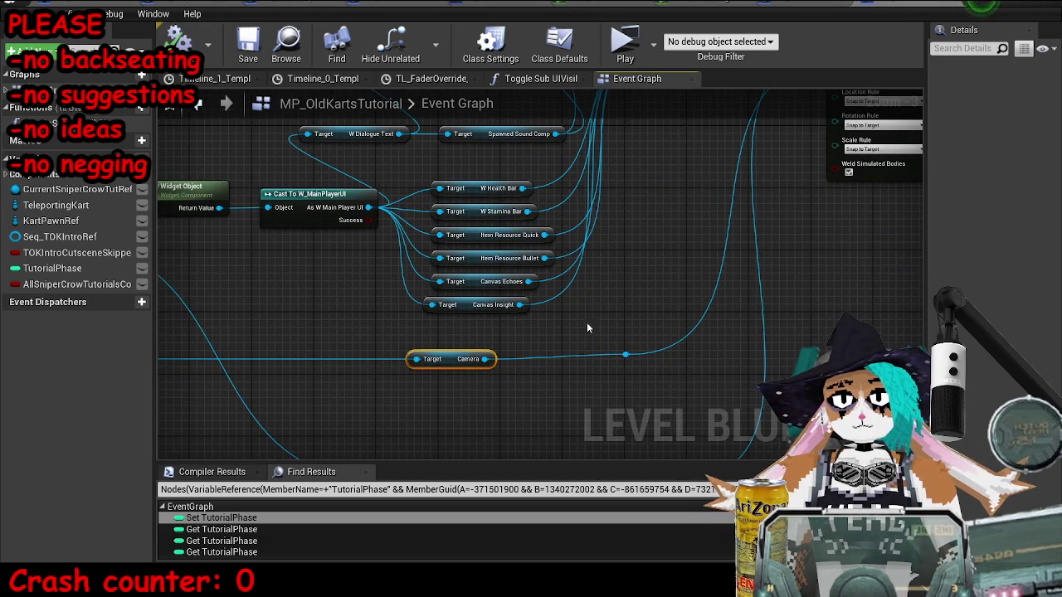
pyautogui.scroll(-7, 335, 331)
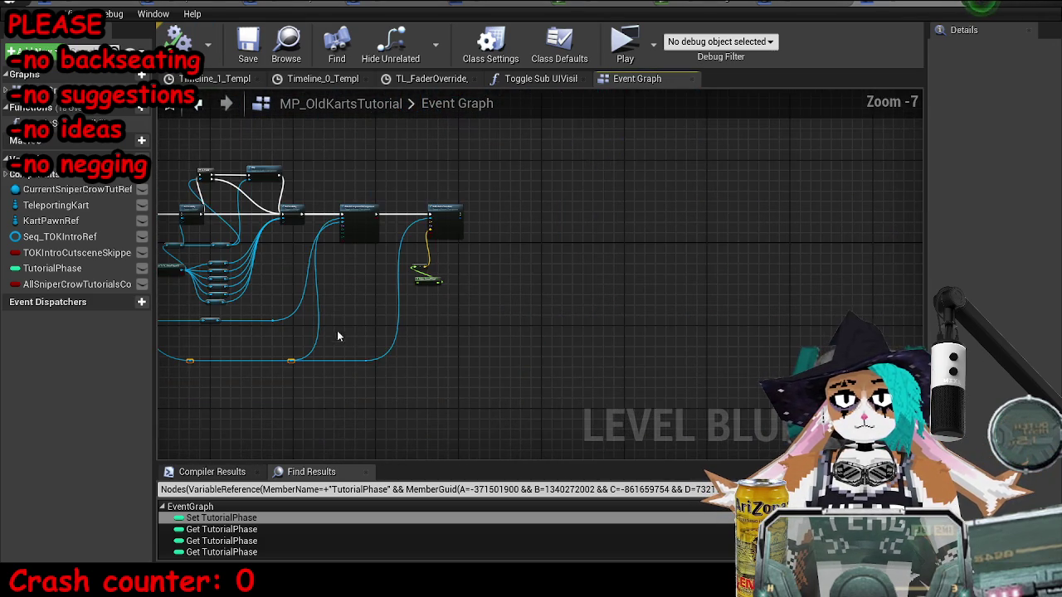
pyautogui.press('Home')
# Step: Save the MP_OldKartsTutorial map and zoom out over the Event Graph
pyautogui.click(246, 44)
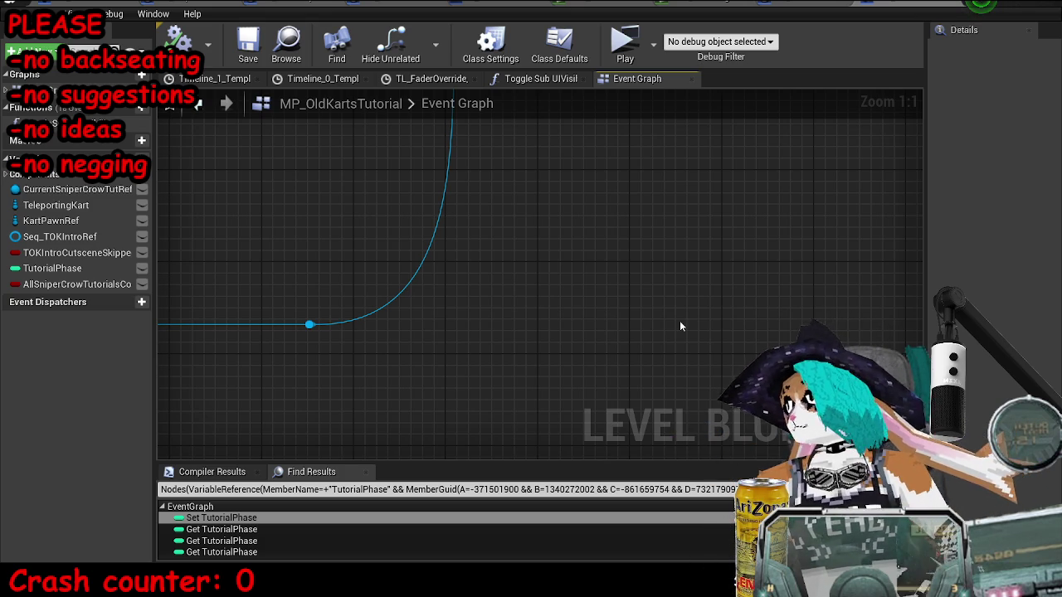
pyautogui.scroll(-10, 536, 299)
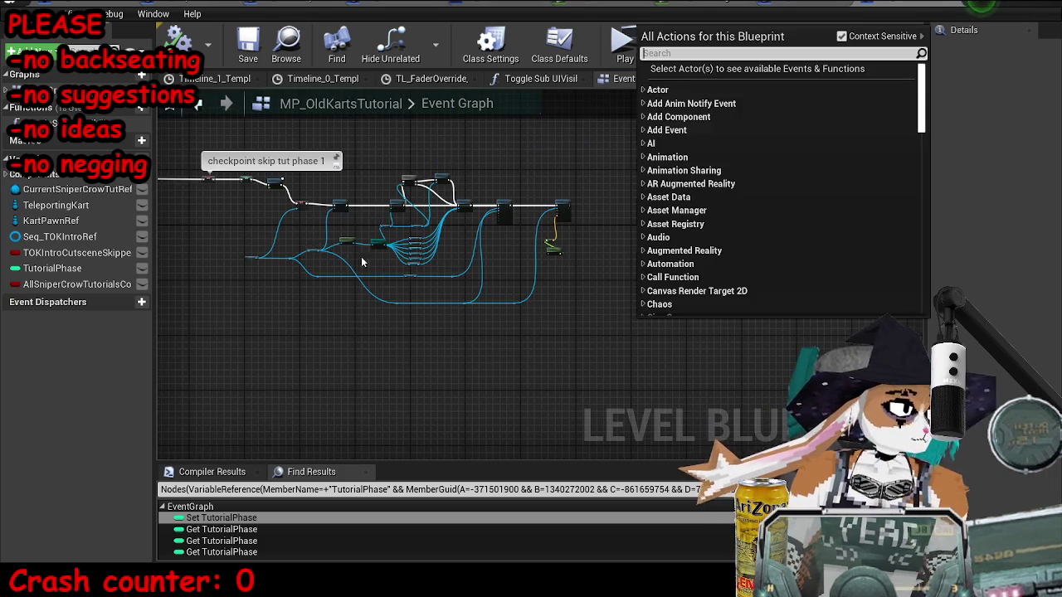
pyautogui.scroll(1, 550, 209)
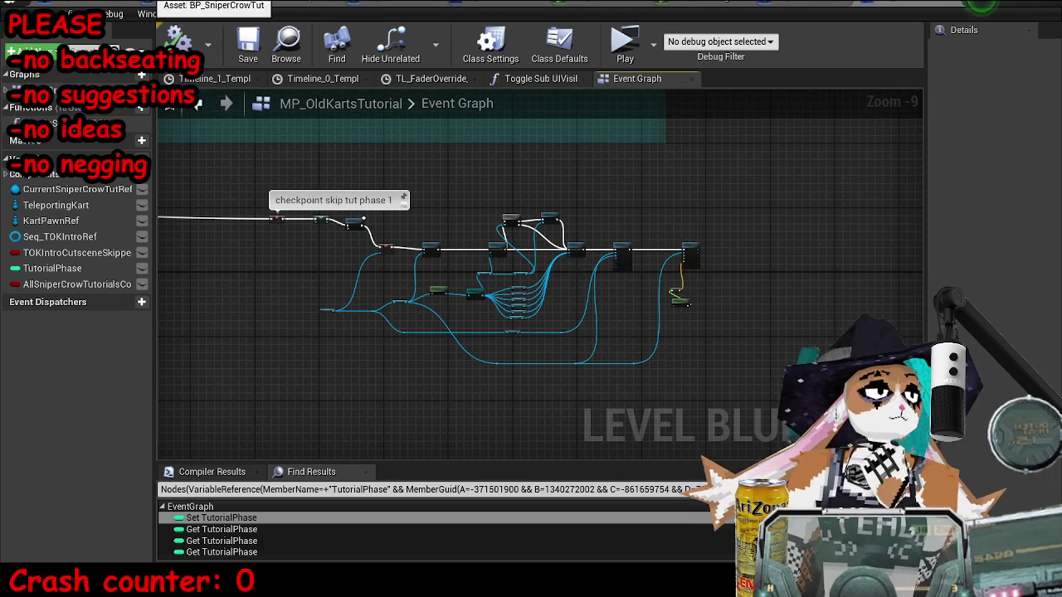
pyautogui.click(232, 9)
pyautogui.scroll(-5, 619, 349)
pyautogui.scroll(-6, 619, 349)
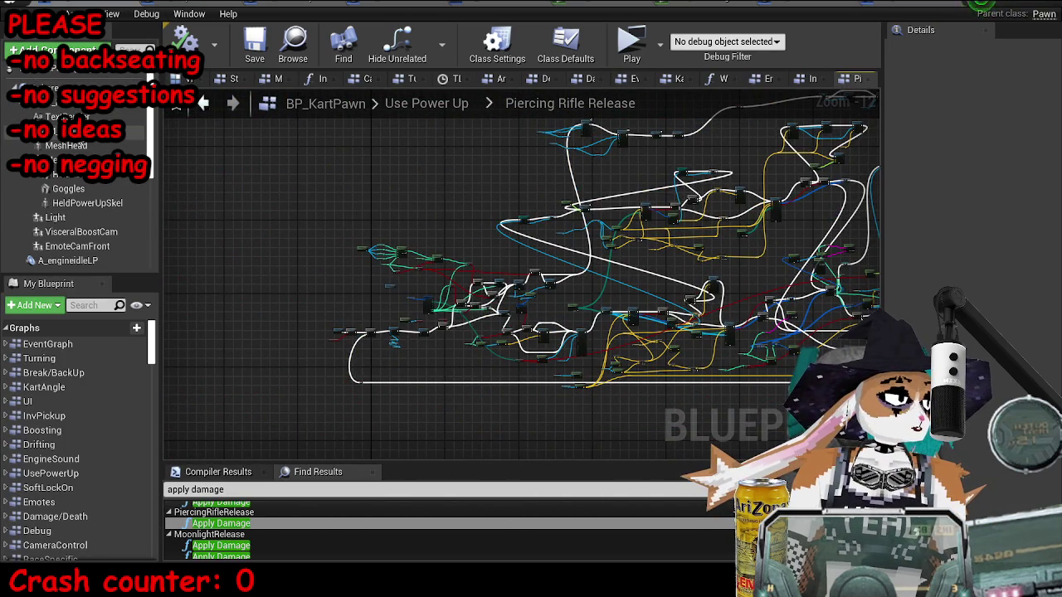
pyautogui.scroll(-8, 91, 208)
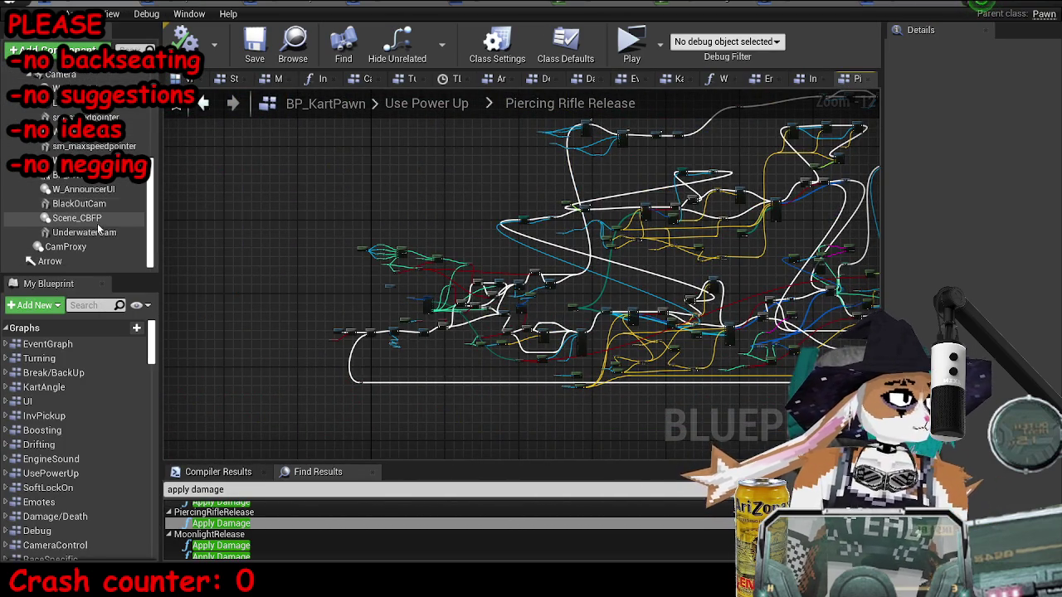
pyautogui.rightClick(100, 203)
pyautogui.click(207, 209)
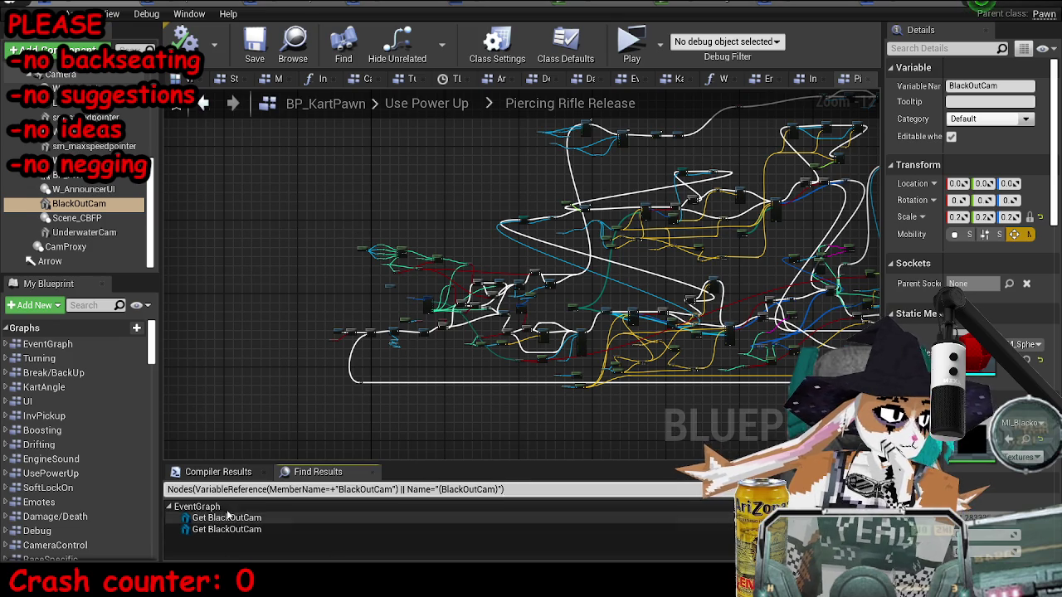
pyautogui.click(226, 519)
pyautogui.doubleClick(228, 521)
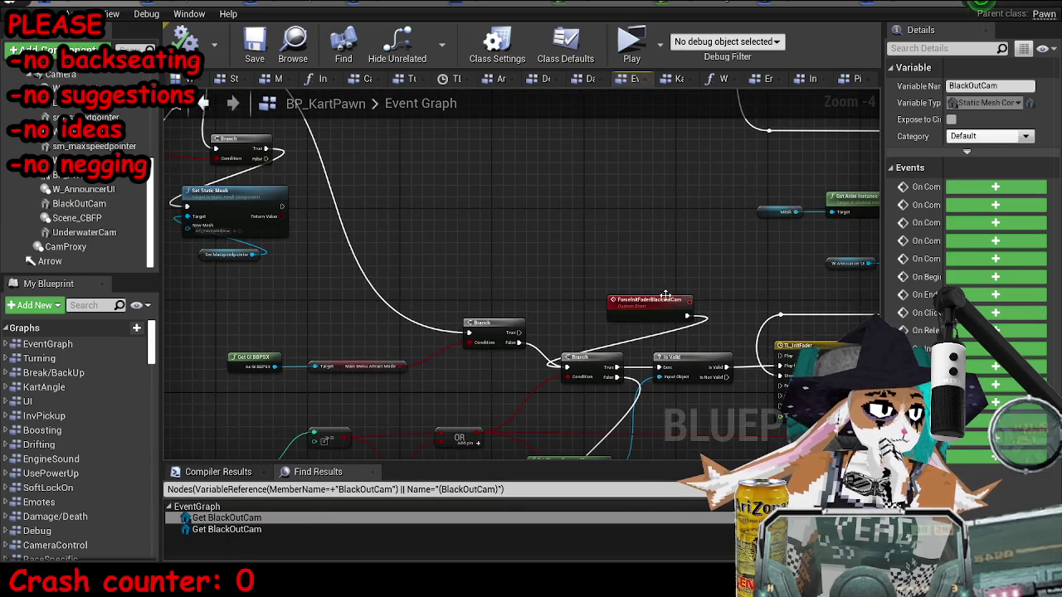
pyautogui.scroll(3, 696, 251)
pyautogui.click(639, 308)
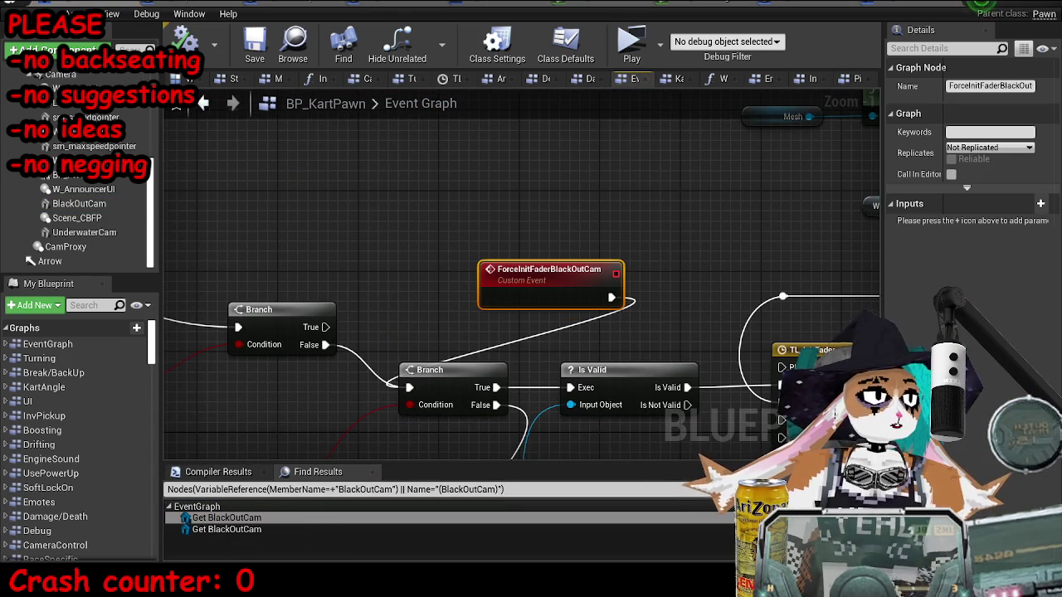
pyautogui.click(909, 10)
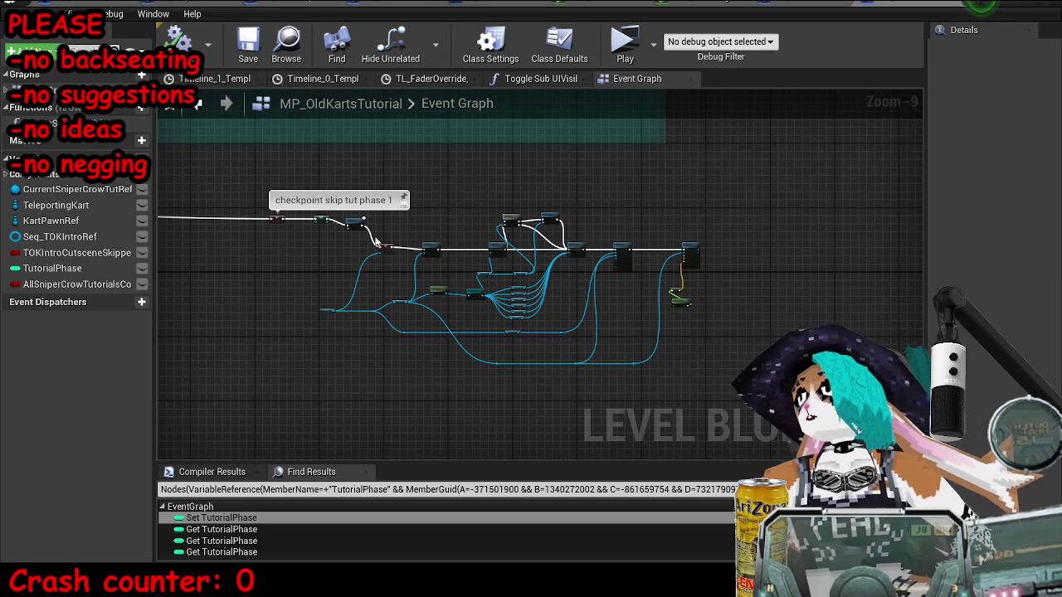
# Step: Add a Force Init Fader Black Out Cam call off Kart Pawn Ref via a 'fader' search
pyautogui.scroll(2, 426, 236)
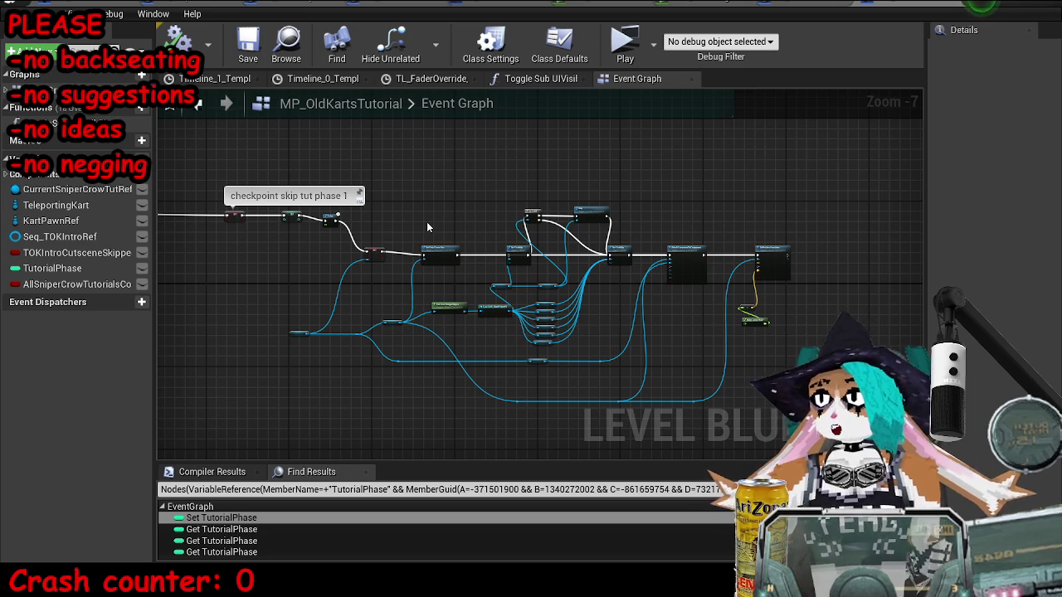
pyautogui.scroll(3, 427, 226)
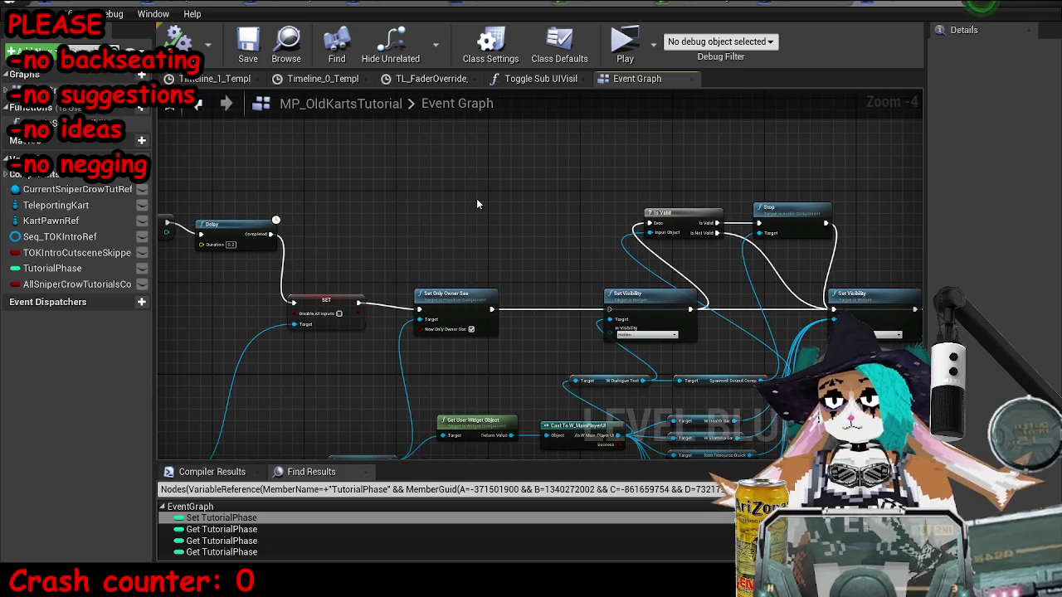
pyautogui.rightClick(482, 193)
pyautogui.click(475, 337)
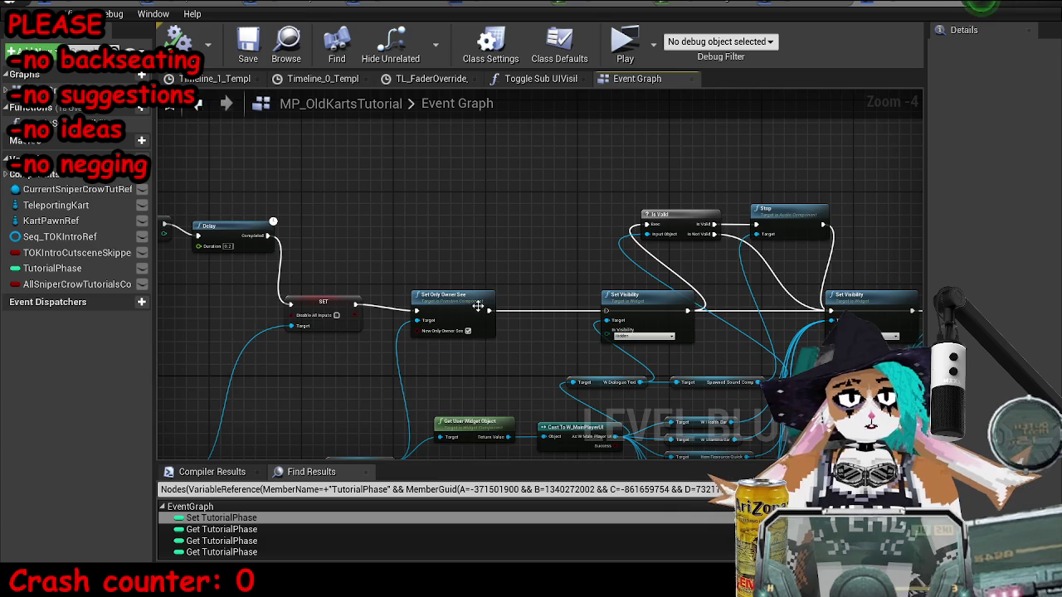
pyautogui.moveTo(476, 338); pyautogui.dragTo(376, 356)
pyautogui.moveTo(303, 419)
pyautogui.mouseDown()
pyautogui.moveTo(390, 328)
pyautogui.moveTo(365, 327)
pyautogui.mouseUp()
pyautogui.write('fader')
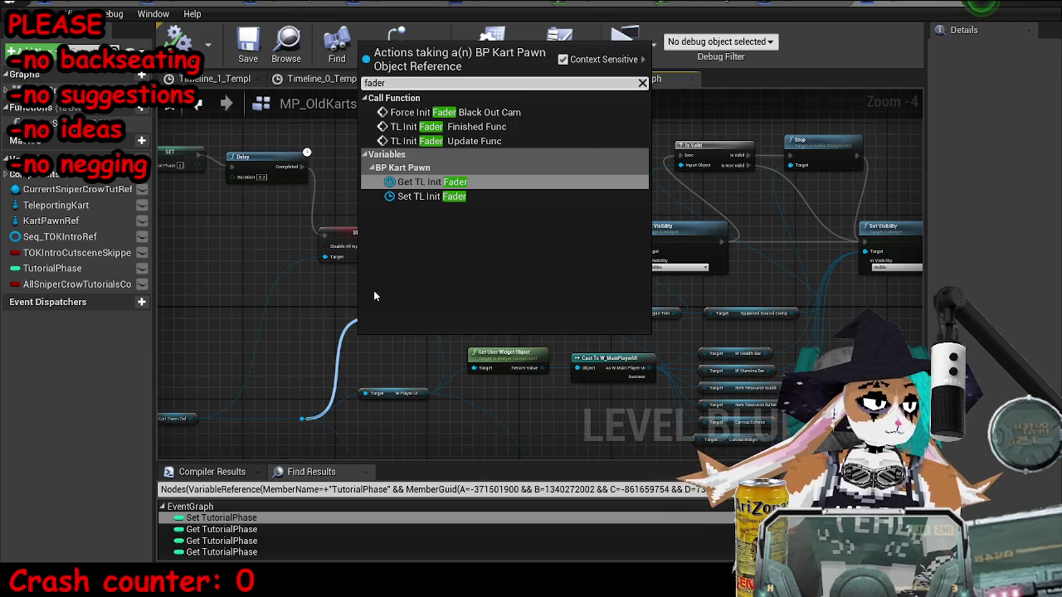
pyautogui.click(455, 112)
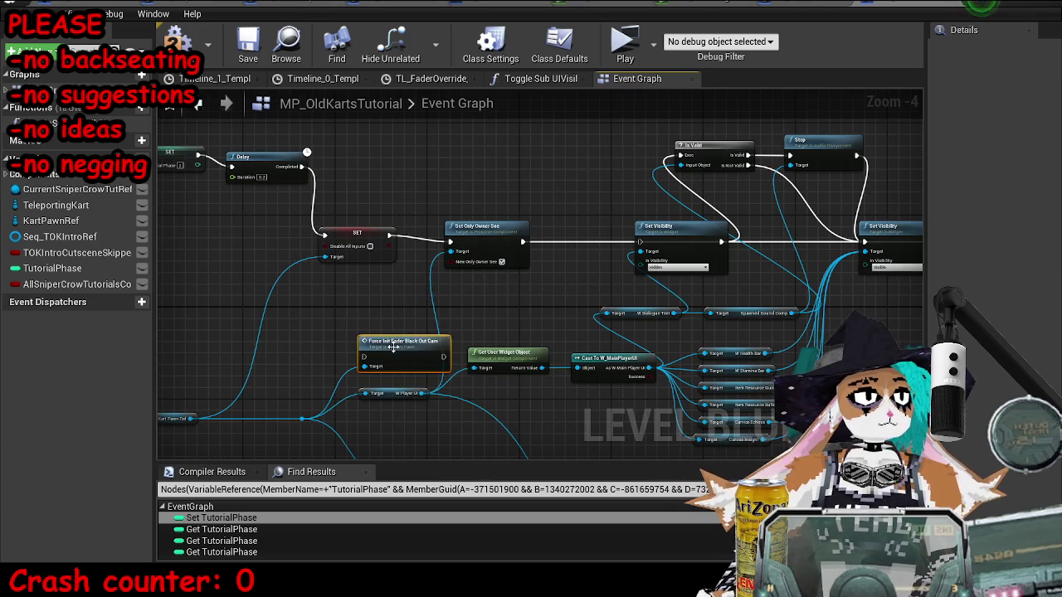
pyautogui.moveTo(403, 335); pyautogui.dragTo(387, 323)
# Step: Route the kart reference into the fader's target and chain it between SET and Set Only Owner See
pyautogui.moveTo(433, 195); pyautogui.dragTo(509, 286)
pyautogui.scroll(-5, 415, 399)
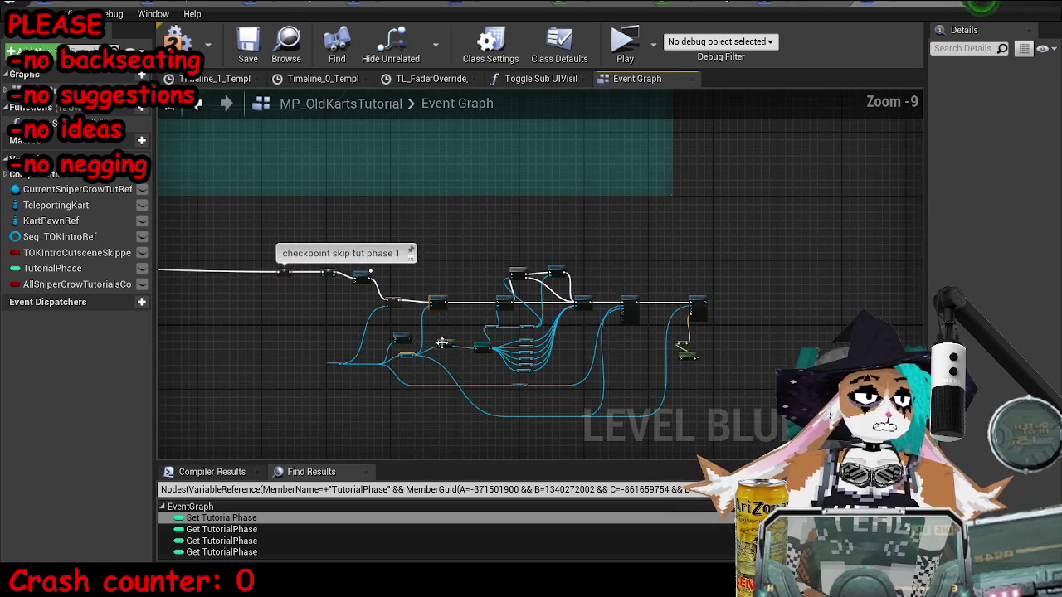
pyautogui.scroll(7, 422, 224)
pyautogui.moveTo(481, 217); pyautogui.dragTo(670, 217)
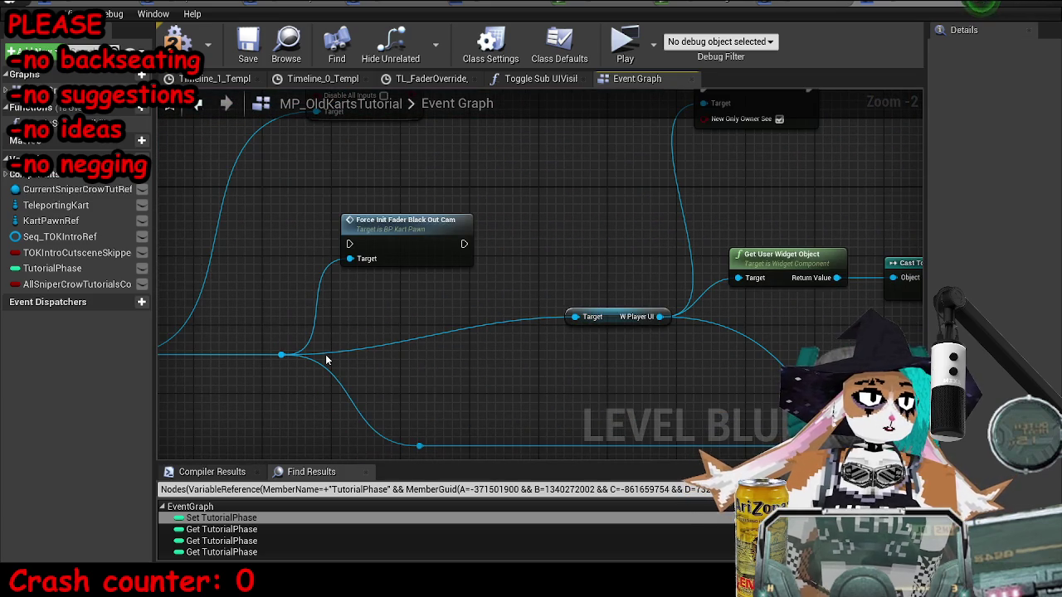
pyautogui.doubleClick(326, 350)
pyautogui.moveTo(342, 356)
pyautogui.mouseDown()
pyautogui.moveTo(411, 437)
pyautogui.moveTo(423, 159)
pyautogui.moveTo(416, 279)
pyautogui.mouseUp()
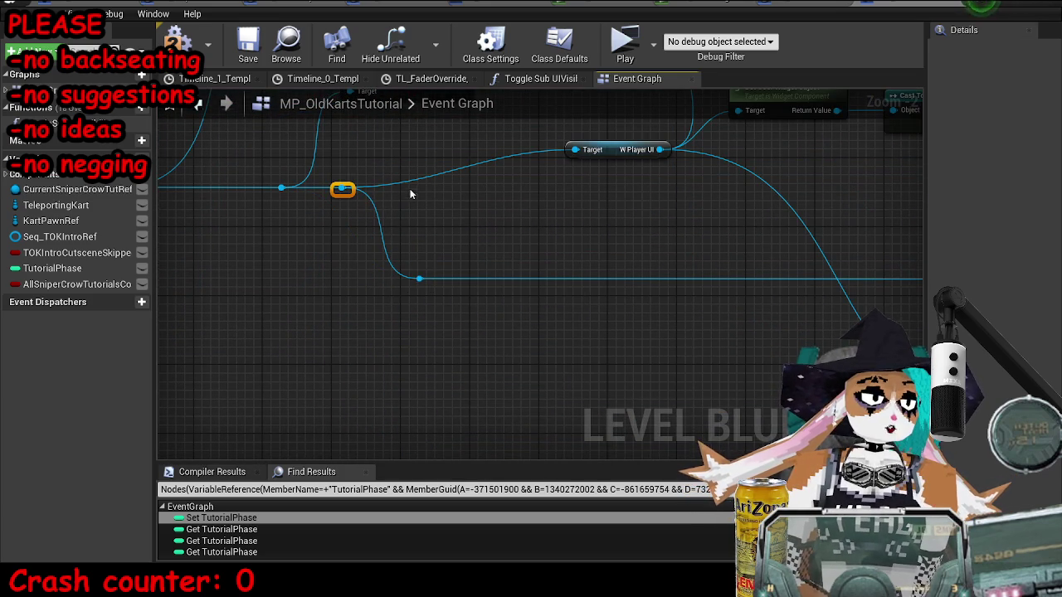
pyautogui.scroll(3, 409, 191)
pyautogui.moveTo(477, 204); pyautogui.dragTo(563, 110)
pyautogui.moveTo(362, 124)
pyautogui.mouseDown()
pyautogui.moveTo(390, 138)
pyautogui.moveTo(463, 134)
pyautogui.mouseUp()
pyautogui.moveTo(579, 136); pyautogui.dragTo(651, 134)
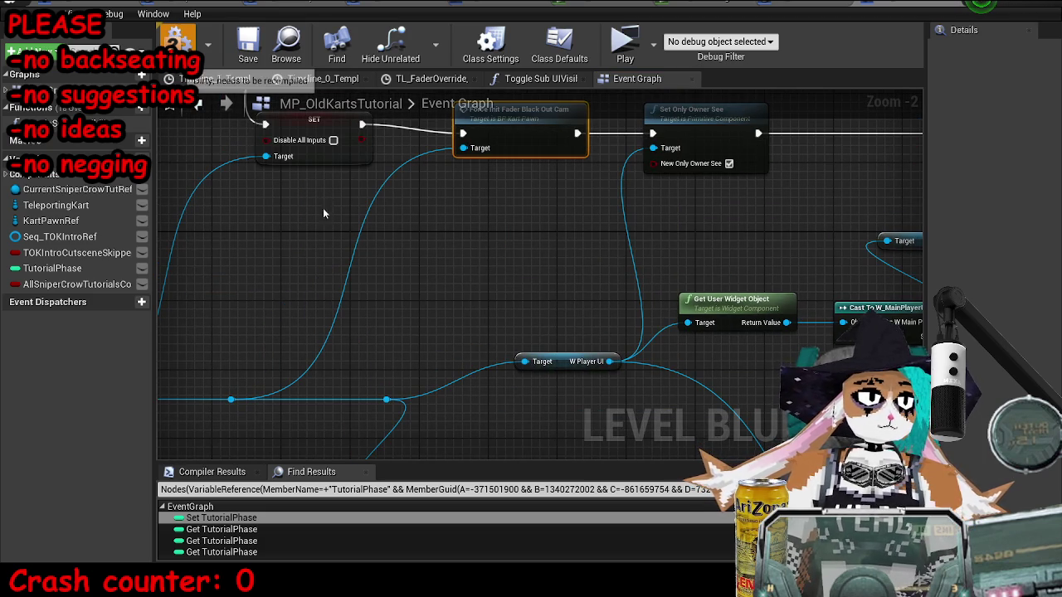
# Step: Save the map and run a first play-test of the checkpoint skip
pyautogui.hotkey('ctrl', 's')
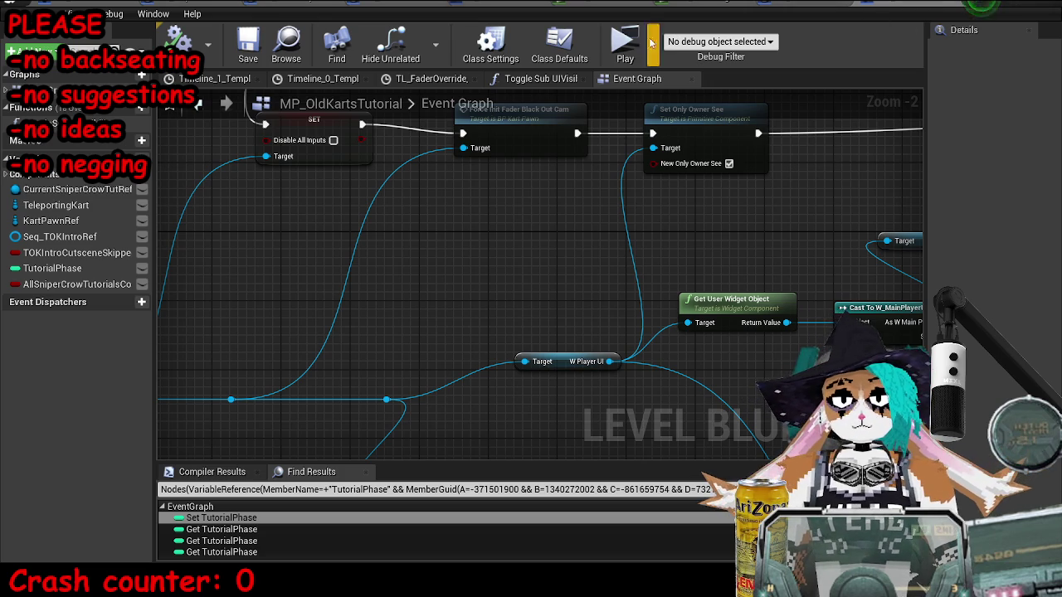
pyautogui.click(625, 42)
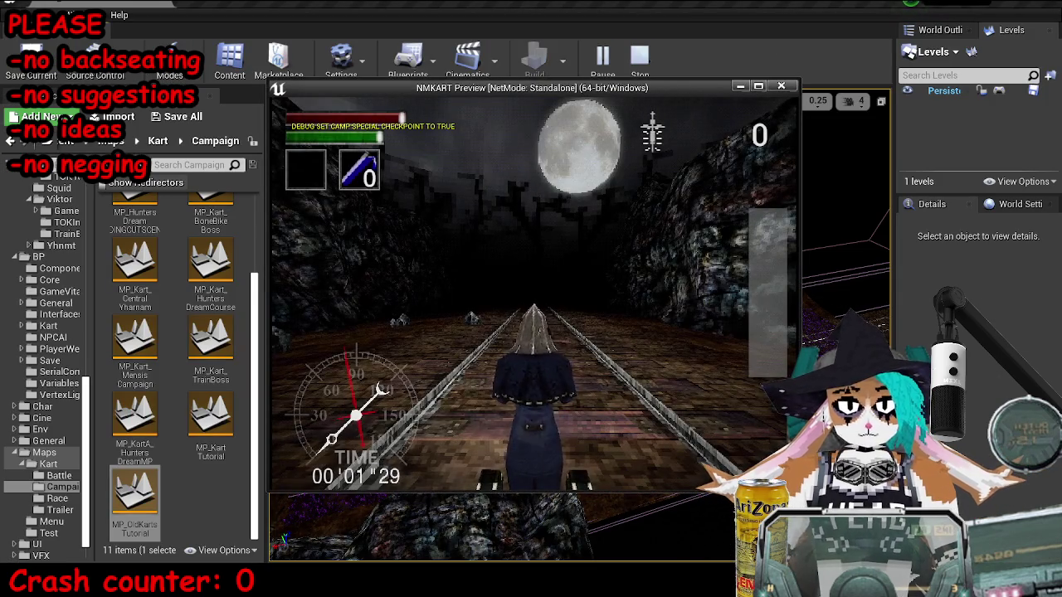
pyautogui.press('Escape')
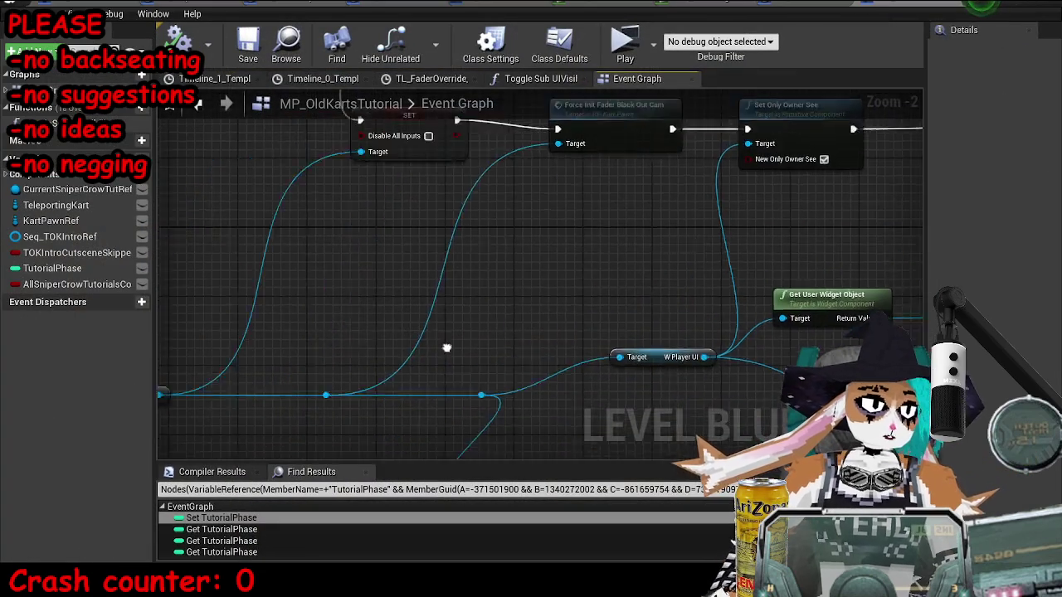
# Step: Reconnect the SET node's exec output, play-test twice more, then return to the level viewport
pyautogui.scroll(-2, 446, 348)
pyautogui.scroll(1, 398, 190)
pyautogui.moveTo(388, 175); pyautogui.dragTo(555, 285)
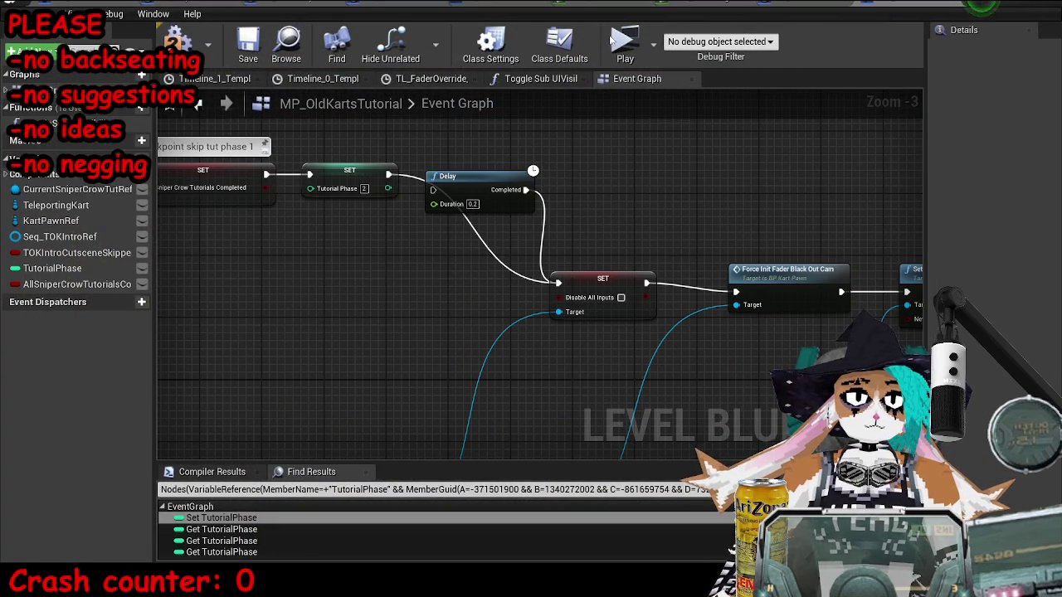
pyautogui.click(620, 43)
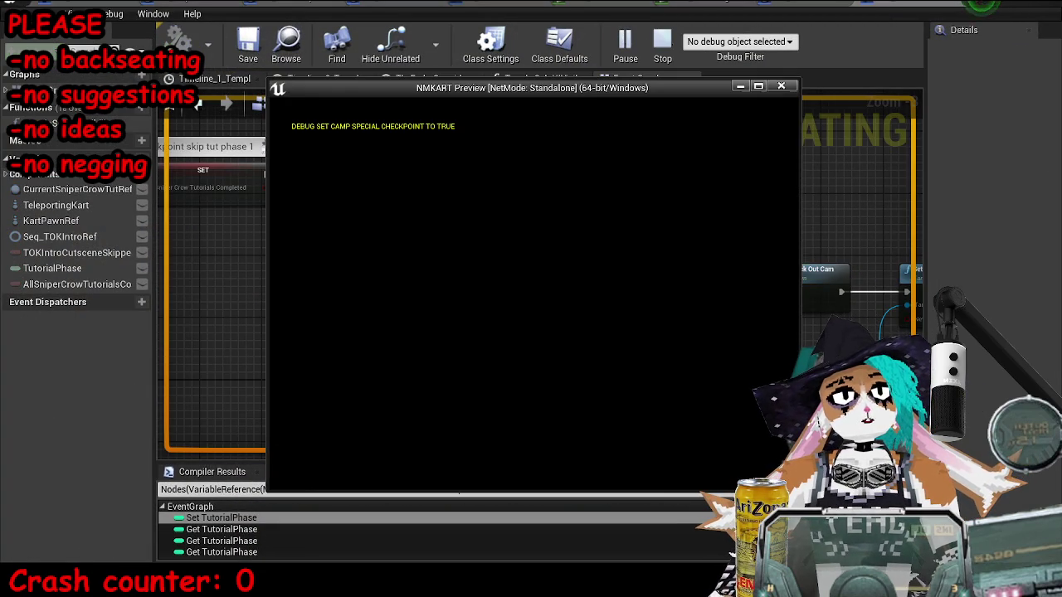
pyautogui.press('Escape')
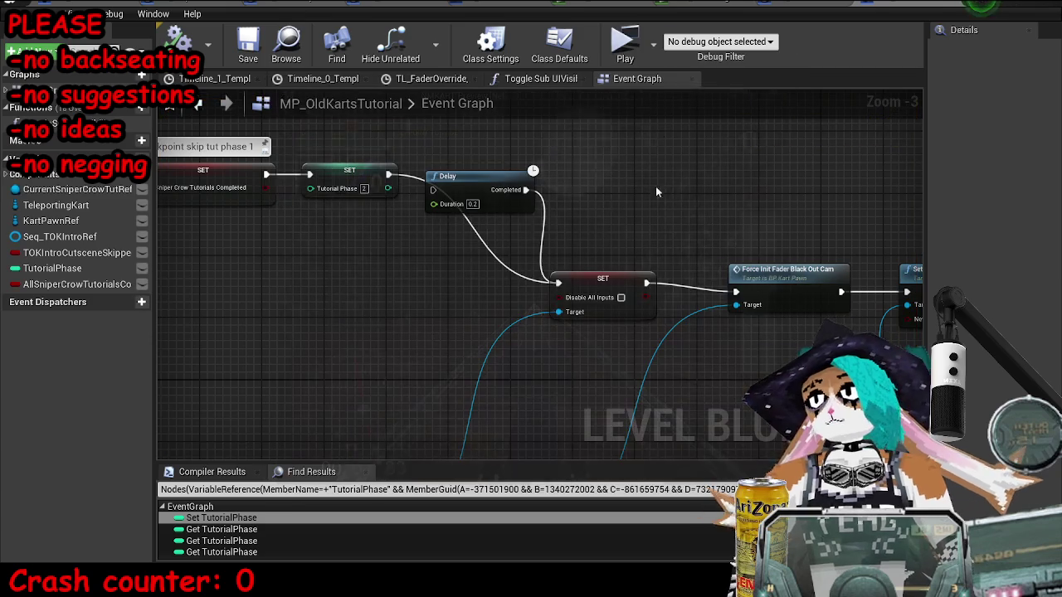
pyautogui.click(624, 43)
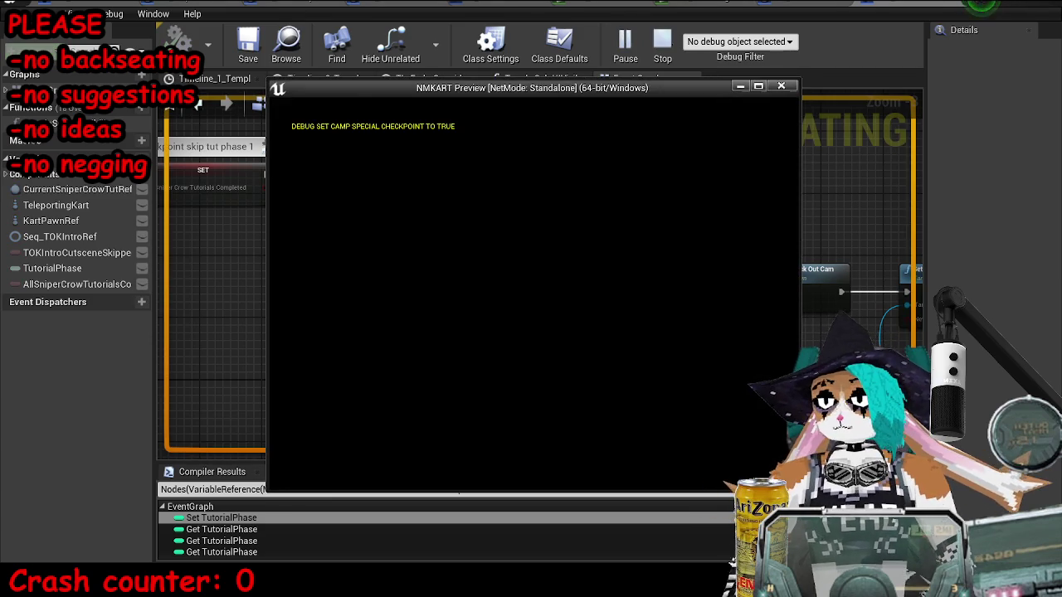
pyautogui.press('Escape')
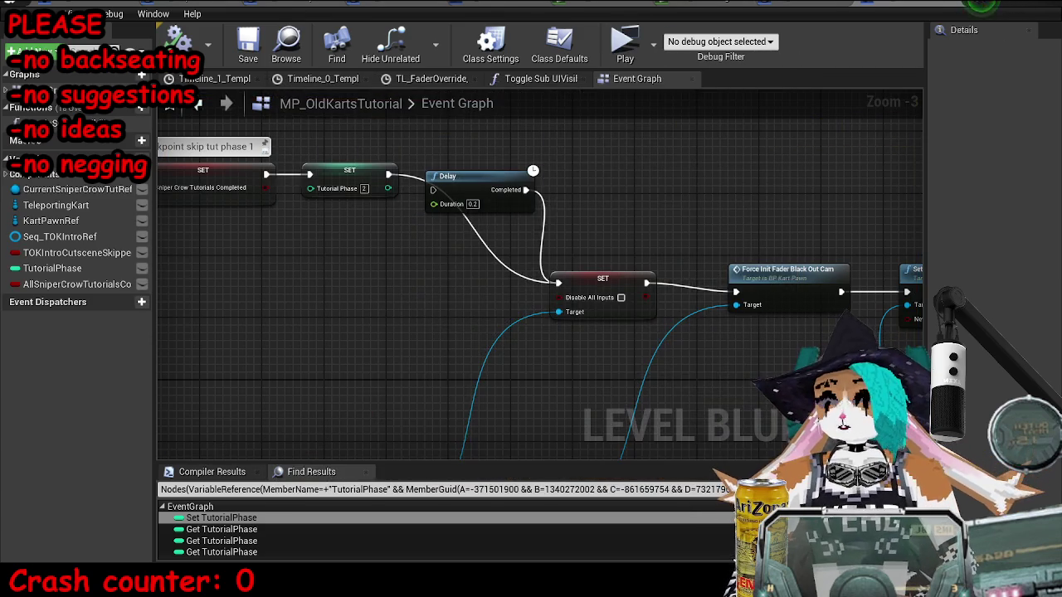
pyautogui.hotkey('alt', 'Tab')
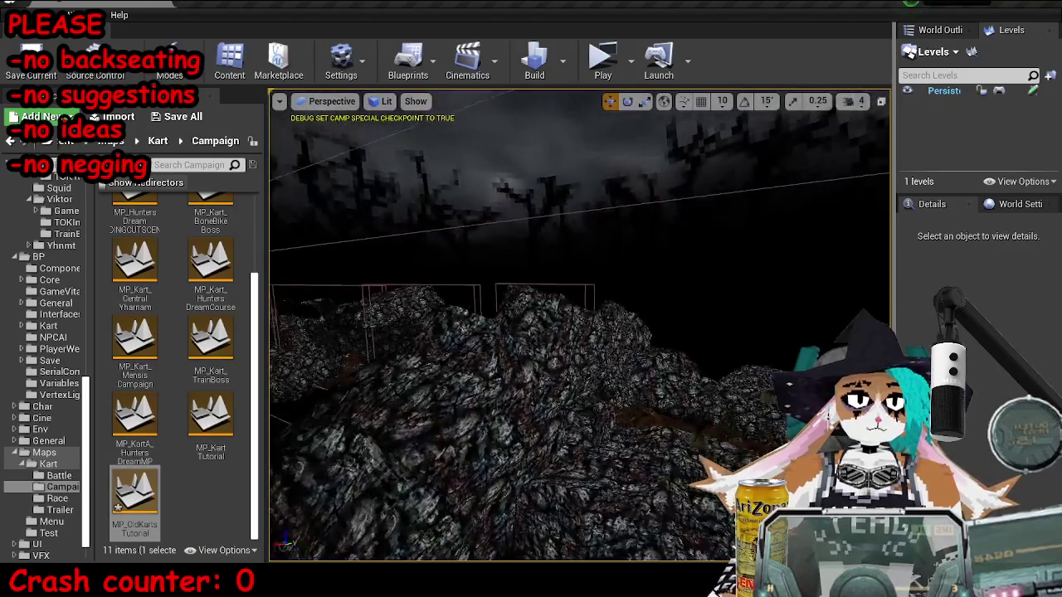
pyautogui.click(598, 304)
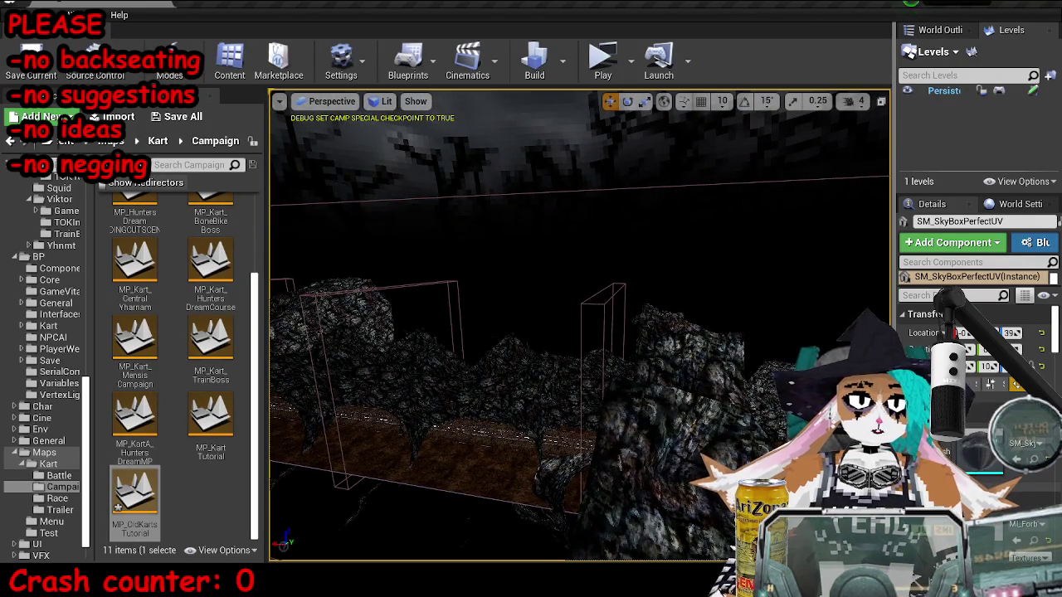
# Step: Select the hunter trigger volume and search the Content folders for 'get'
pyautogui.click(603, 332)
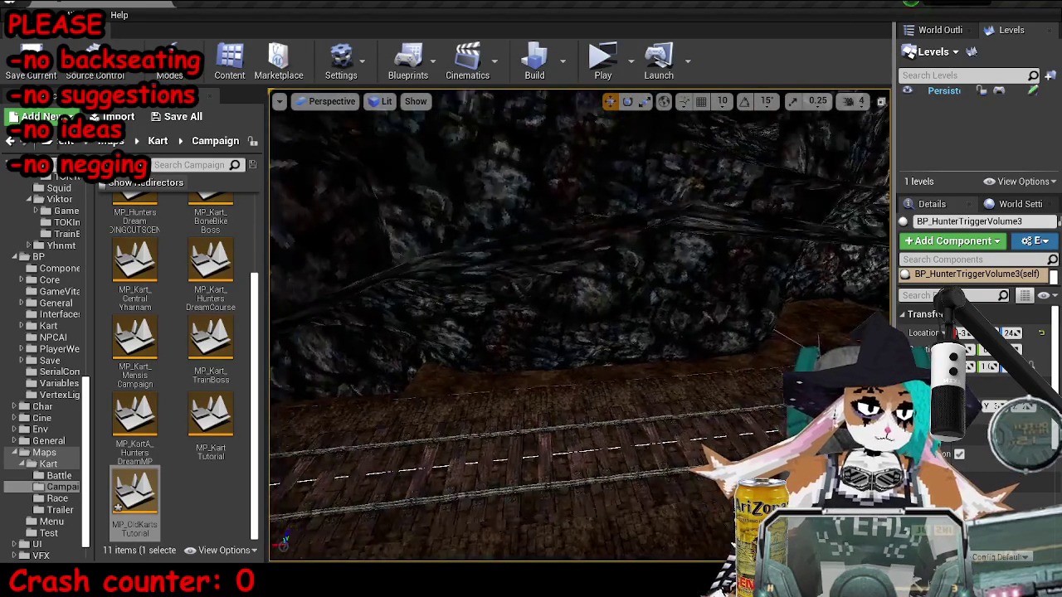
pyautogui.scroll(10, 36, 214)
pyautogui.scroll(5, 36, 214)
pyautogui.click(46, 182)
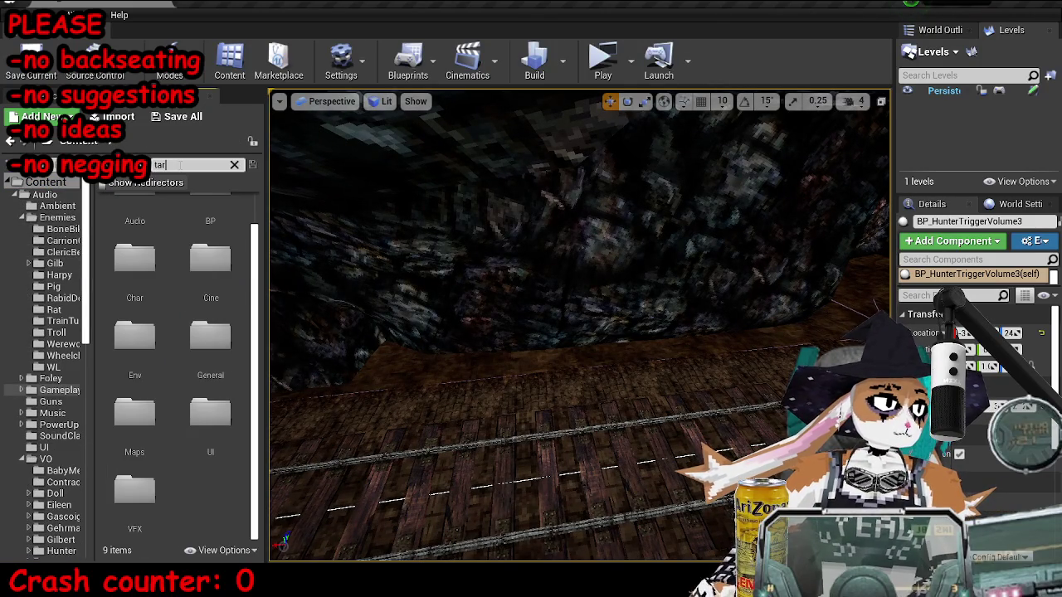
pyautogui.write('get')
pyautogui.press('Return')
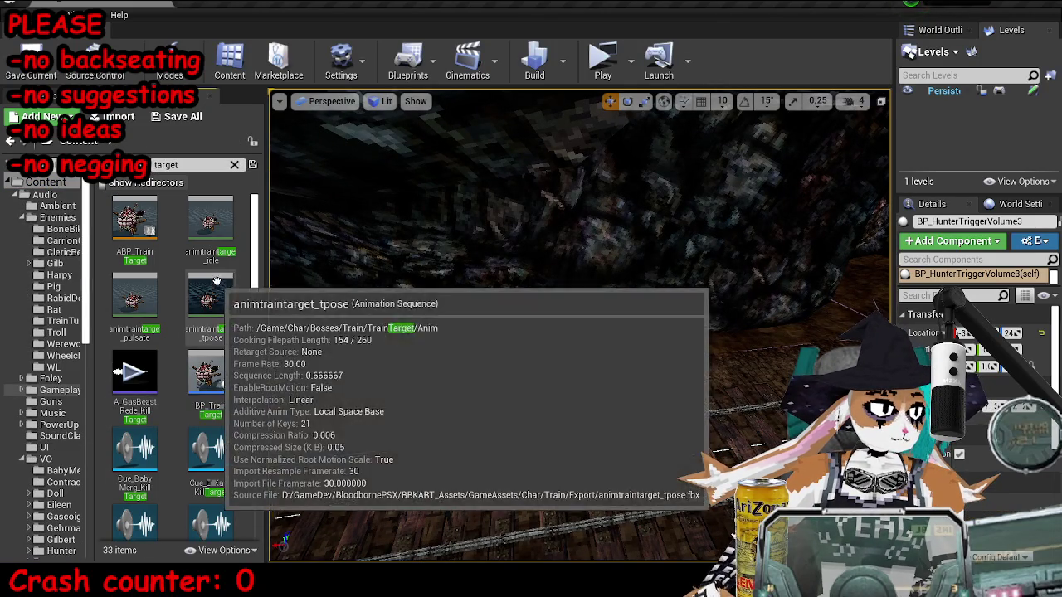
# Step: Place a Target Point from the placeable actors onto the cave track
pyautogui.click(69, 95)
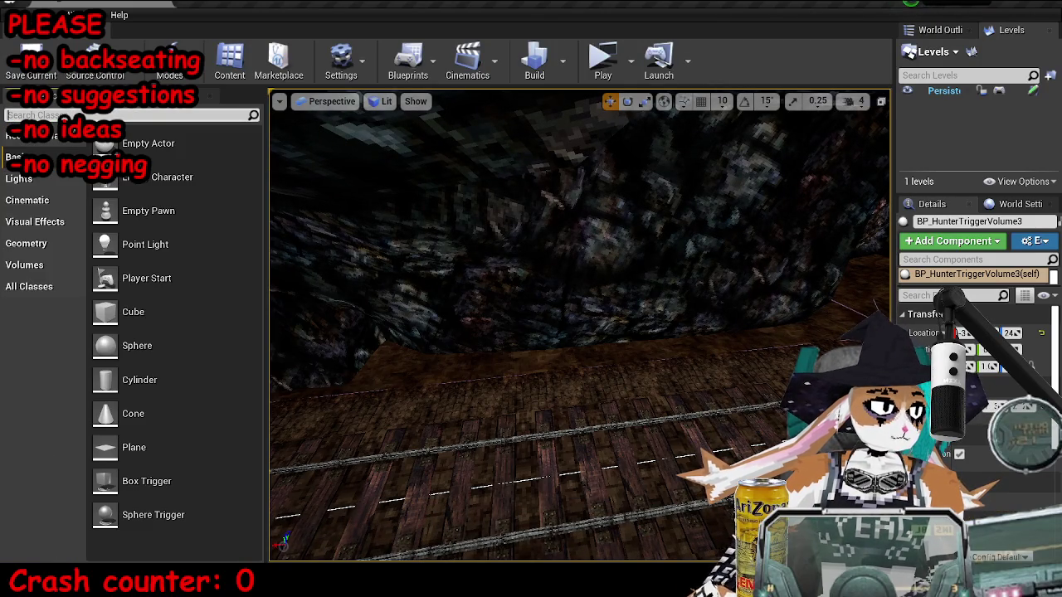
pyautogui.write('target')
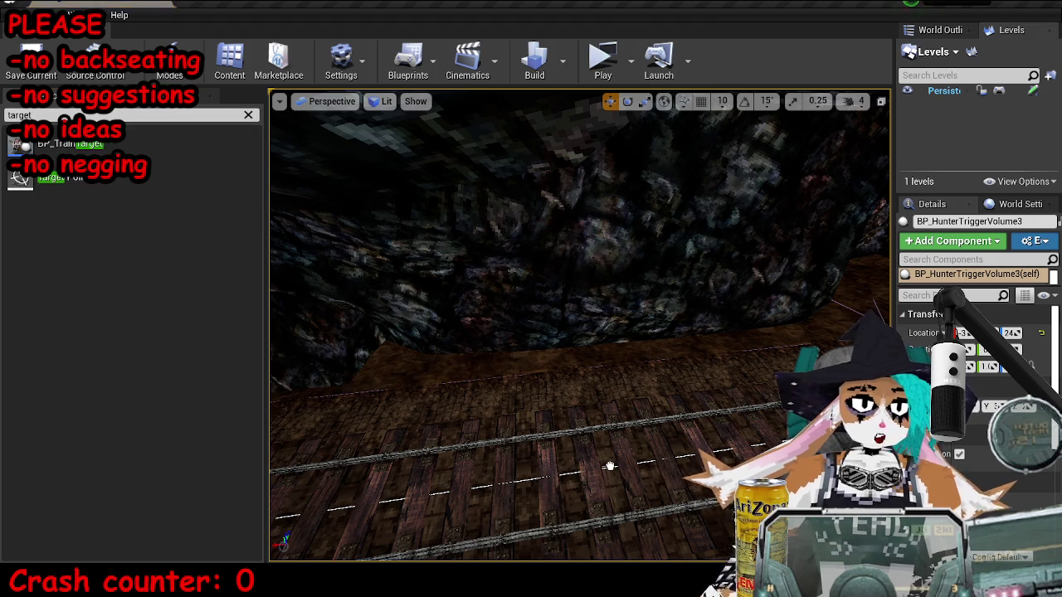
pyautogui.click(610, 466)
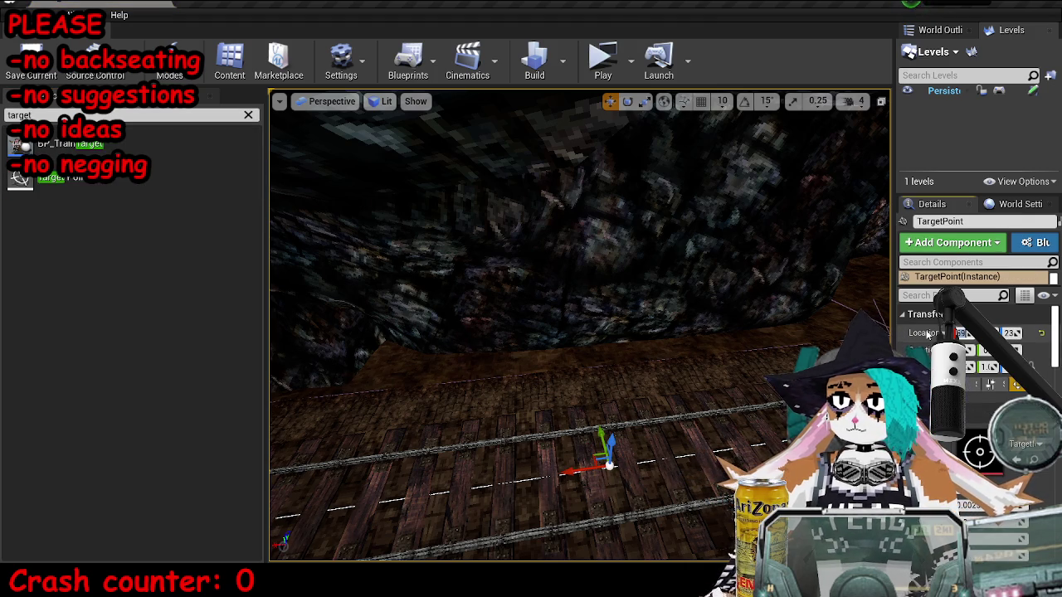
pyautogui.press('s')
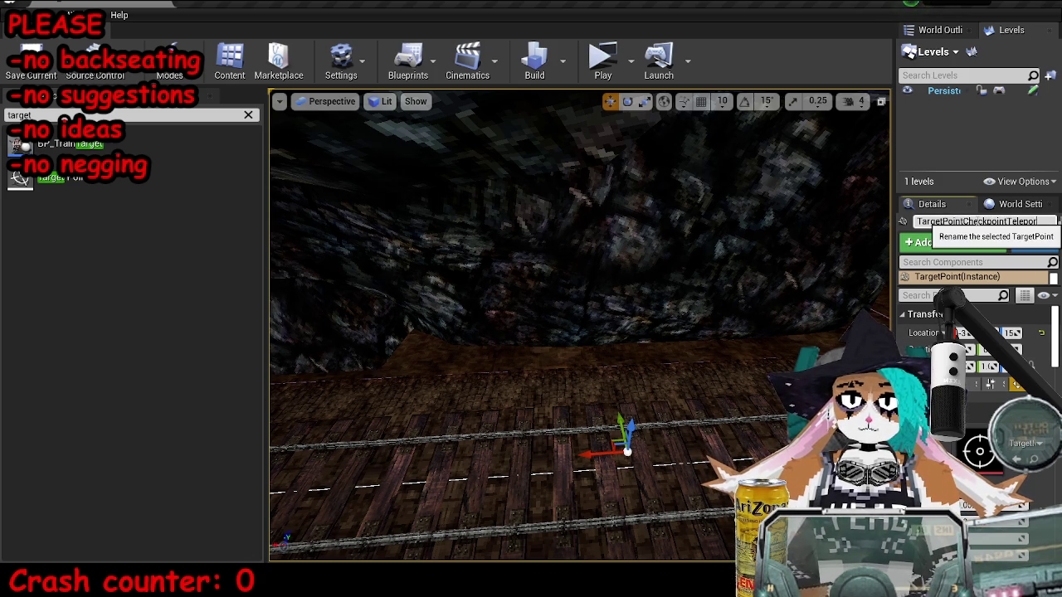
# Step: Name the point TargetPointCheckpointTeleport, frame it, and save the map
pyautogui.press('Return')
pyautogui.press('f')
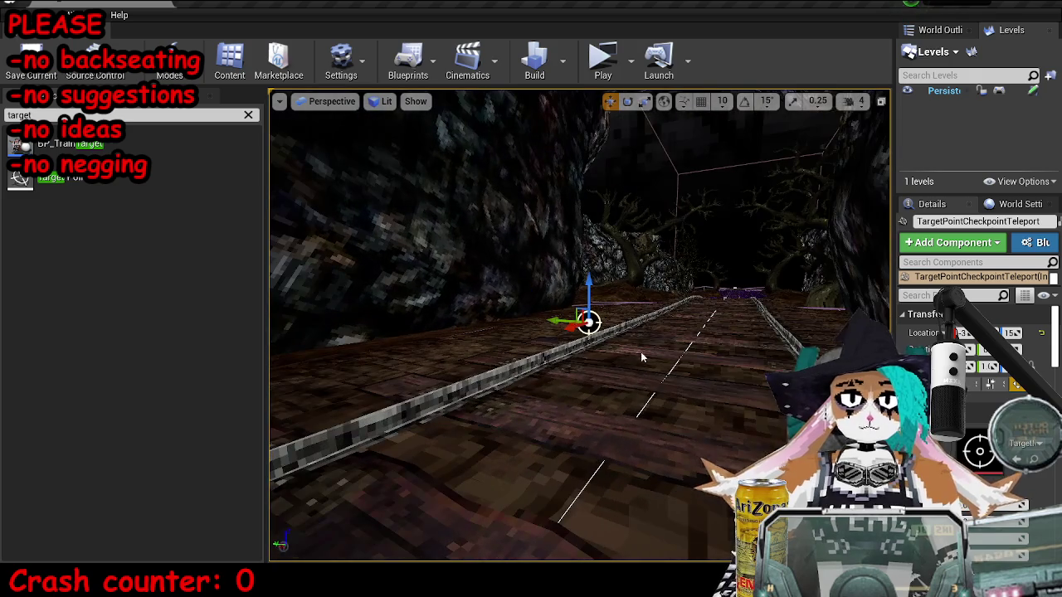
pyautogui.scroll(2, 629, 295)
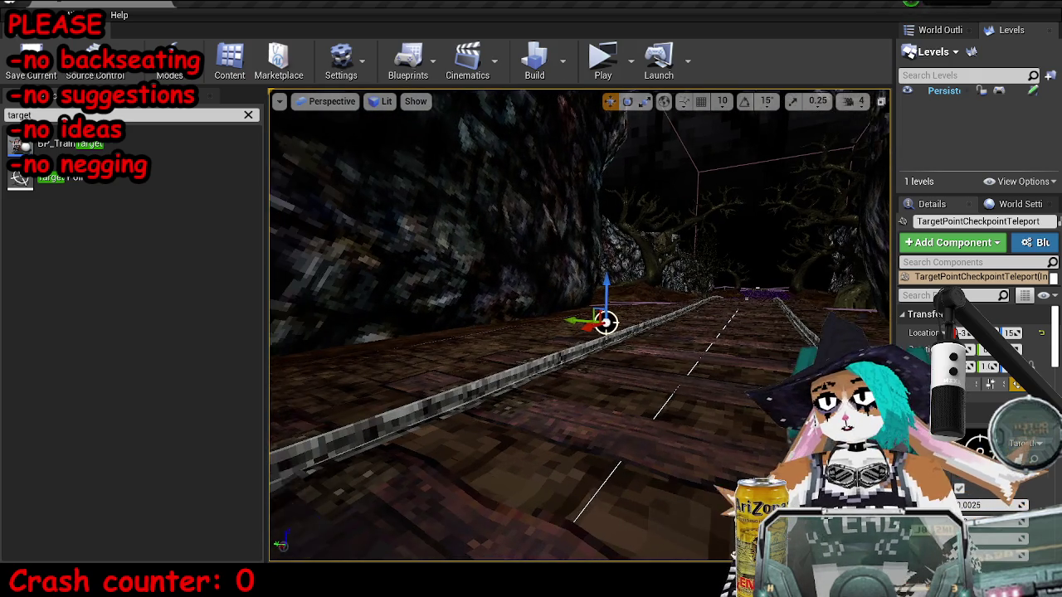
pyautogui.hotkey('ctrl', 's')
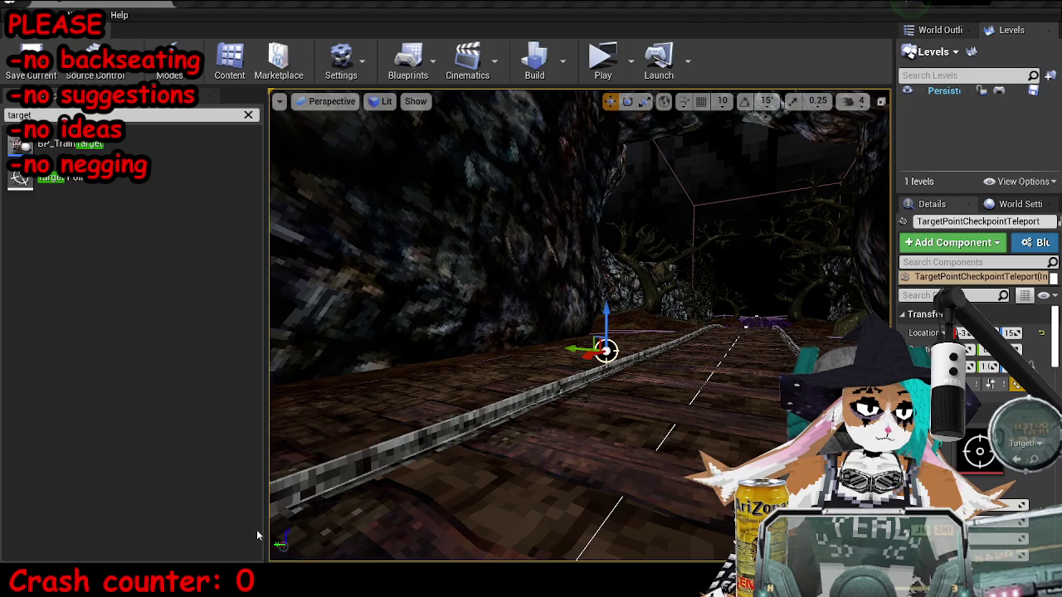
pyautogui.hotkey('alt', 'Tab')
# Step: Add a reference to TargetPointCheckpointTeleport in the level blueprint graph
pyautogui.moveTo(678, 201); pyautogui.dragTo(663, 263)
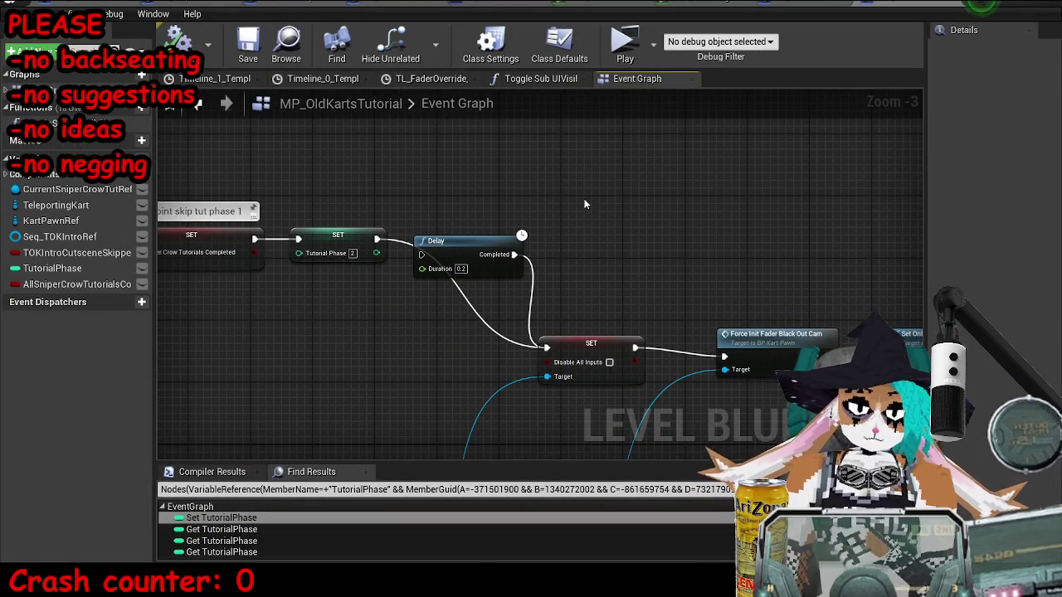
pyautogui.rightClick(568, 197)
pyautogui.click(651, 259)
pyautogui.moveTo(652, 241); pyautogui.dragTo(579, 293)
# Step: Add a SetActorLocation node targeting a KartPawnRef getter
pyautogui.moveTo(42, 219)
pyautogui.mouseDown()
pyautogui.moveTo(497, 332)
pyautogui.moveTo(664, 317)
pyautogui.moveTo(685, 304)
pyautogui.mouseUp()
pyautogui.write('set world locati')
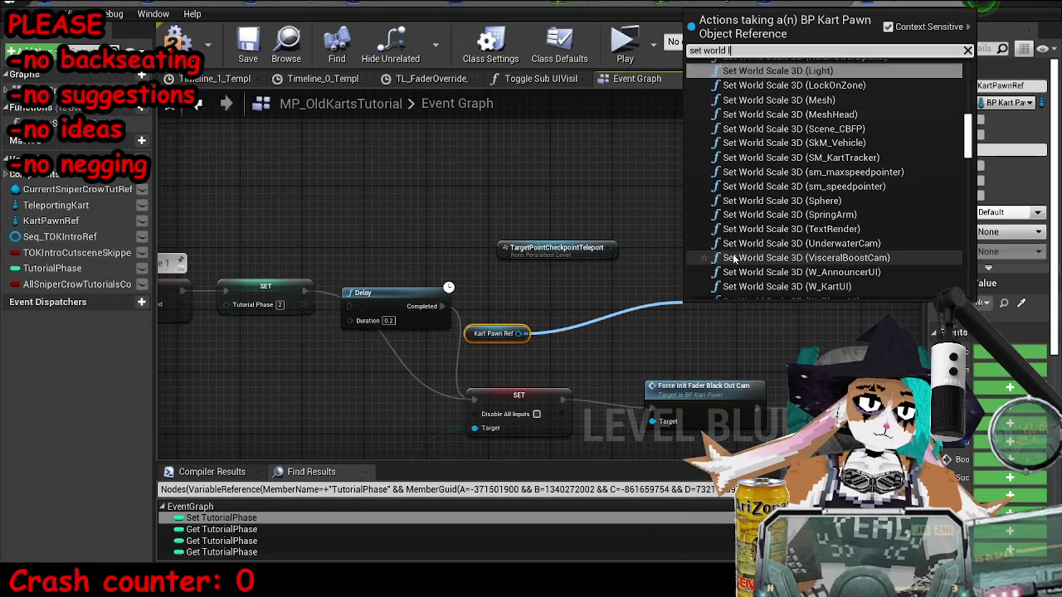
pyautogui.press('BackSpace')
pyautogui.press('BackSpace')
pyautogui.press('BackSpace')
pyautogui.write('actor location')
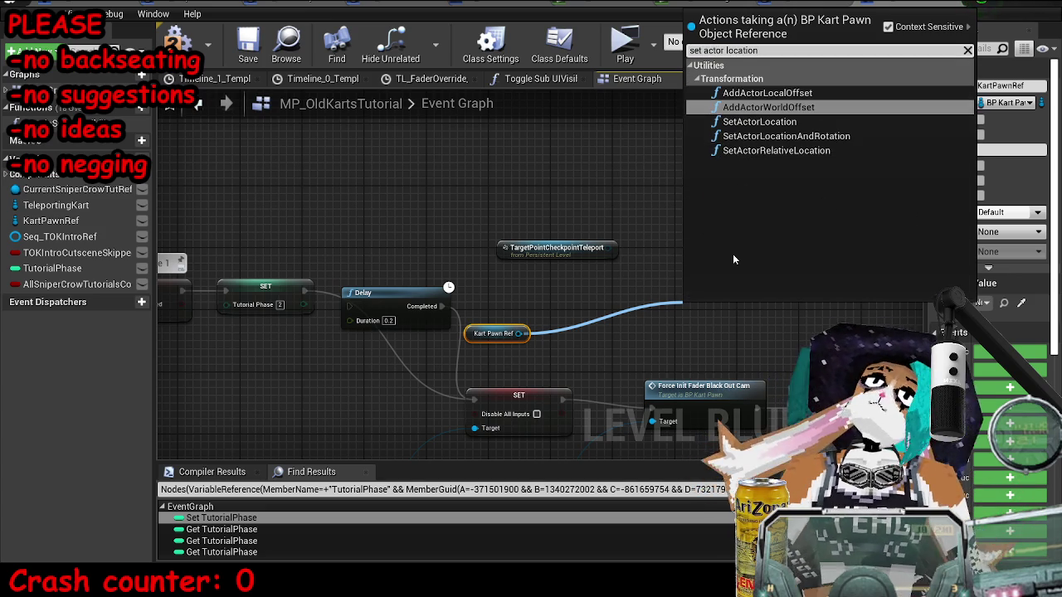
pyautogui.press('Down')
pyautogui.press('Return')
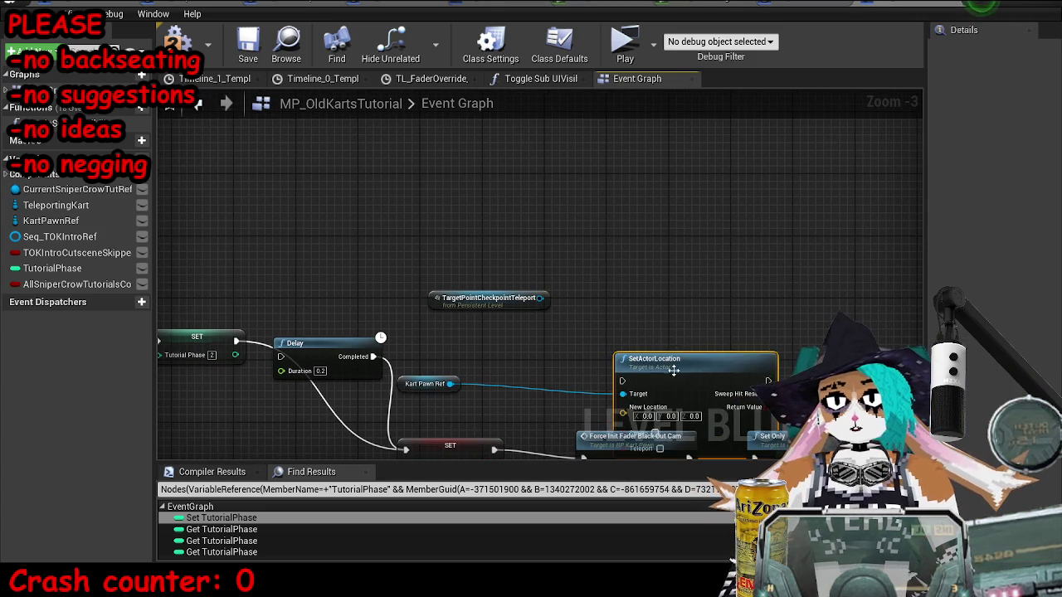
# Step: Feed the target point's GetActorLocation into SetActorLocation's New Location
pyautogui.moveTo(540, 299); pyautogui.dragTo(564, 393)
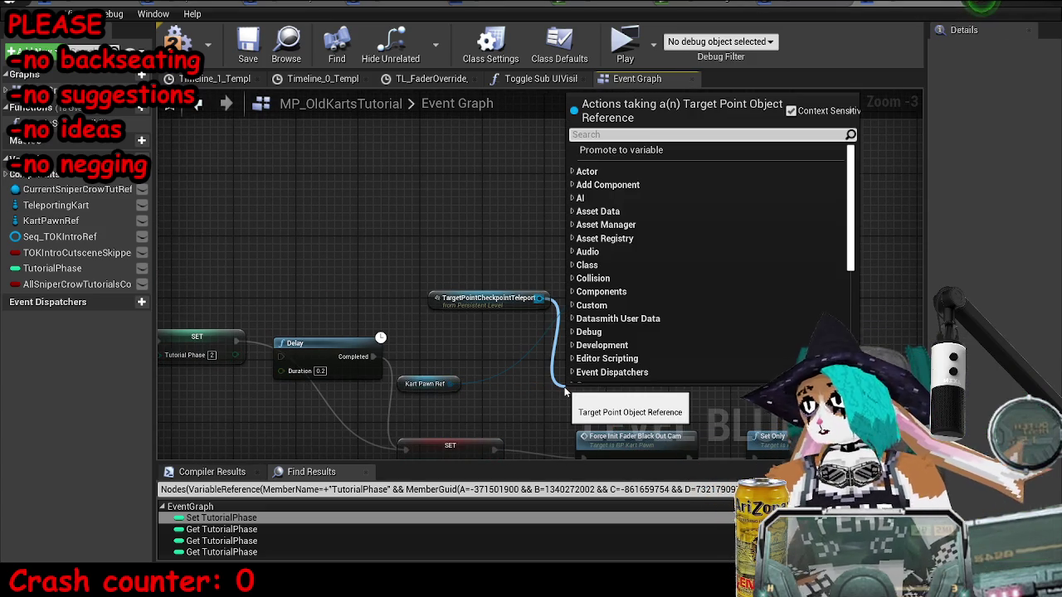
pyautogui.write('get actor location')
pyautogui.press('Return')
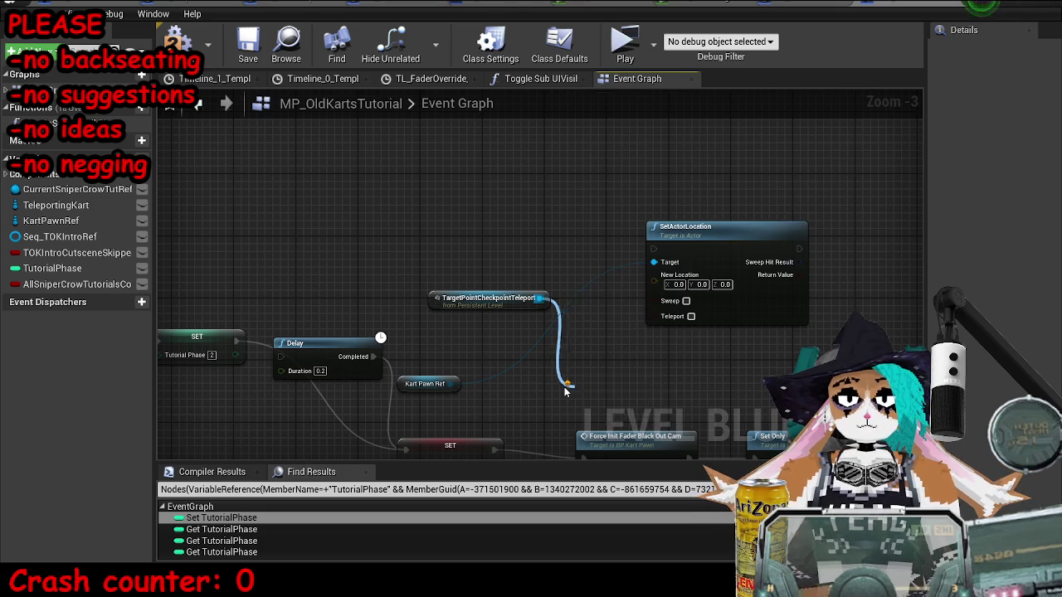
pyautogui.moveTo(582, 398); pyautogui.dragTo(485, 201)
pyautogui.moveTo(460, 300); pyautogui.dragTo(332, 176)
pyautogui.moveTo(524, 224); pyautogui.dragTo(666, 286)
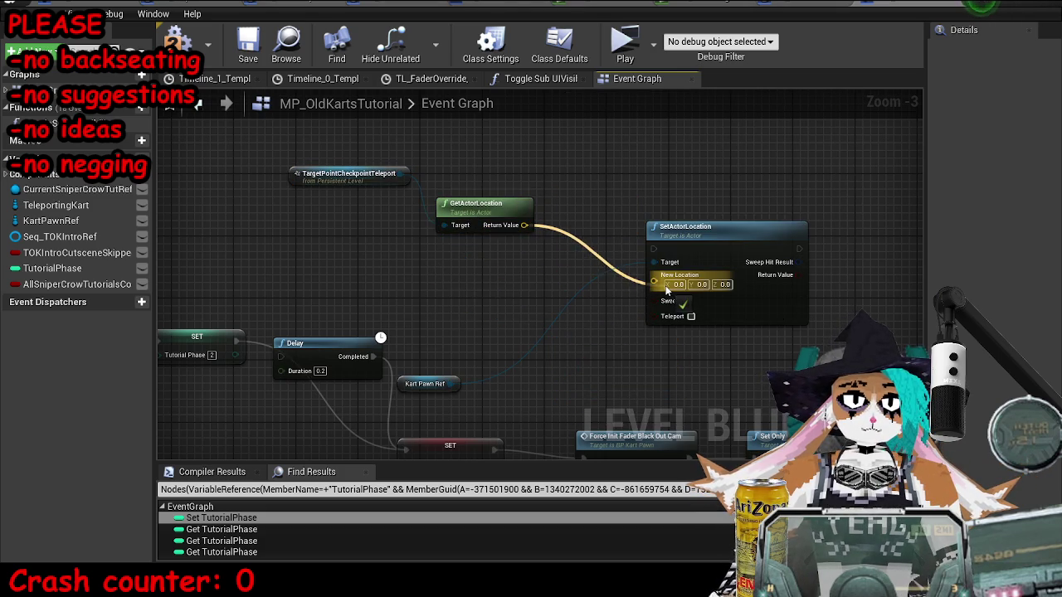
pyautogui.scroll(-3, 666, 286)
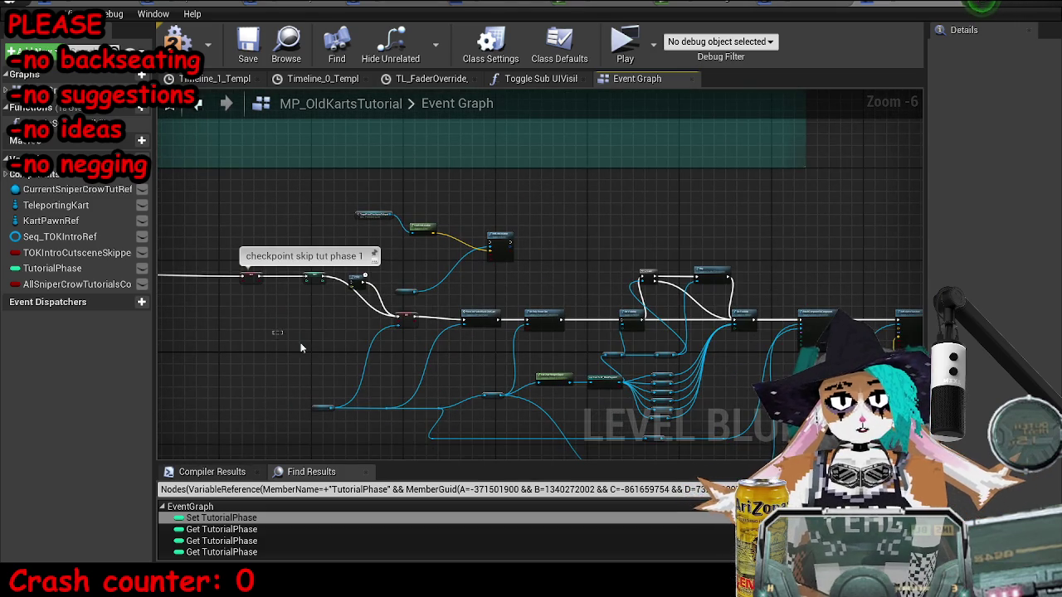
# Step: Delete the Is Valid, Stop, Set Visibility, Init User Widget and Cast nodes
pyautogui.scroll(-2, 279, 337)
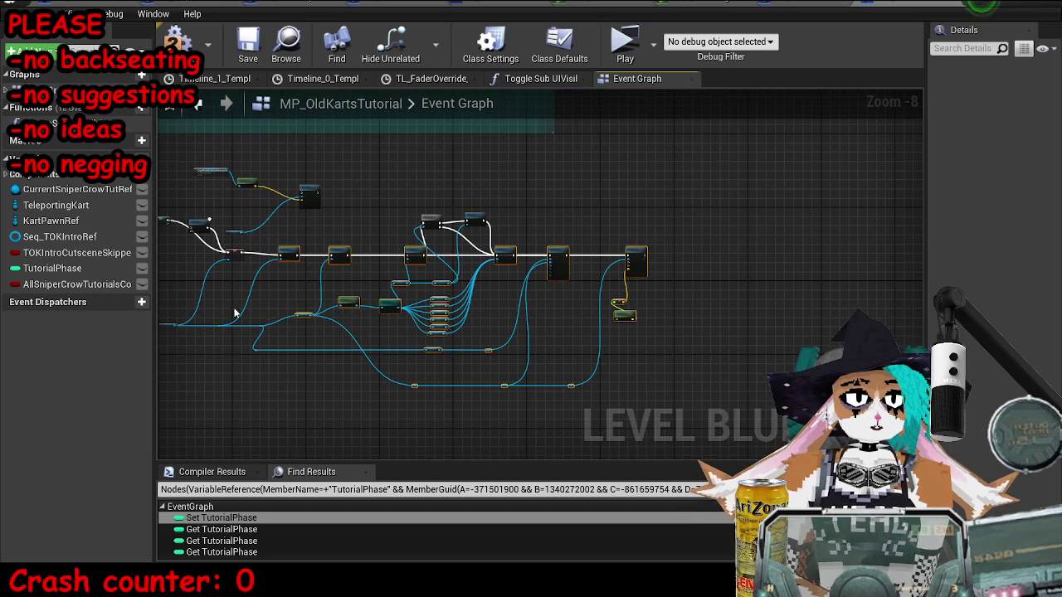
pyautogui.scroll(3, 241, 195)
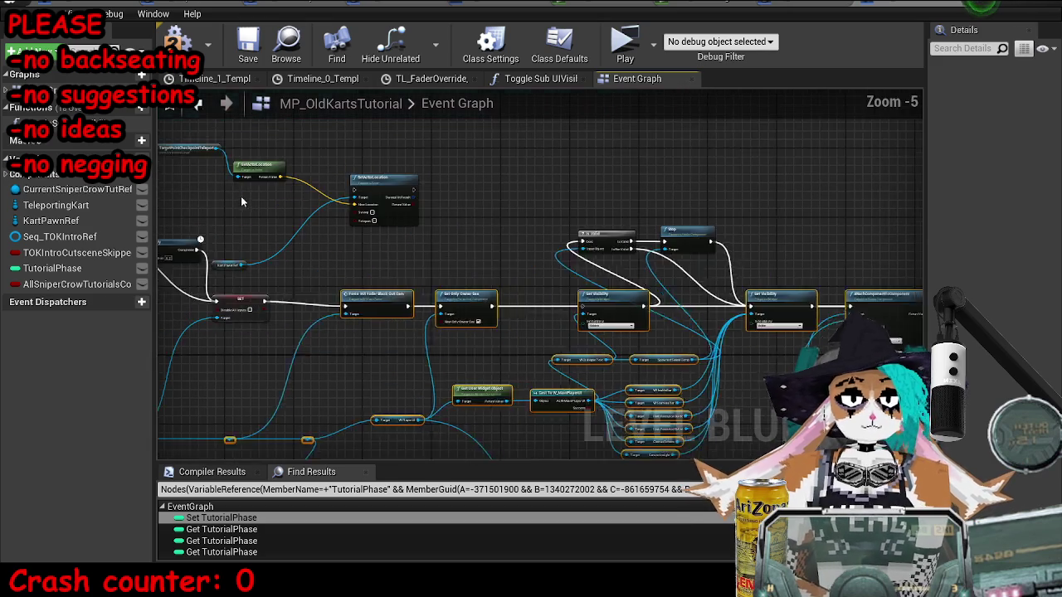
pyautogui.moveTo(723, 283)
pyautogui.mouseDown()
pyautogui.moveTo(592, 239)
pyautogui.moveTo(761, 235)
pyautogui.mouseUp()
pyautogui.moveTo(801, 311); pyautogui.dragTo(803, 316)
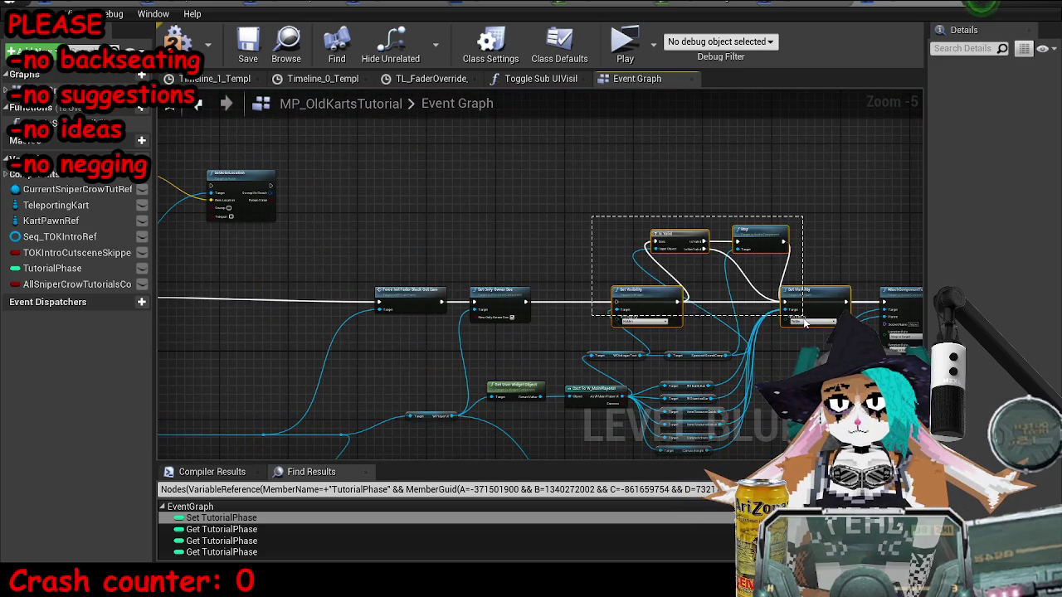
pyautogui.press('Delete')
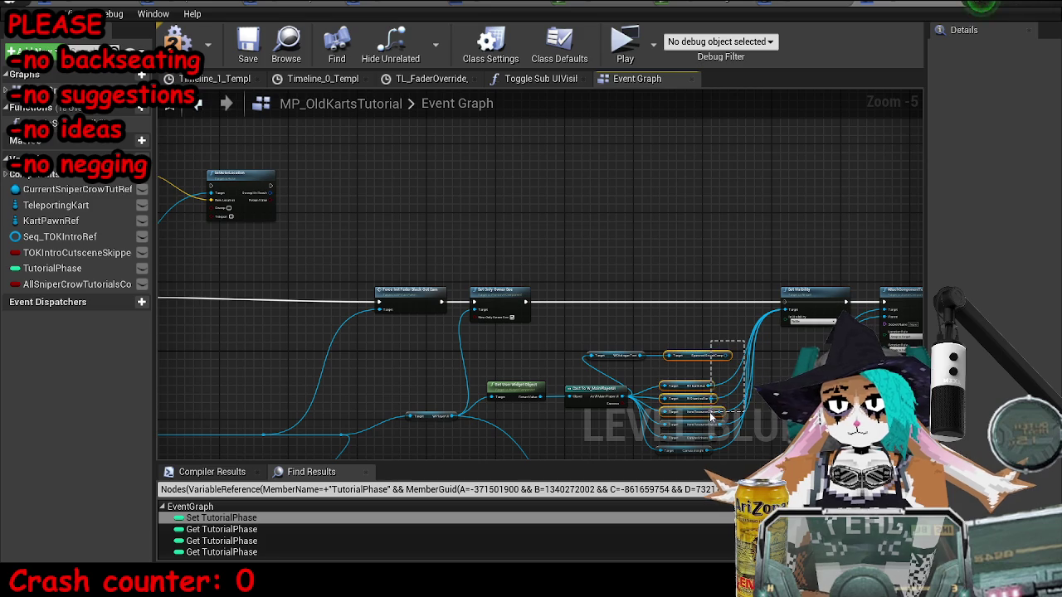
pyautogui.moveTo(703, 444); pyautogui.dragTo(704, 448)
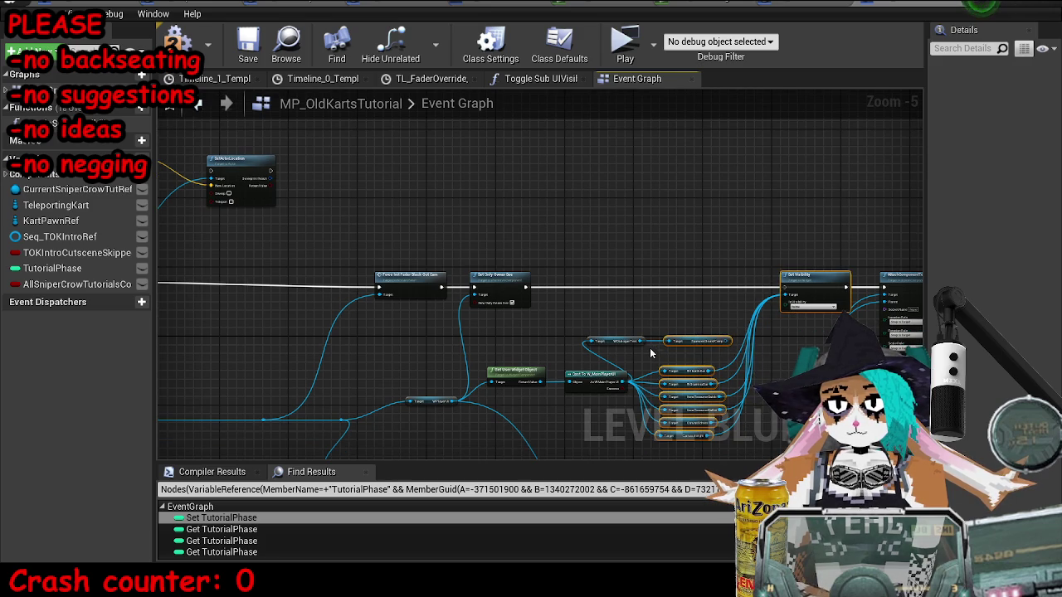
pyautogui.press('Delete')
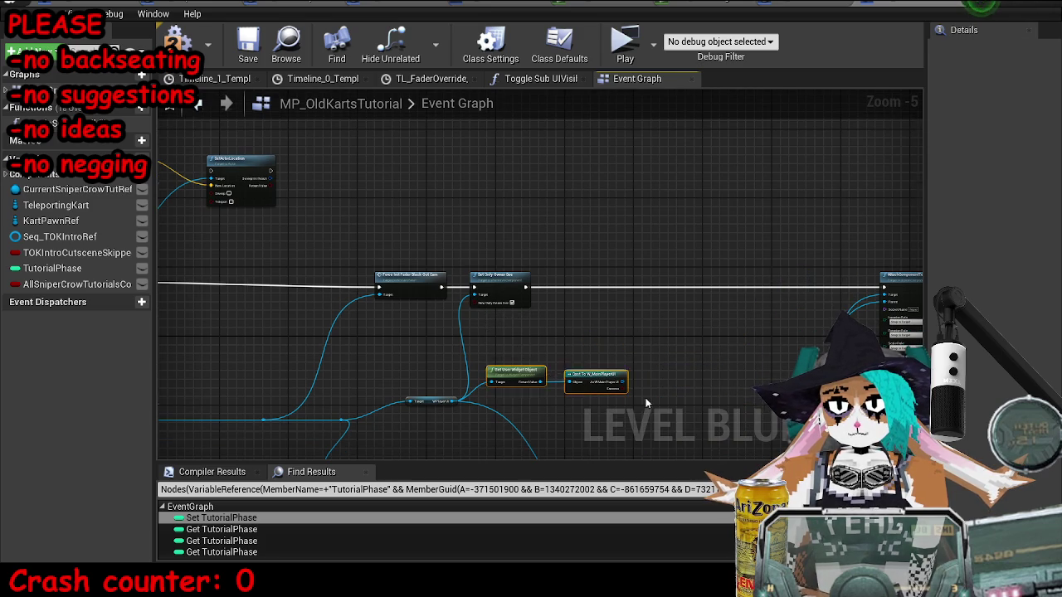
pyautogui.scroll(-2, 569, 210)
pyautogui.press('Delete')
pyautogui.scroll(3, 570, 299)
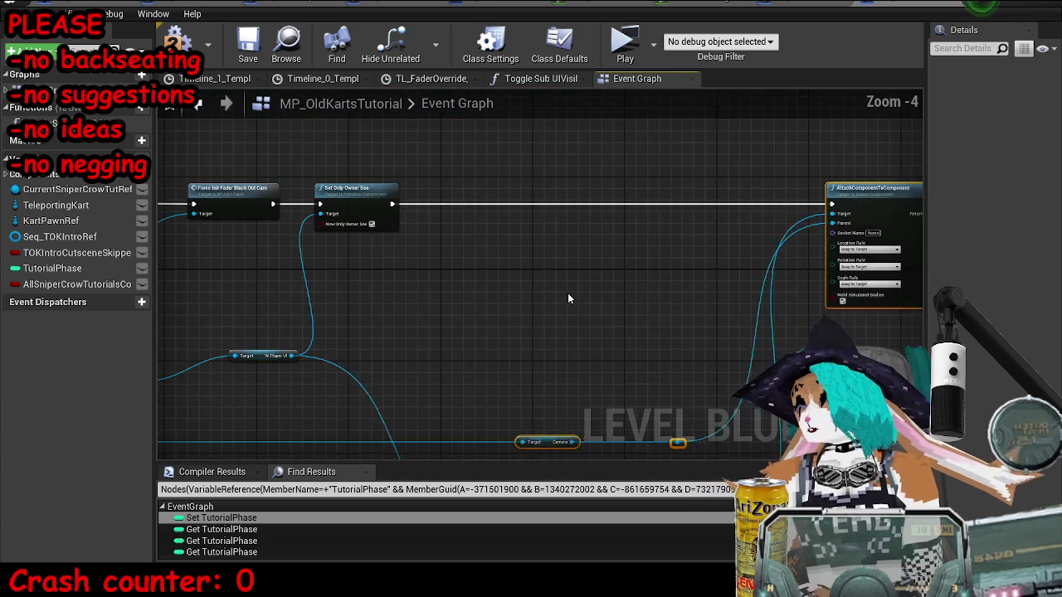
pyautogui.scroll(-2, 570, 299)
pyautogui.scroll(2, 317, 381)
# Step: Arrange SetActorLocation and its inputs beside SET and wire SET's exec output into it
pyautogui.moveTo(560, 269)
pyautogui.mouseDown()
pyautogui.moveTo(566, 318)
pyautogui.moveTo(497, 237)
pyautogui.mouseUp()
pyautogui.moveTo(384, 273)
pyautogui.mouseDown()
pyautogui.moveTo(403, 384)
pyautogui.moveTo(351, 279)
pyautogui.moveTo(375, 372)
pyautogui.mouseUp()
pyautogui.moveTo(399, 249); pyautogui.dragTo(398, 293)
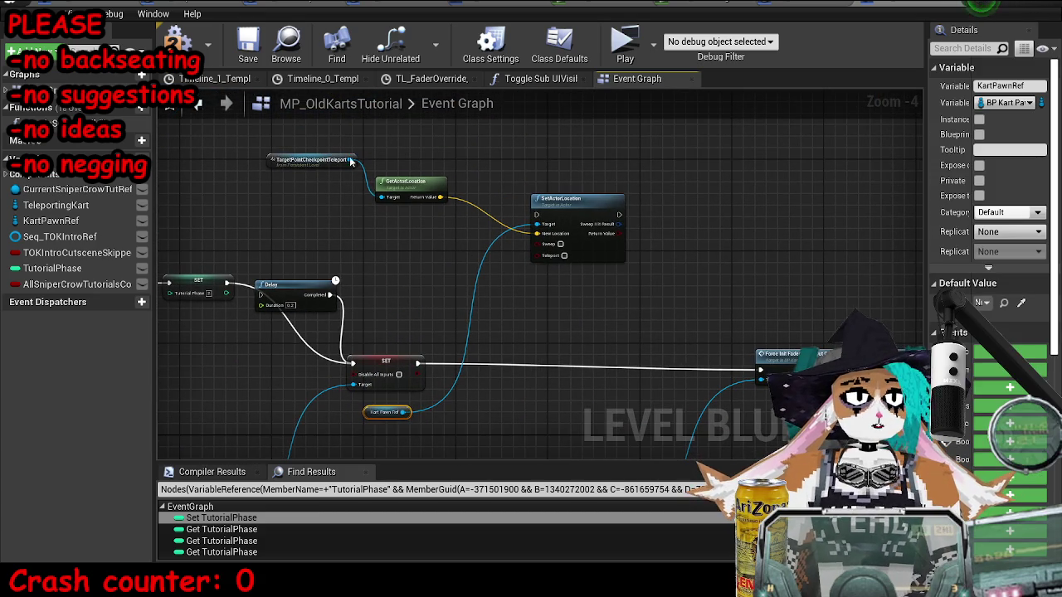
pyautogui.scroll(-2, 444, 180)
pyautogui.moveTo(444, 180); pyautogui.dragTo(454, 318)
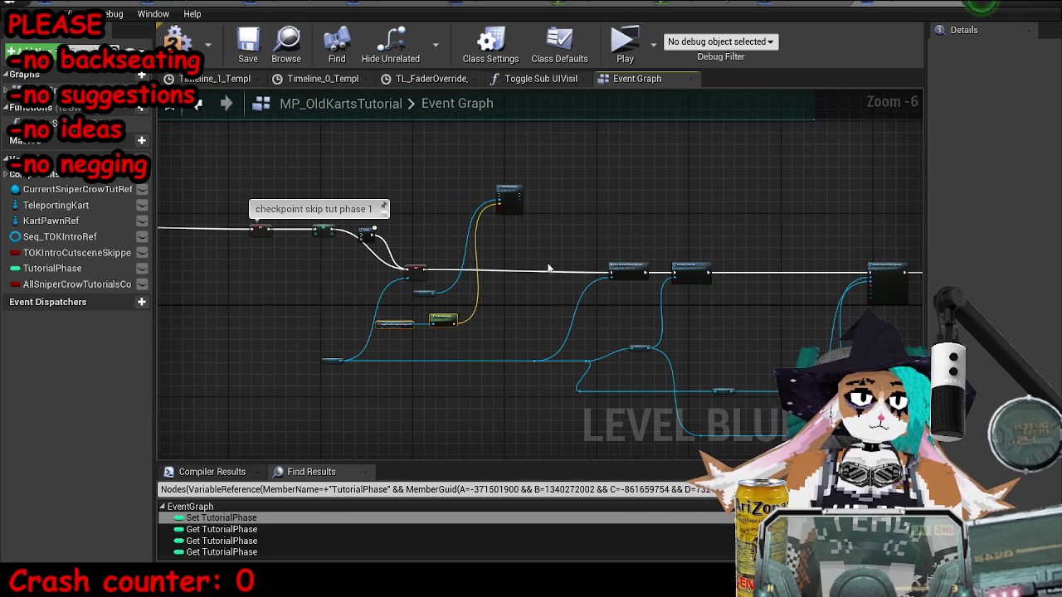
pyautogui.scroll(2, 581, 212)
pyautogui.moveTo(445, 193); pyautogui.dragTo(450, 322)
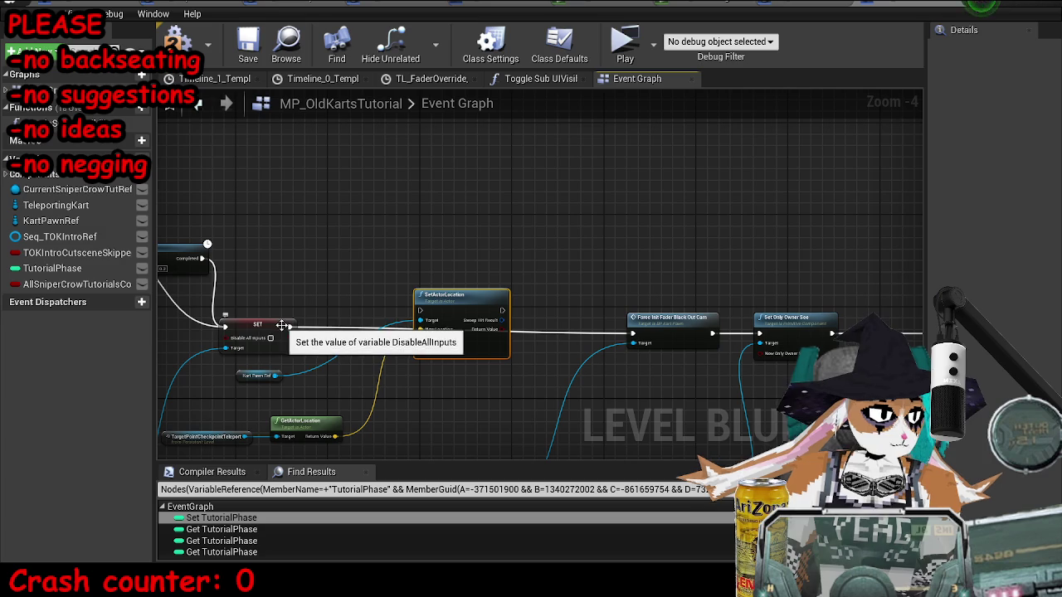
pyautogui.moveTo(294, 328)
pyautogui.mouseDown()
pyautogui.moveTo(420, 310)
pyautogui.moveTo(469, 326)
pyautogui.moveTo(701, 315)
pyautogui.mouseUp()
pyautogui.scroll(2, 470, 326)
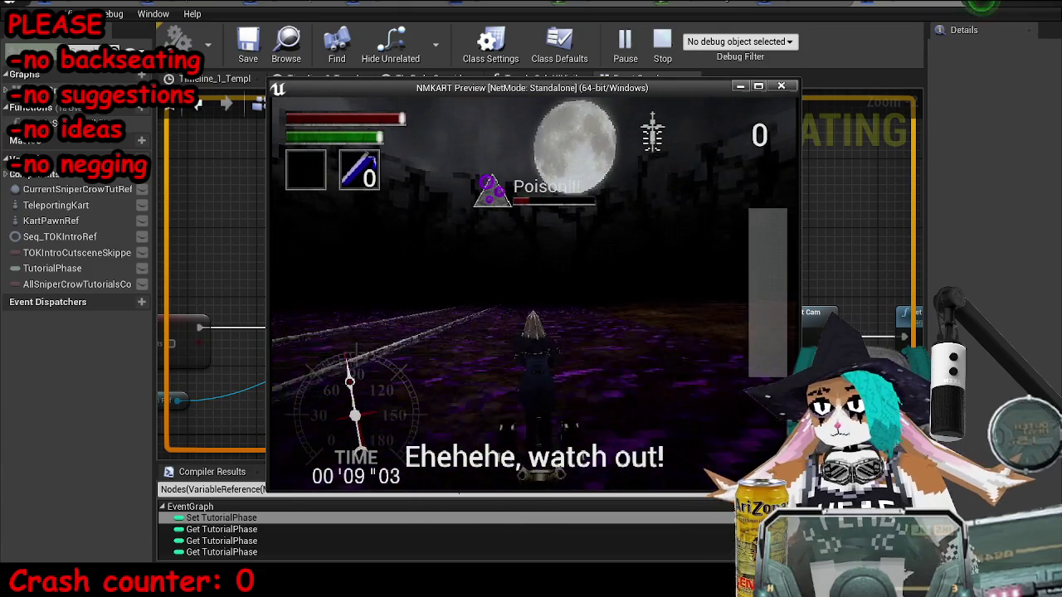
pyautogui.press('Escape')
pyautogui.scroll(-4, 579, 305)
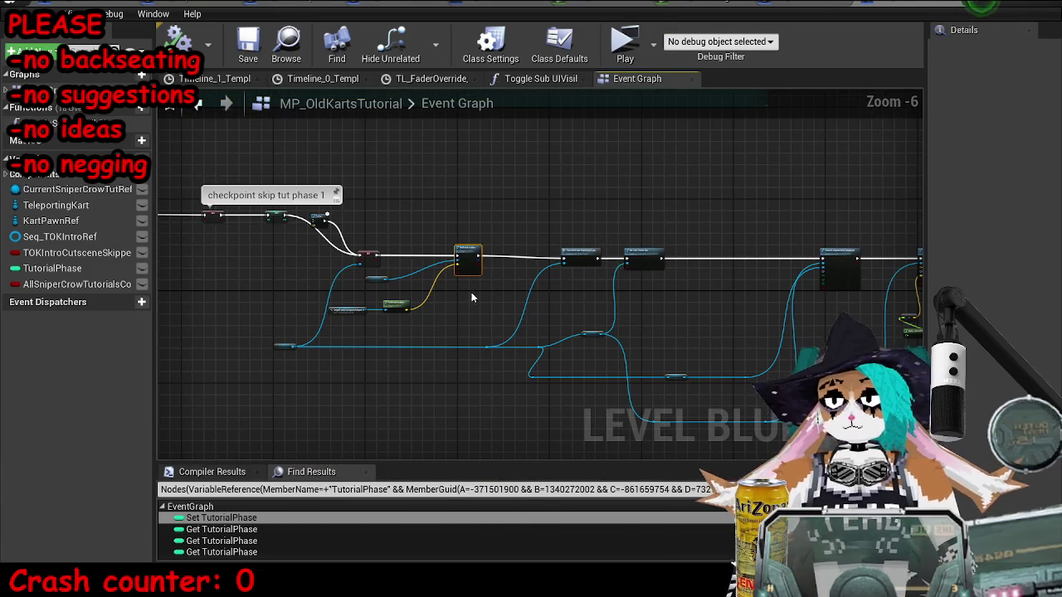
pyautogui.scroll(-3, 288, 292)
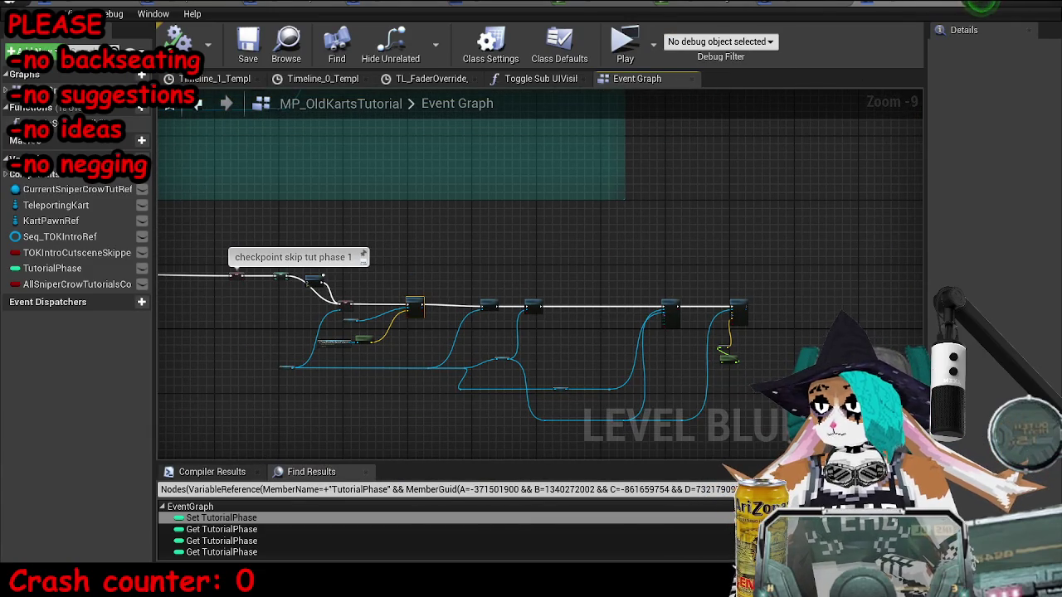
pyautogui.hotkey('alt', 'Tab')
# Step: Fly the viewport camera down the track tunnel and select the distant SM_Portcullis gate
pyautogui.moveTo(591, 365)
pyautogui.mouseDown()
pyautogui.moveTo(536, 361)
pyautogui.moveTo(536, 325)
pyautogui.moveTo(549, 342)
pyautogui.mouseUp()
pyautogui.click(539, 318)
pyautogui.click(540, 320)
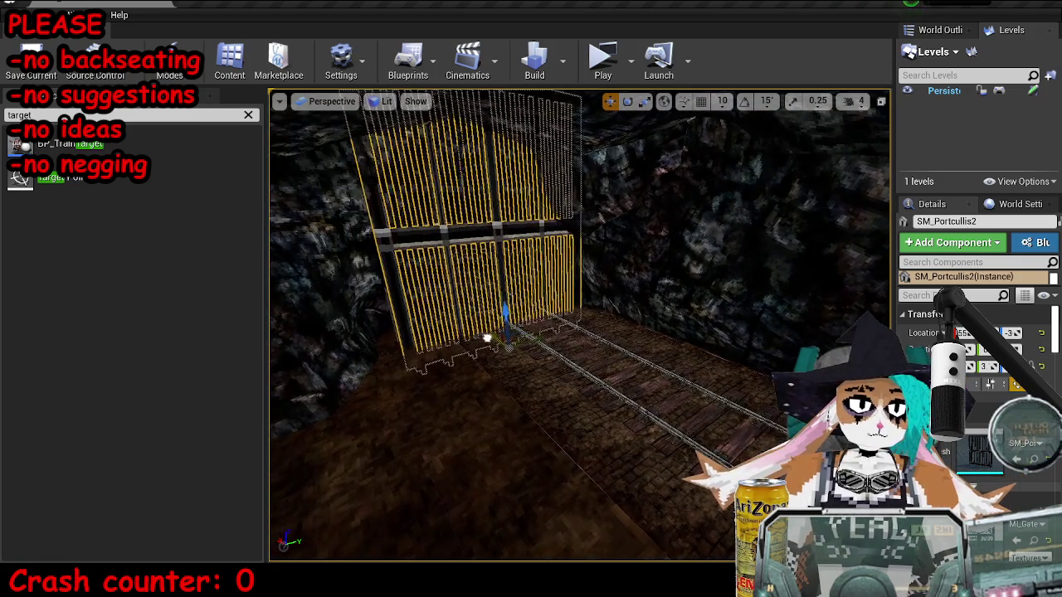
pyautogui.moveTo(479, 326); pyautogui.dragTo(514, 335)
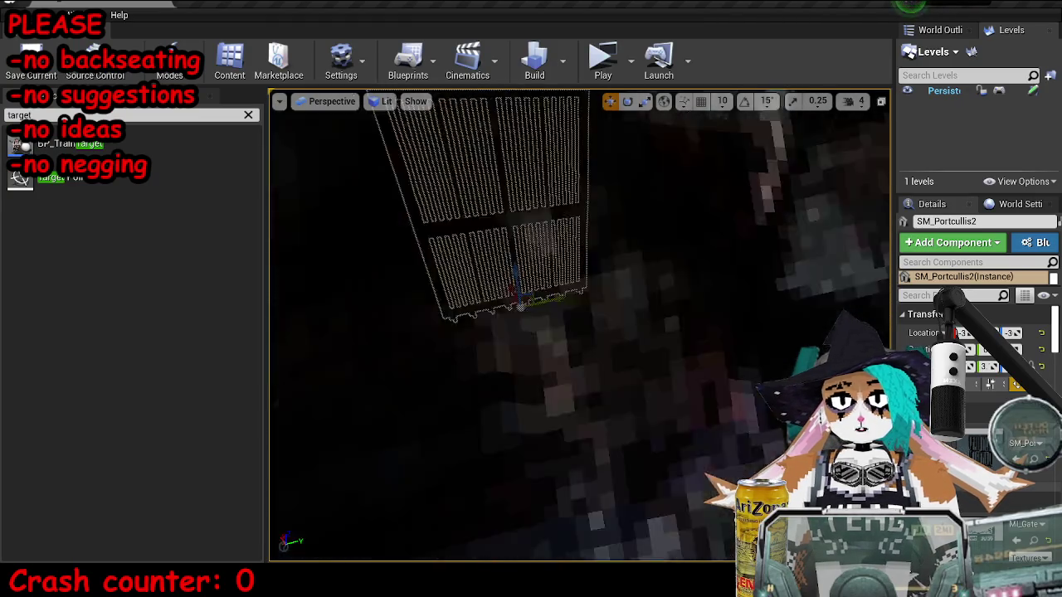
pyautogui.moveTo(515, 336)
pyautogui.mouseDown()
pyautogui.moveTo(770, 338)
pyautogui.moveTo(623, 374)
pyautogui.moveTo(573, 340)
pyautogui.moveTo(436, 345)
pyautogui.moveTo(545, 360)
pyautogui.mouseUp()
pyautogui.click(436, 345)
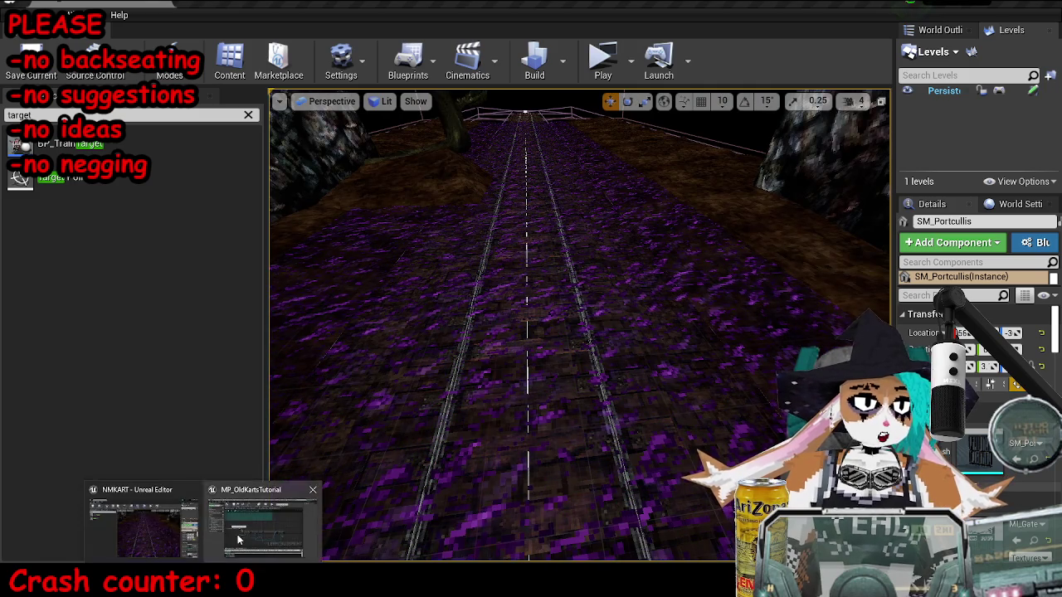
pyautogui.click(237, 496)
# Step: Add a reference to SM_Portcullis in the level blueprint graph
pyautogui.rightClick(501, 261)
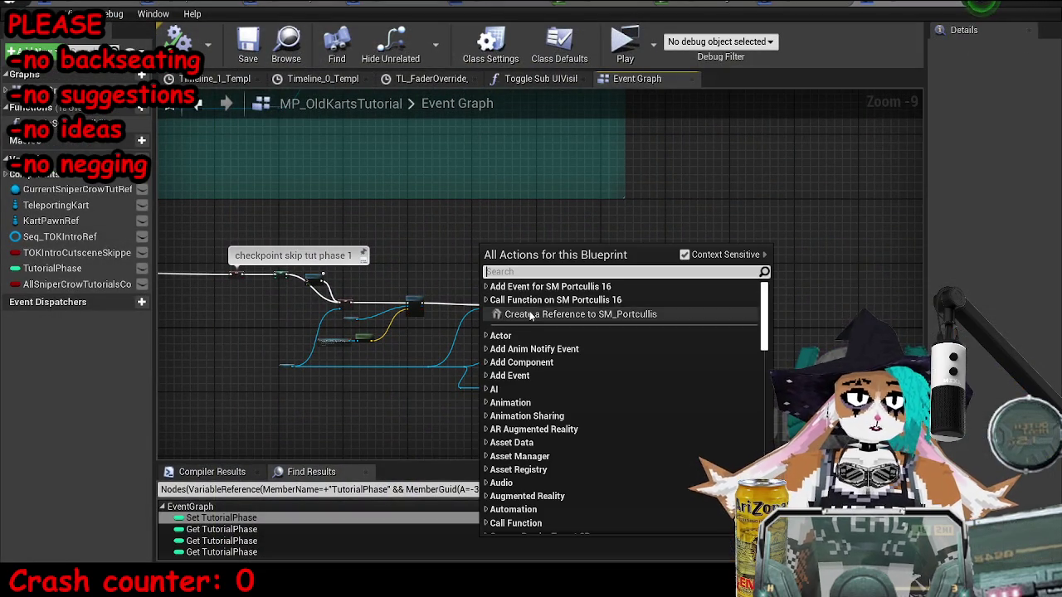
pyautogui.click(569, 308)
pyautogui.scroll(4, 472, 260)
pyautogui.moveTo(472, 260); pyautogui.dragTo(348, 340)
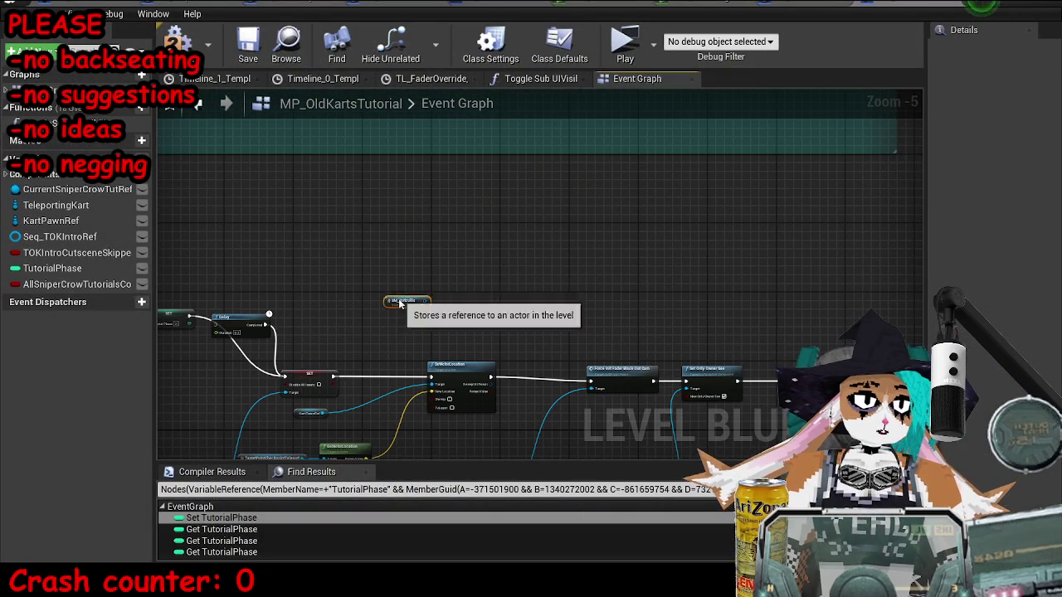
pyautogui.scroll(3, 418, 329)
# Step: Pull a SetWorldLocation node from the SM_Portcullis reference pin
pyautogui.moveTo(431, 299); pyautogui.dragTo(531, 236)
pyautogui.write('set world location')
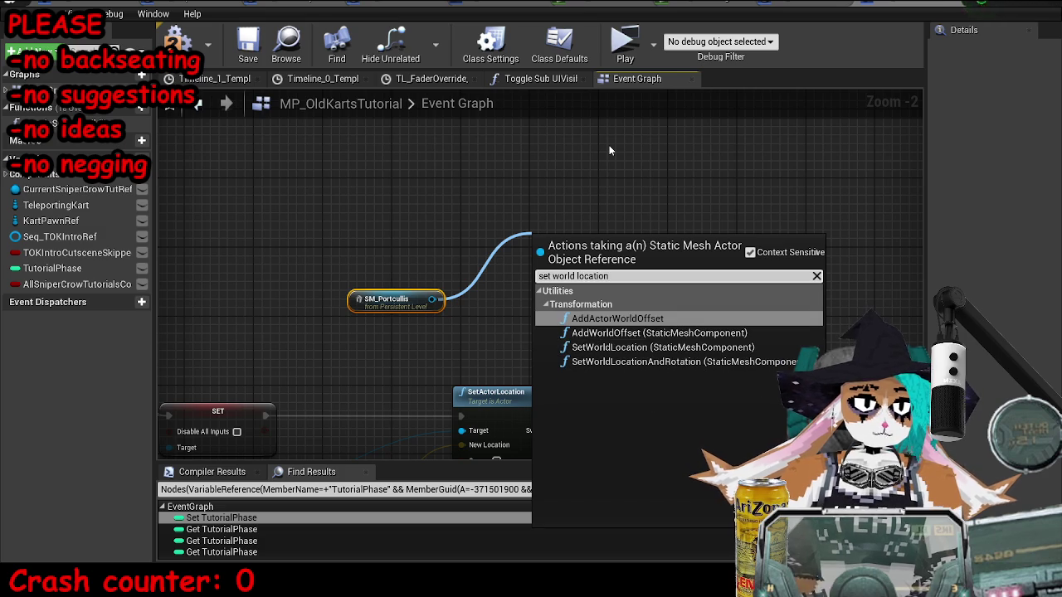
pyautogui.press('Down')
pyautogui.press('Down')
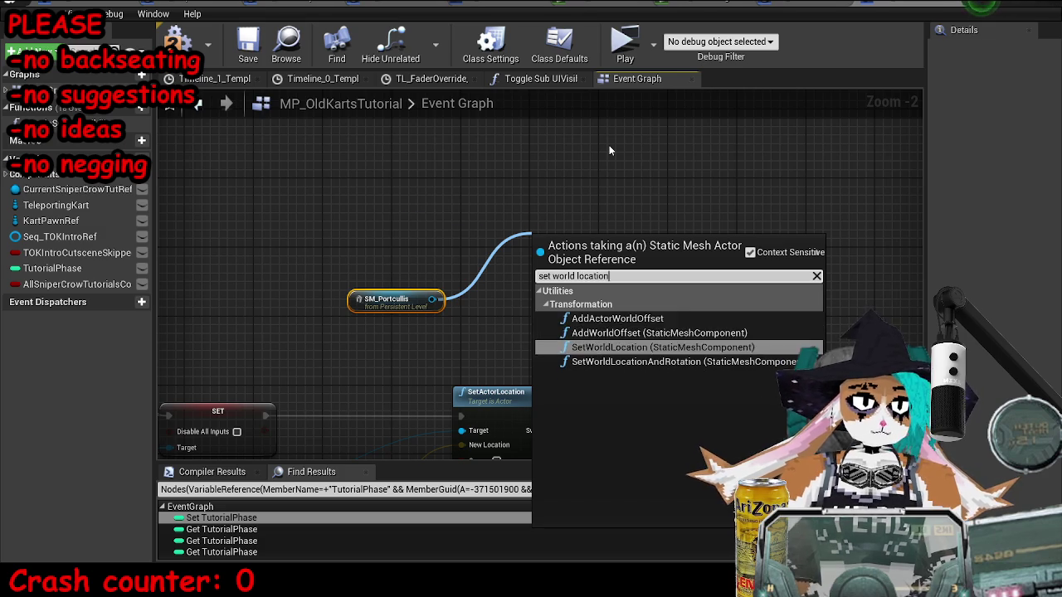
pyautogui.press('Return')
pyautogui.moveTo(640, 243); pyautogui.dragTo(721, 244)
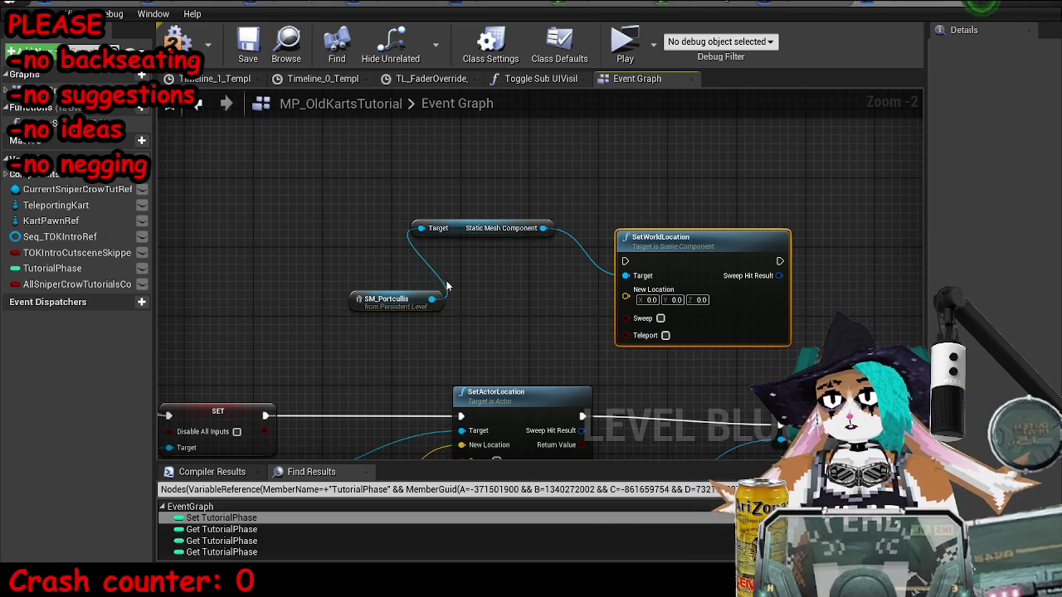
# Step: Add a SetActorLocation node wired to the SM_Portcullis reference
pyautogui.moveTo(428, 300); pyautogui.dragTo(455, 267)
pyautogui.write('set ac')
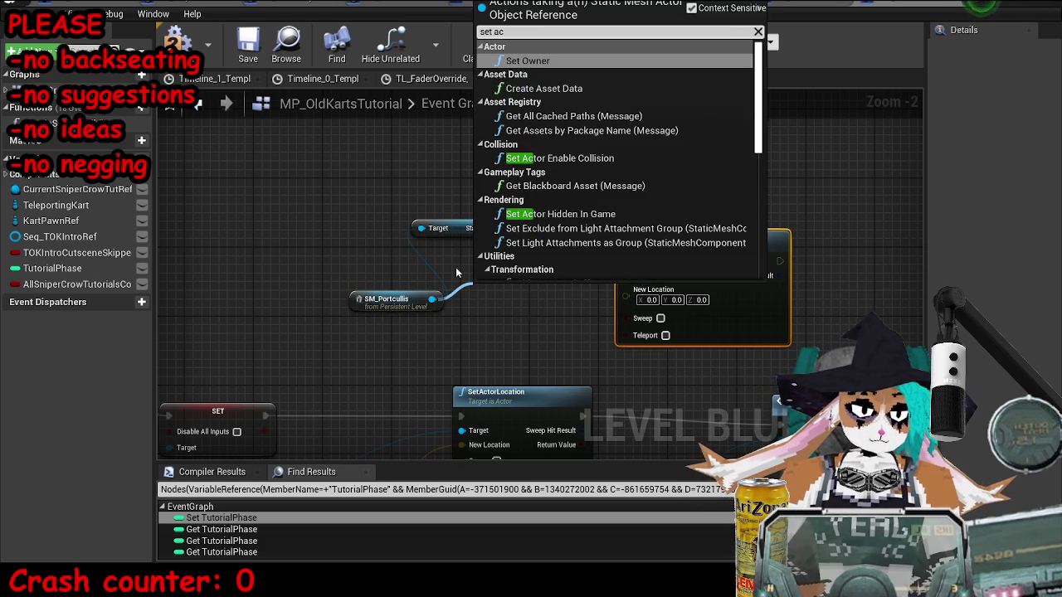
pyautogui.write('tor location')
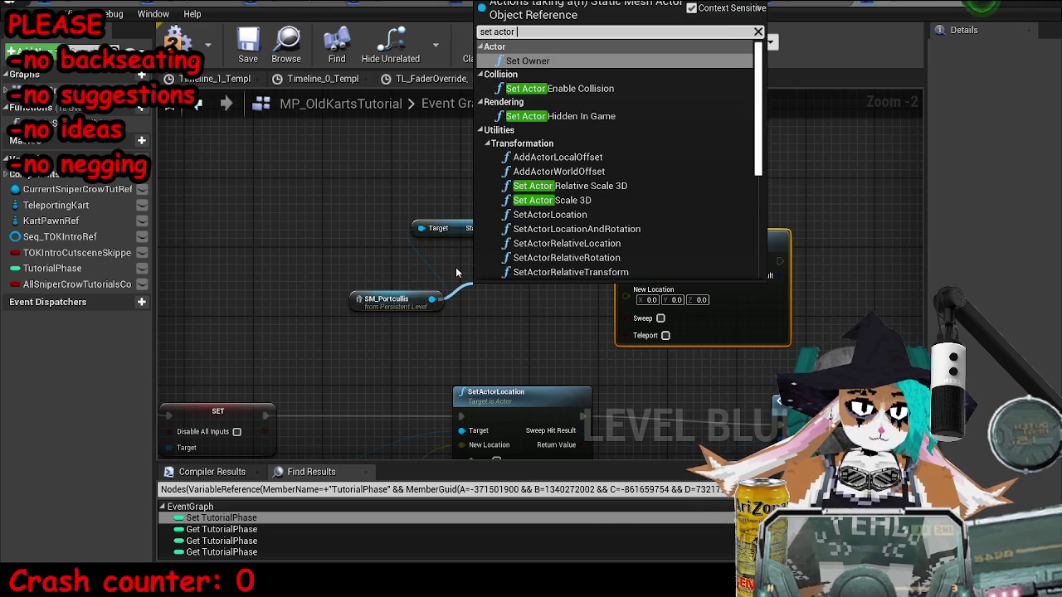
pyautogui.press('Down')
pyautogui.press('Return')
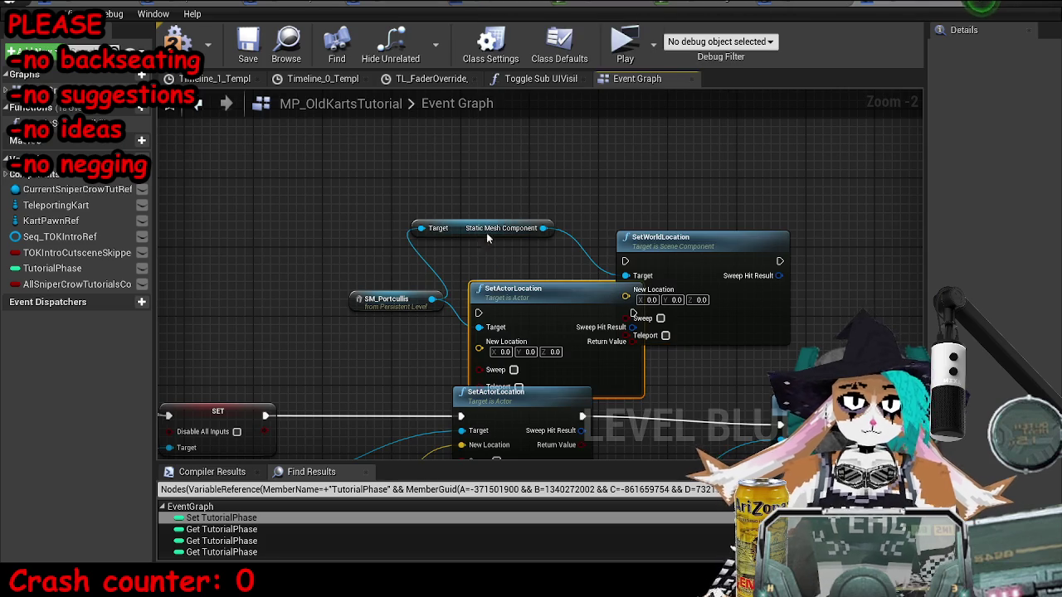
# Step: Delete the leftover component and SetWorldLocation nodes, then shrink the blueprint window to reveal the viewport
pyautogui.click(514, 228)
pyautogui.press('Delete')
pyautogui.moveTo(515, 289); pyautogui.dragTo(677, 218)
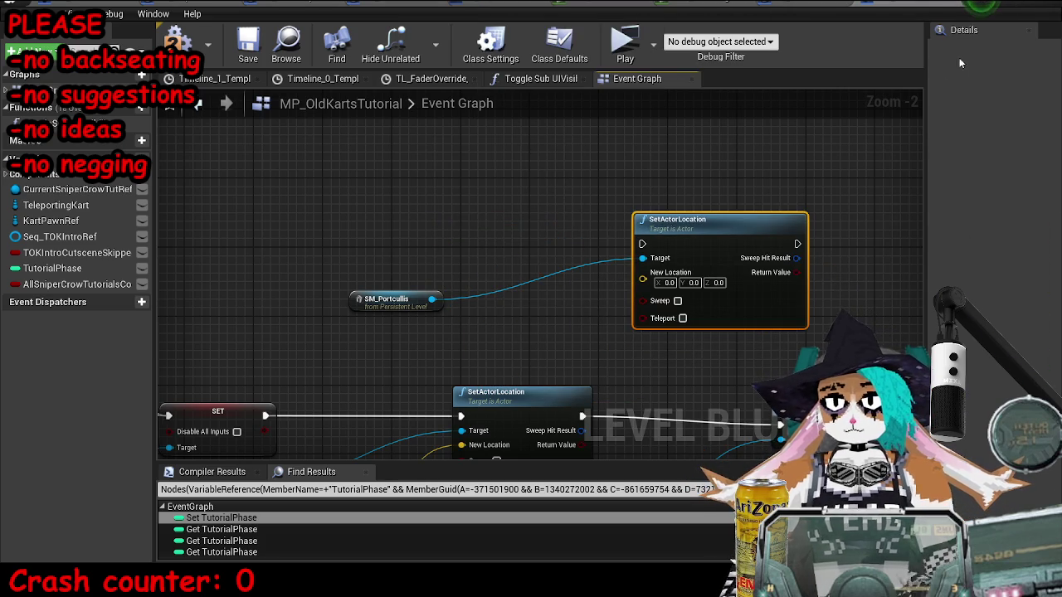
pyautogui.click(1017, 12)
pyautogui.moveTo(577, 119); pyautogui.dragTo(450, 145)
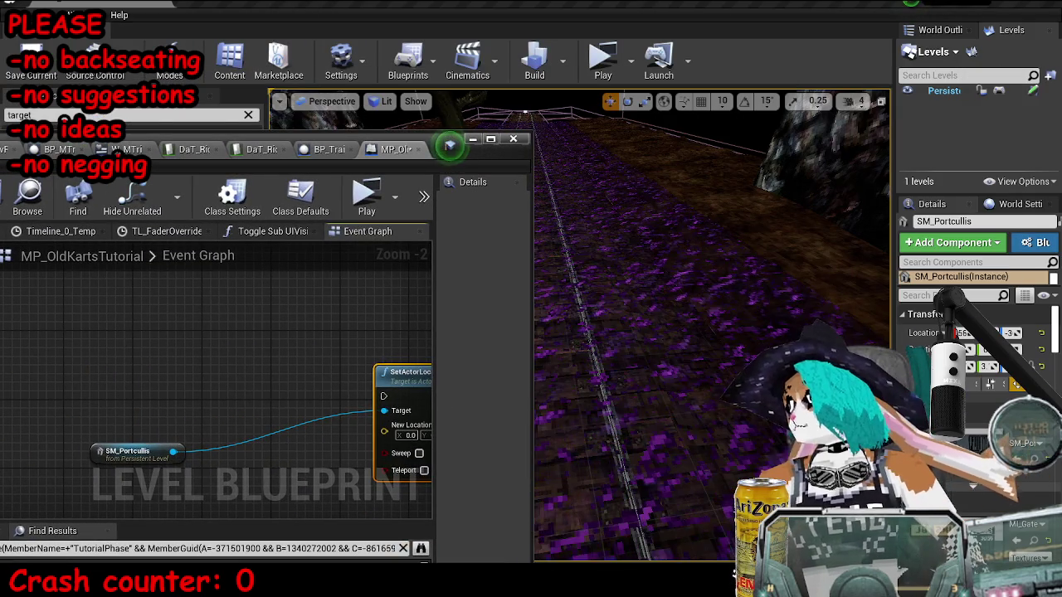
# Step: Frame and select the SM_Portcullis2 gate, widening Details to read its location
pyautogui.moveTo(655, 316); pyautogui.dragTo(614, 307)
pyautogui.press('f')
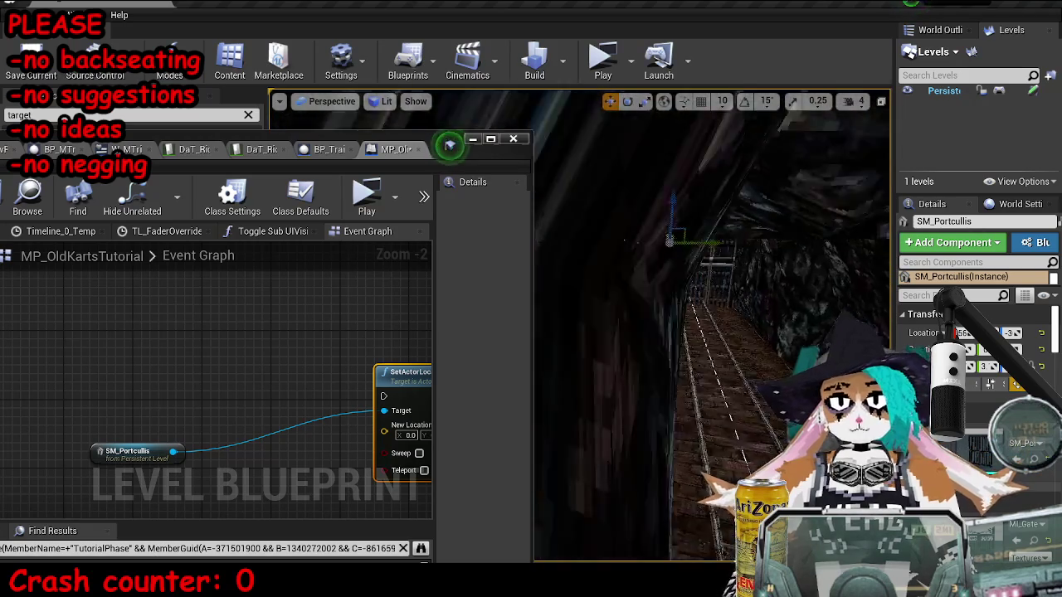
pyautogui.click(737, 336)
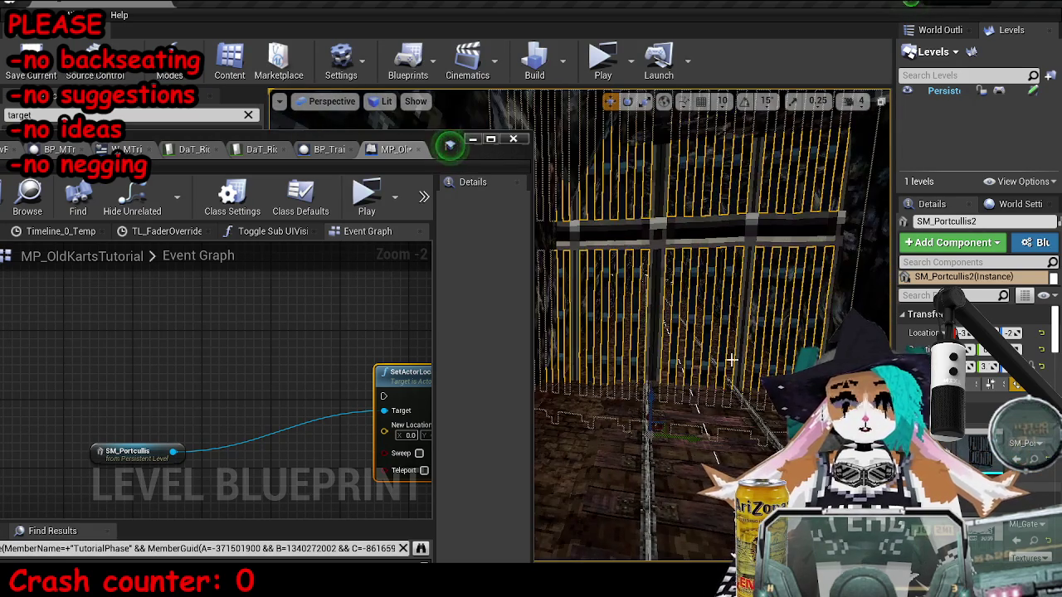
pyautogui.moveTo(652, 396)
pyautogui.mouseDown()
pyautogui.moveTo(652, 360)
pyautogui.moveTo(667, 347)
pyautogui.mouseUp()
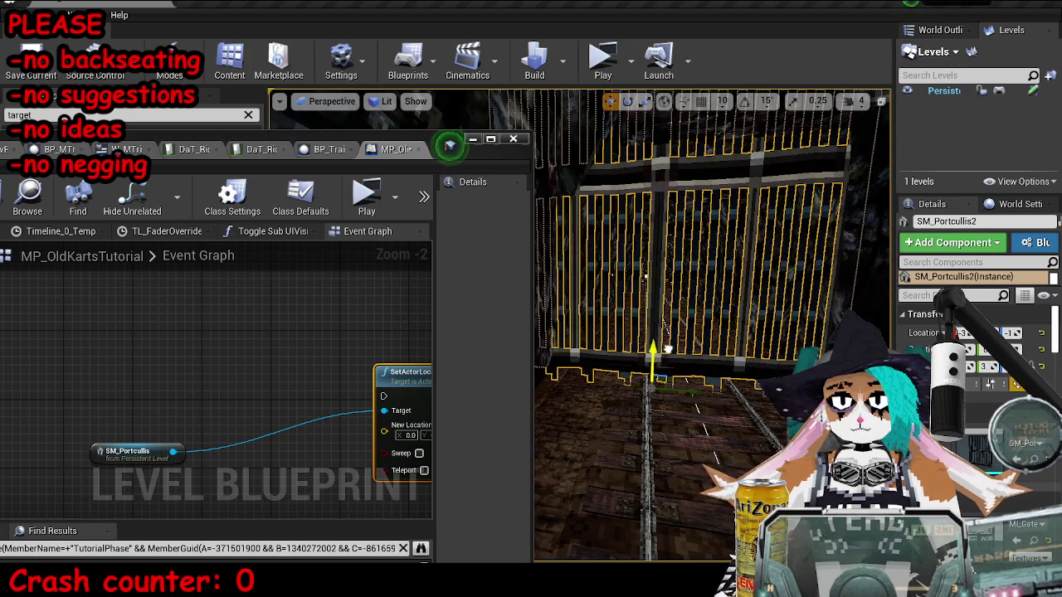
pyautogui.moveTo(895, 315); pyautogui.dragTo(657, 315)
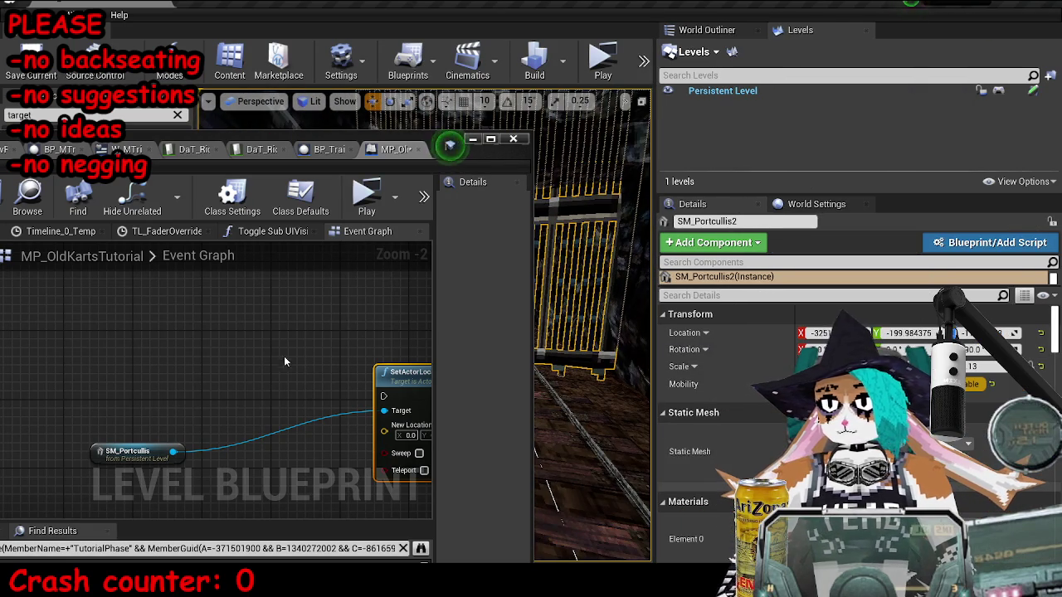
# Step: Enter New Location X -32519.0, Y -200.0, Z -11.7 in SetActorLocation
pyautogui.click(247, 375)
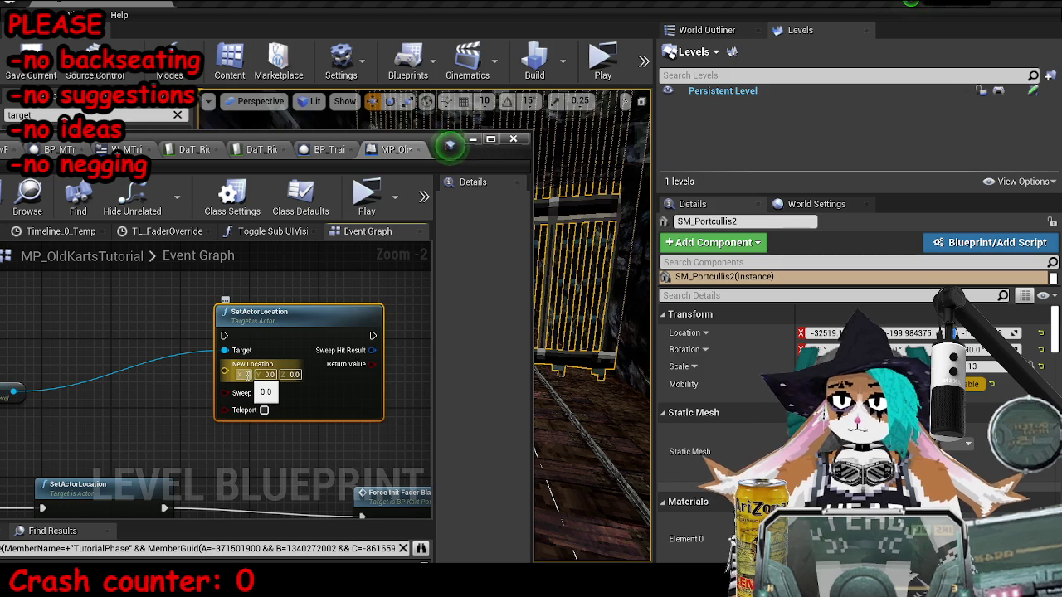
pyautogui.hotkey('ctrl', 'v')
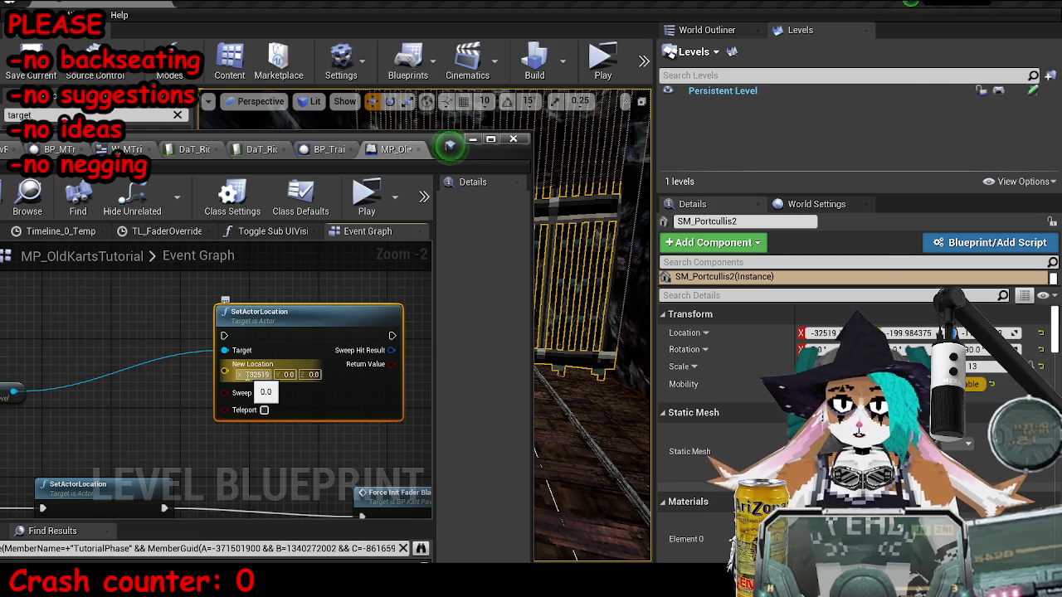
pyautogui.press('Tab')
pyautogui.hotkey('ctrl', 'v')
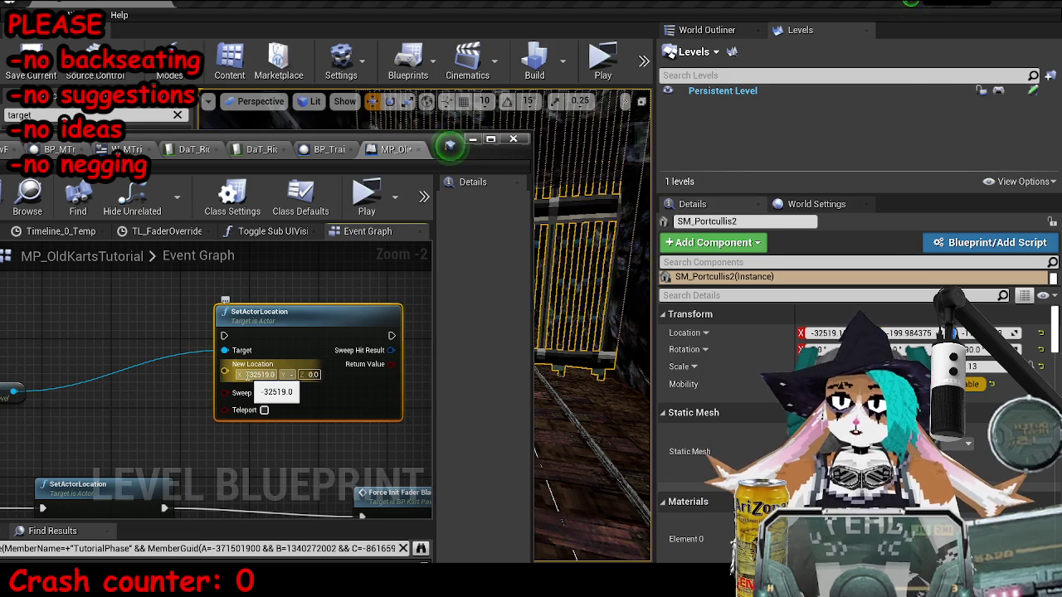
pyautogui.write('-200')
pyautogui.press('Tab')
pyautogui.write('1.7')
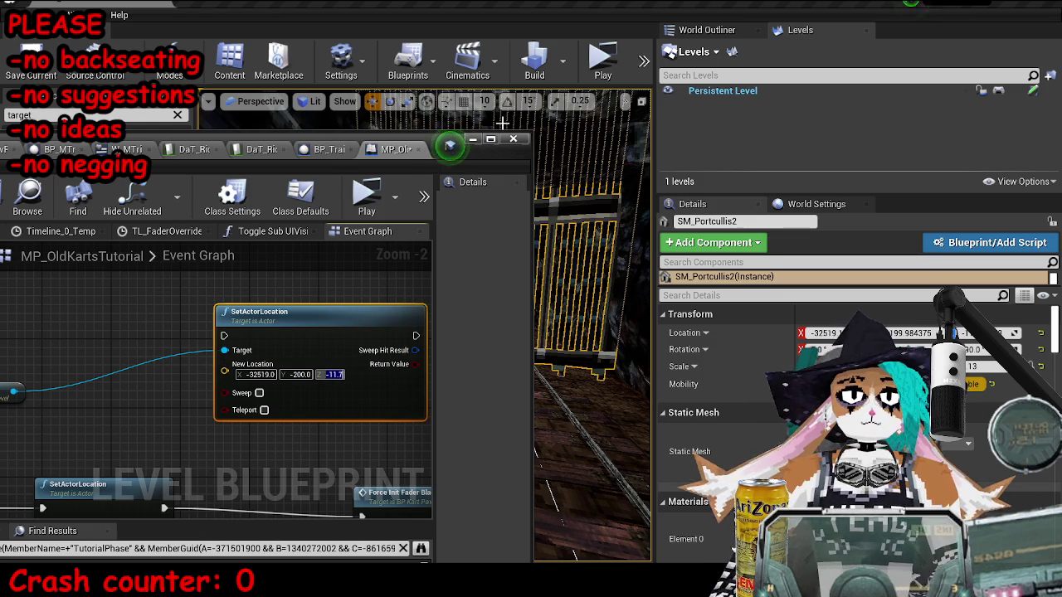
pyautogui.click(473, 139)
pyautogui.press('Delete')
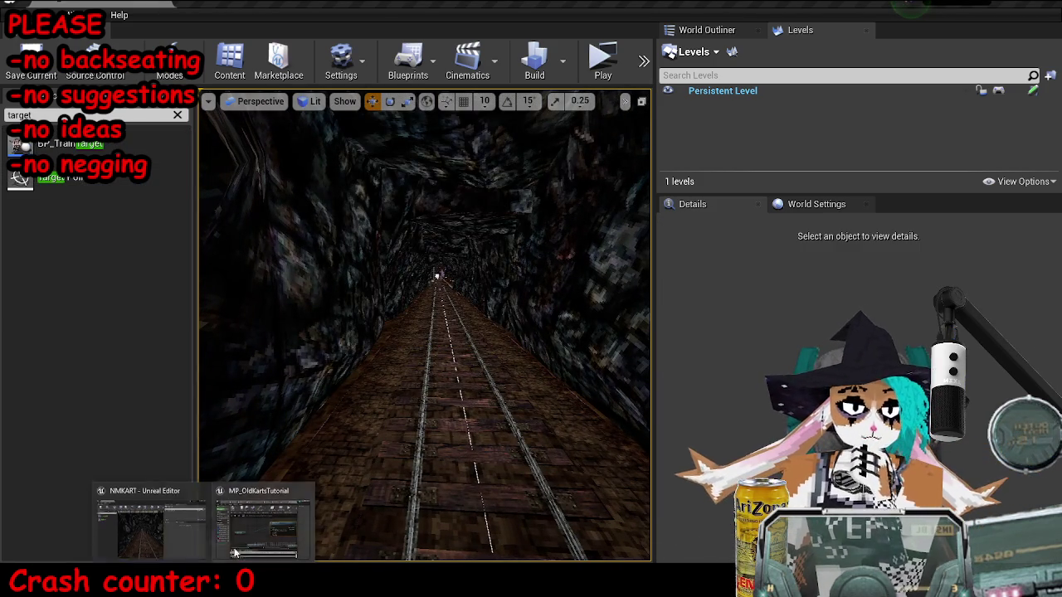
# Step: Restore the maximized Level Blueprint editor, save the map, and close the Widget Reflector
pyautogui.click(257, 523)
pyautogui.click(490, 138)
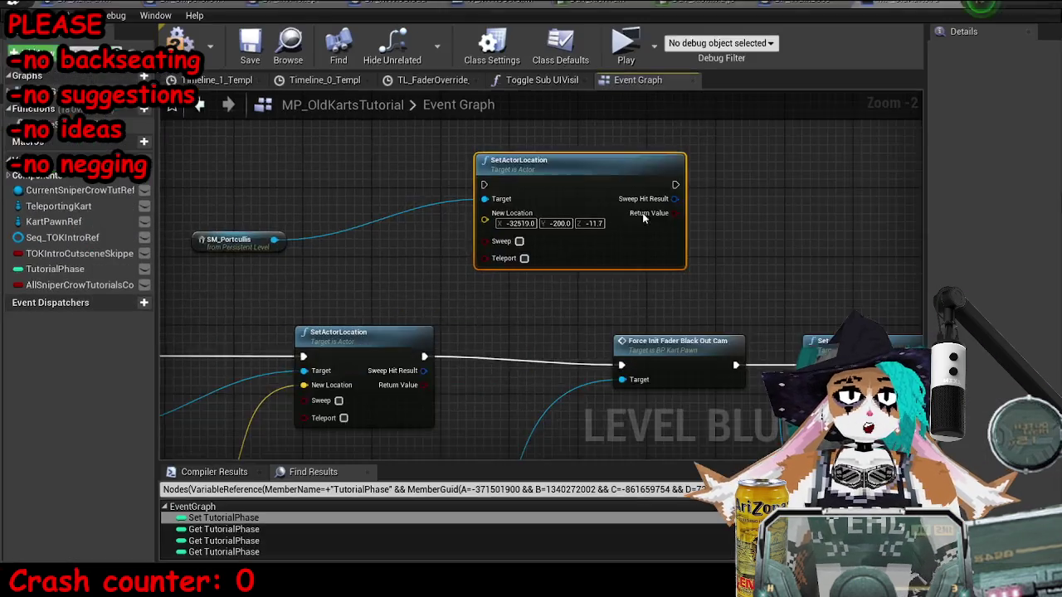
pyautogui.scroll(-3, 489, 239)
pyautogui.hotkey('ctrl', 's')
pyautogui.hotkey('ctrl', 'shift', 'w')
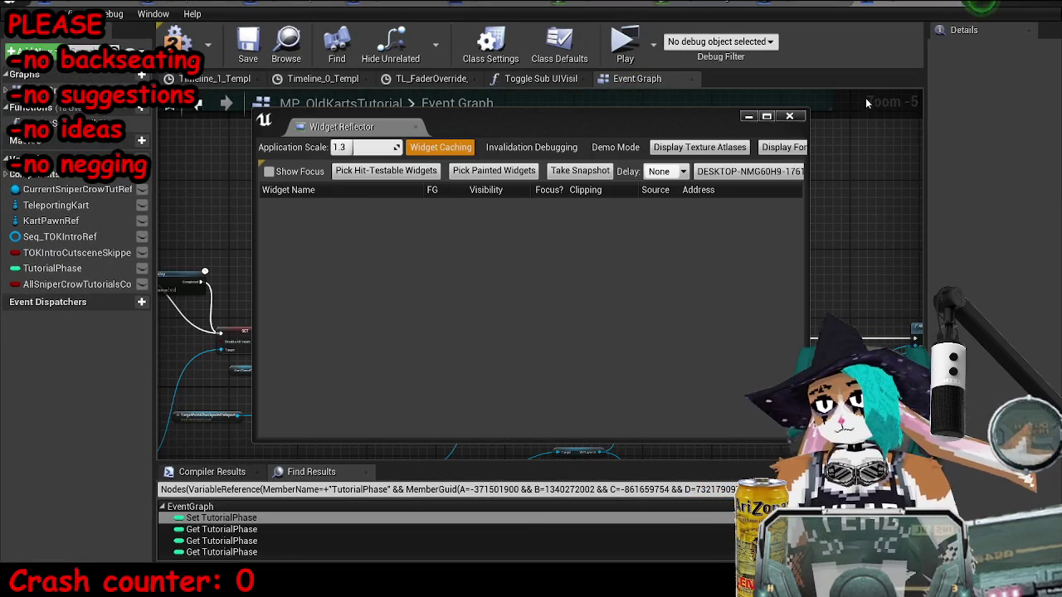
pyautogui.click(789, 116)
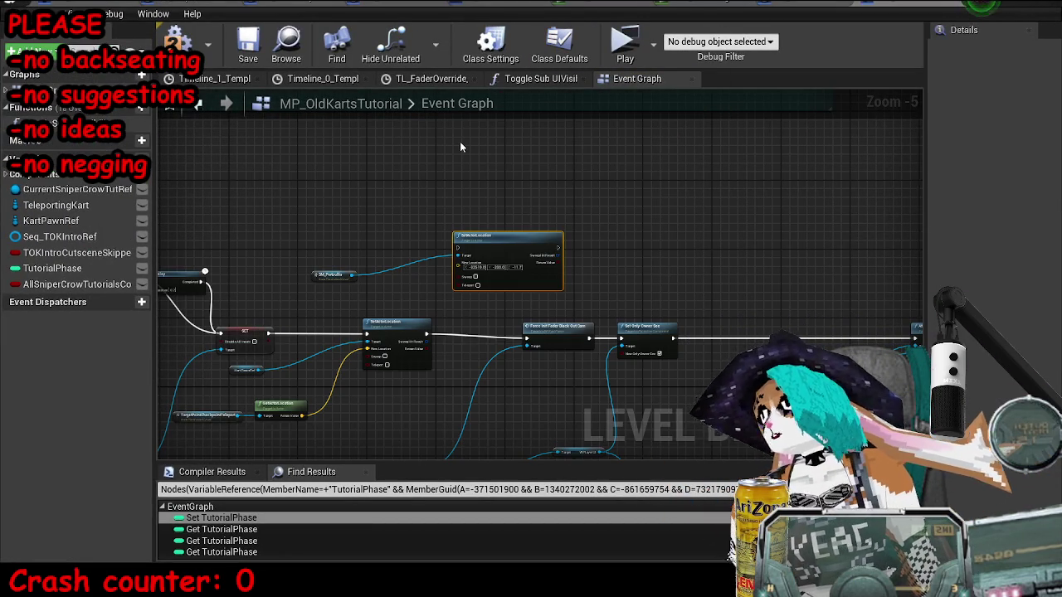
# Step: Place SetActorLocation in the chain between Set Only Owner See and AttachComponentToComponent
pyautogui.moveTo(476, 292); pyautogui.dragTo(476, 292)
pyautogui.moveTo(484, 190); pyautogui.dragTo(803, 332)
pyautogui.scroll(3, 794, 310)
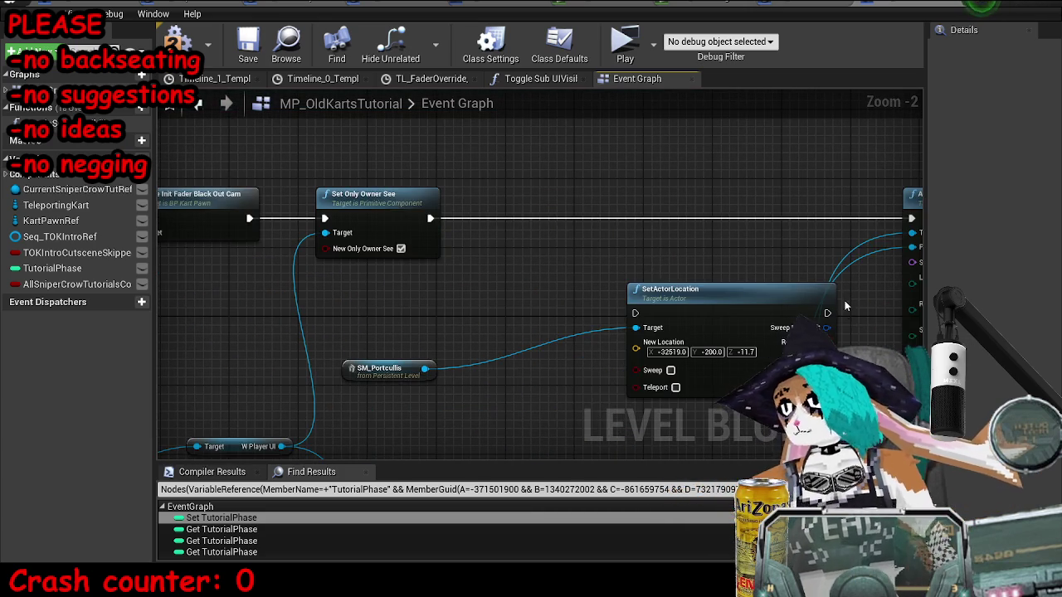
pyautogui.moveTo(576, 230); pyautogui.dragTo(575, 222)
pyautogui.moveTo(429, 218); pyautogui.dragTo(506, 219)
pyautogui.moveTo(737, 220); pyautogui.dragTo(614, 220)
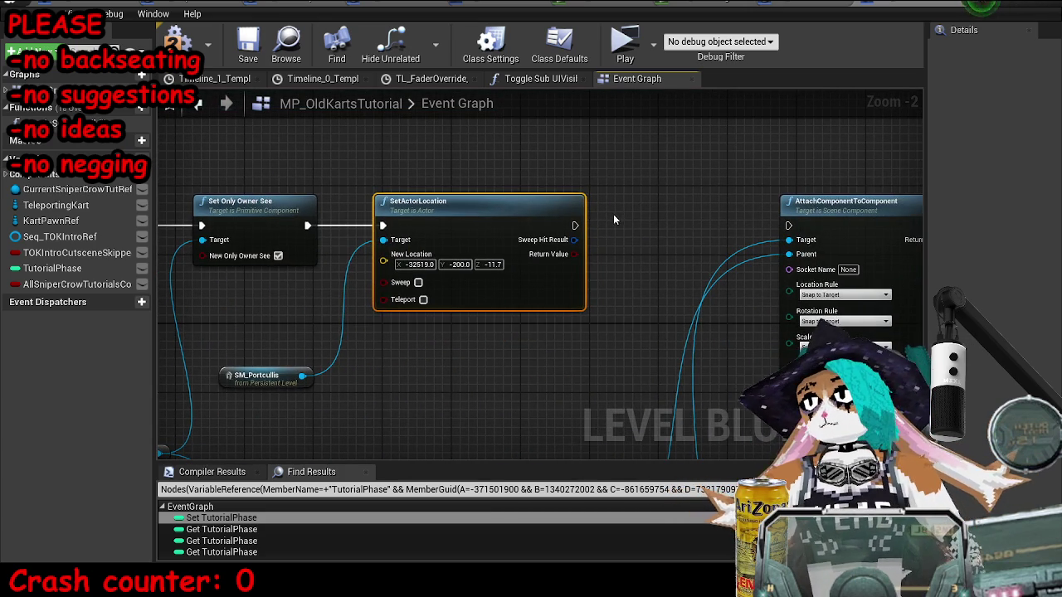
pyautogui.moveTo(710, 228); pyautogui.dragTo(788, 225)
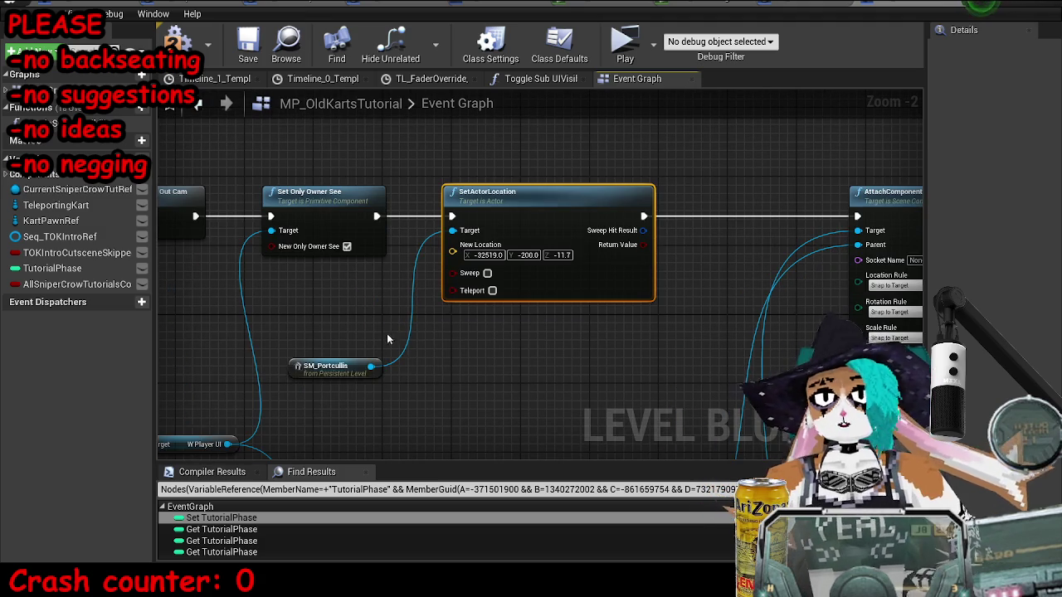
pyautogui.scroll(-5, 424, 323)
pyautogui.scroll(-5, 545, 273)
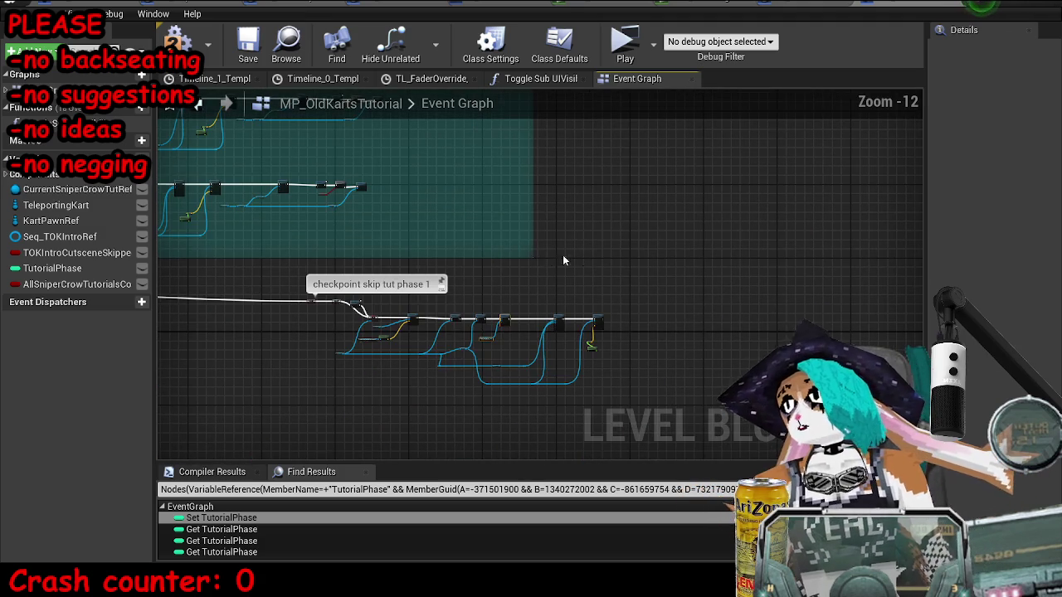
# Step: Pan across the Event Graph to look over the sniper crow tutorial sections
pyautogui.moveTo(526, 257)
pyautogui.mouseDown()
pyautogui.moveTo(585, 311)
pyautogui.moveTo(645, 331)
pyautogui.moveTo(710, 204)
pyautogui.mouseUp()
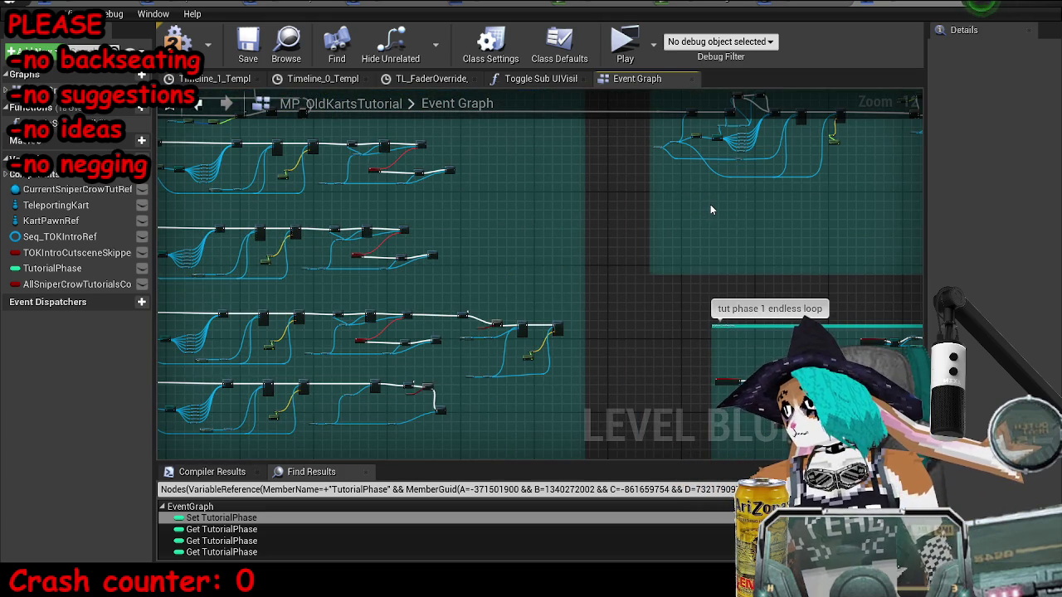
pyautogui.moveTo(714, 239)
pyautogui.mouseDown()
pyautogui.moveTo(473, 304)
pyautogui.moveTo(386, 288)
pyautogui.moveTo(350, 301)
pyautogui.moveTo(307, 294)
pyautogui.moveTo(432, 141)
pyautogui.moveTo(603, 340)
pyautogui.moveTo(666, 174)
pyautogui.mouseUp()
pyautogui.scroll(10, 498, 282)
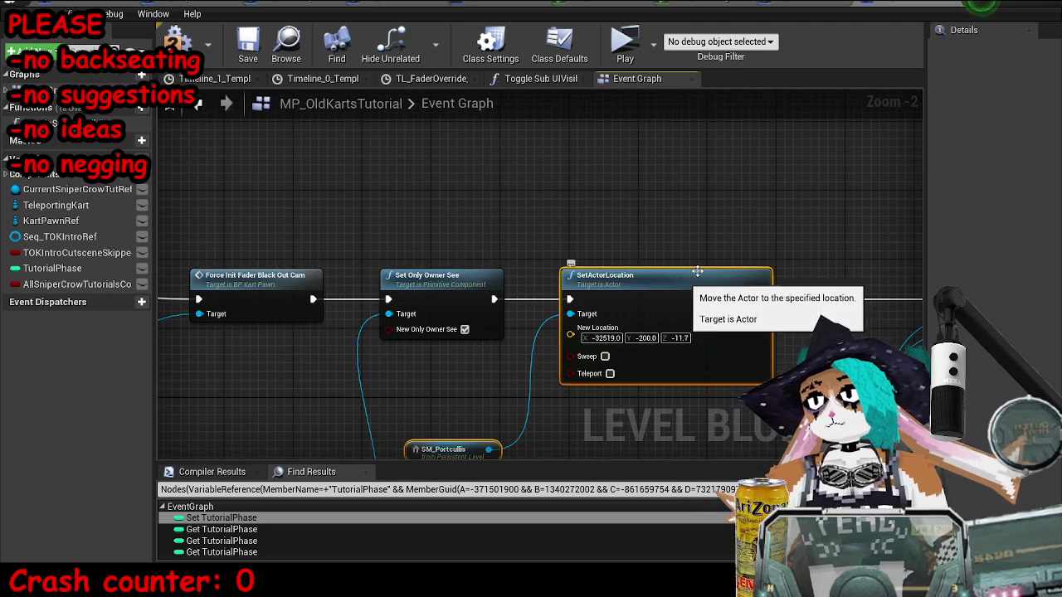
pyautogui.scroll(-5, 690, 214)
pyautogui.scroll(-5, 690, 215)
pyautogui.moveTo(690, 215)
pyautogui.mouseDown()
pyautogui.moveTo(580, 348)
pyautogui.moveTo(498, 249)
pyautogui.moveTo(431, 338)
pyautogui.moveTo(291, 324)
pyautogui.moveTo(548, 296)
pyautogui.mouseUp()
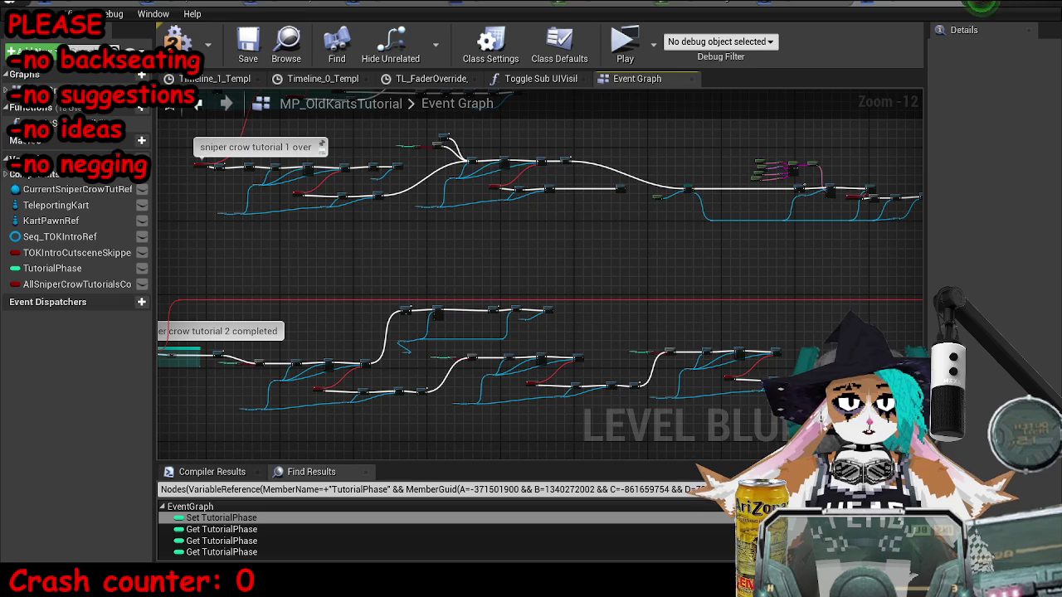
pyautogui.scroll(5, 404, 348)
pyautogui.moveTo(405, 348)
pyautogui.mouseDown()
pyautogui.moveTo(514, 316)
pyautogui.moveTo(627, 301)
pyautogui.mouseUp()
pyautogui.scroll(-5, 731, 232)
pyautogui.moveTo(731, 232)
pyautogui.mouseDown()
pyautogui.moveTo(465, 389)
pyautogui.moveTo(564, 399)
pyautogui.moveTo(564, 279)
pyautogui.mouseUp()
pyautogui.moveTo(358, 300)
pyautogui.mouseDown()
pyautogui.moveTo(349, 208)
pyautogui.moveTo(249, 414)
pyautogui.moveTo(216, 331)
pyautogui.moveTo(197, 464)
pyautogui.mouseUp()
pyautogui.scroll(5, 627, 357)
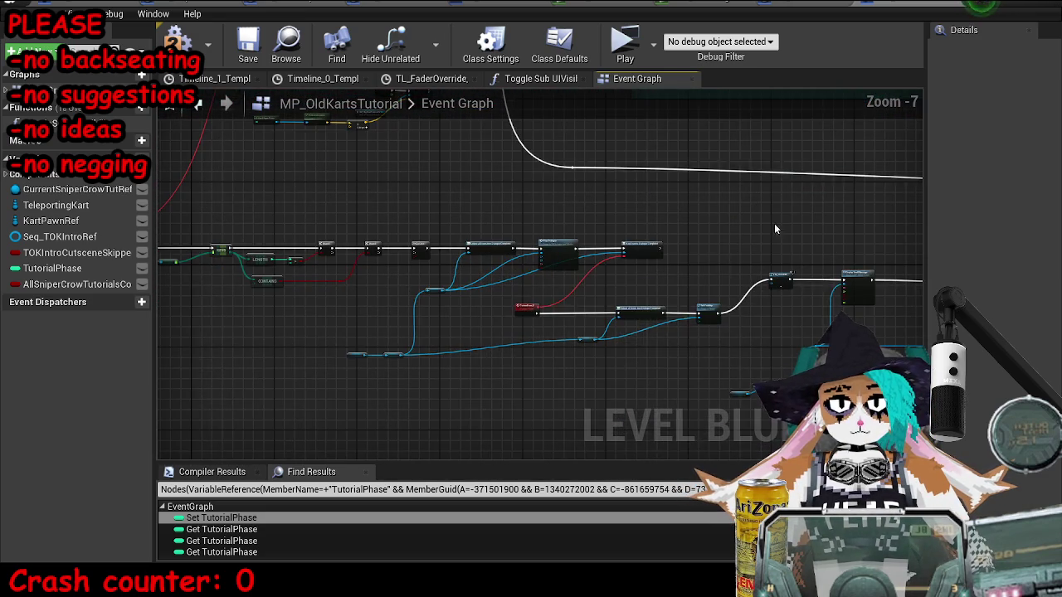
pyautogui.scroll(-5, 540, 256)
# Step: Paste the SetActorLocation and SM_Portcullis nodes above the checkpoint skip tut phase 1 section
pyautogui.moveTo(540, 256); pyautogui.dragTo(501, 270)
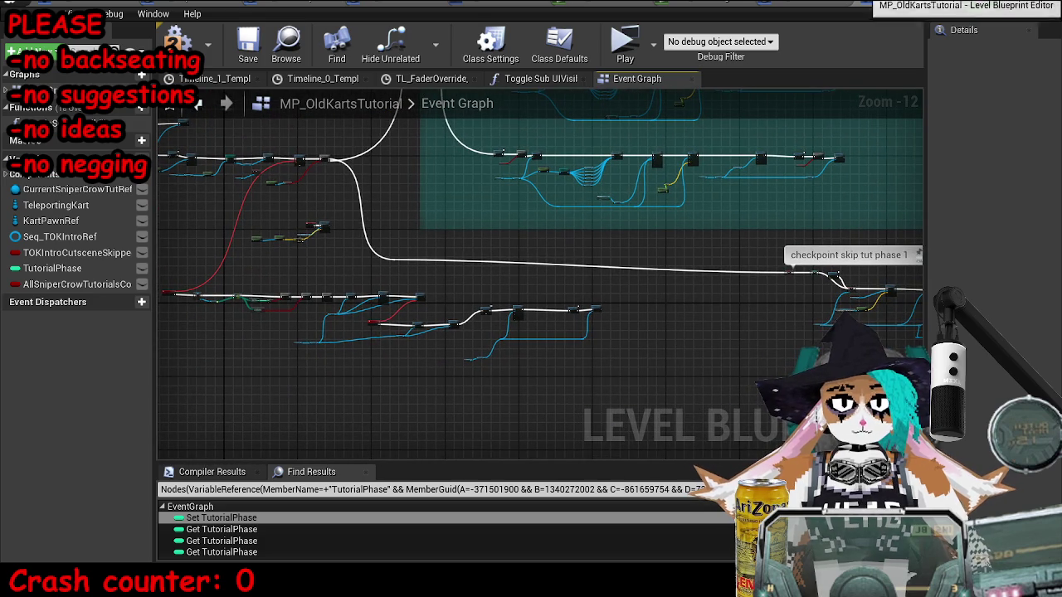
pyautogui.moveTo(373, 280)
pyautogui.mouseDown()
pyautogui.moveTo(349, 357)
pyautogui.moveTo(390, 332)
pyautogui.moveTo(448, 368)
pyautogui.mouseUp()
pyautogui.scroll(7, 449, 367)
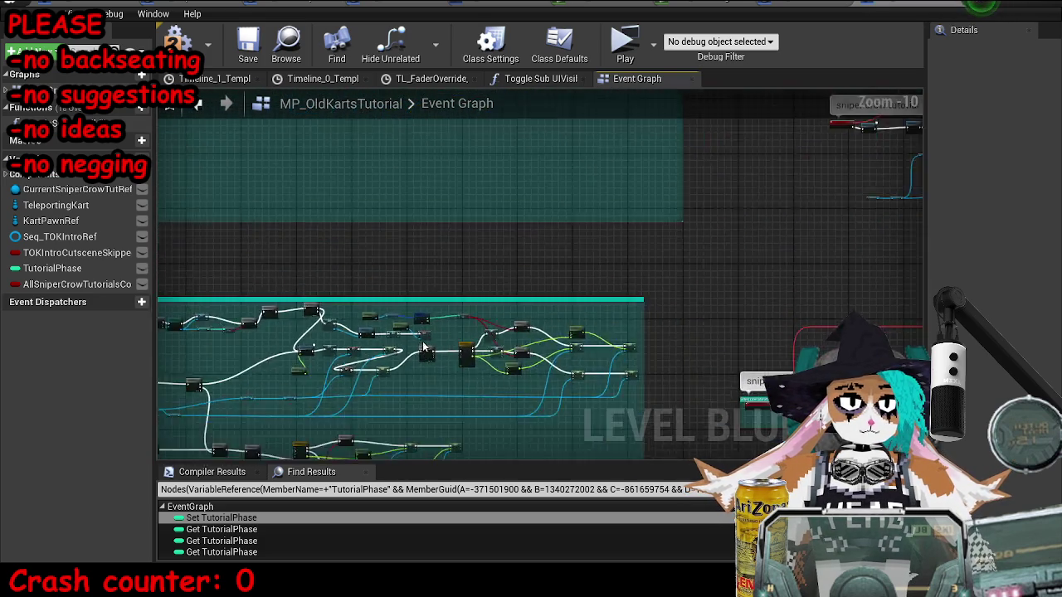
pyautogui.scroll(-5, 667, 155)
pyautogui.moveTo(451, 204)
pyautogui.mouseDown()
pyautogui.moveTo(572, 161)
pyautogui.moveTo(501, 187)
pyautogui.moveTo(638, 309)
pyautogui.moveTo(606, 264)
pyautogui.mouseUp()
pyautogui.scroll(-2, 501, 188)
pyautogui.scroll(5, 563, 273)
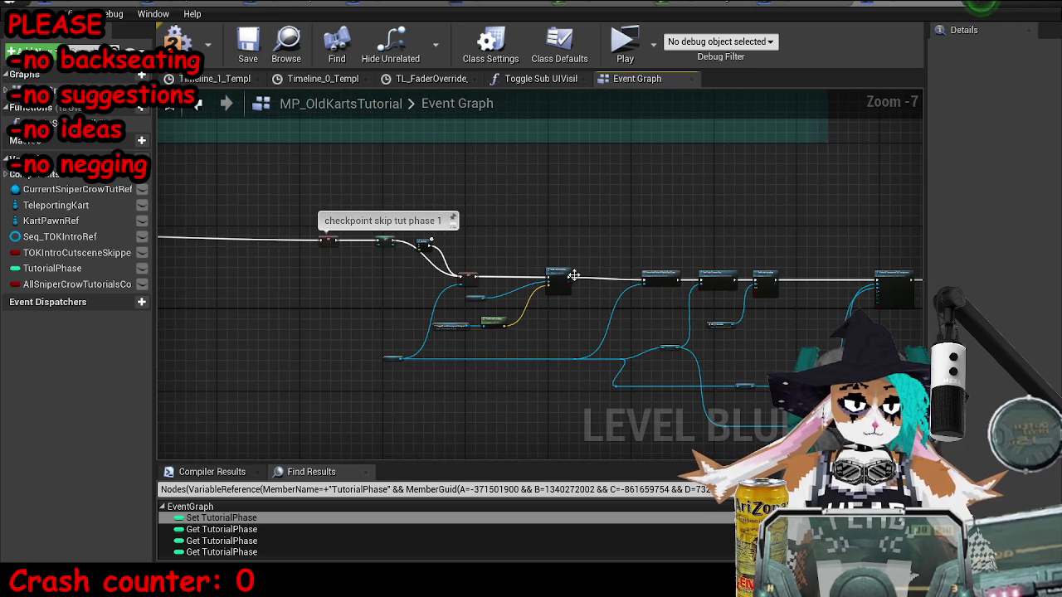
pyautogui.scroll(-5, 771, 293)
pyautogui.moveTo(771, 293)
pyautogui.mouseDown()
pyautogui.moveTo(664, 274)
pyautogui.moveTo(580, 284)
pyautogui.mouseUp()
pyautogui.scroll(5, 557, 247)
pyautogui.hotkey('ctrl', 'v')
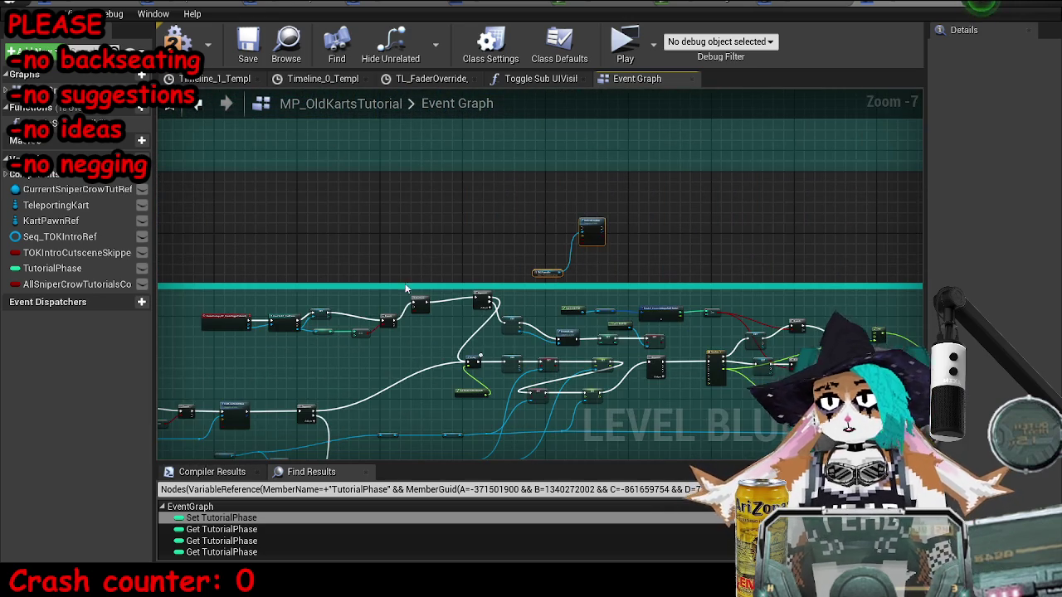
# Step: Connect the SET node's exec output into the pasted SetActorLocation
pyautogui.scroll(3, 654, 316)
pyautogui.moveTo(681, 256); pyautogui.dragTo(597, 192)
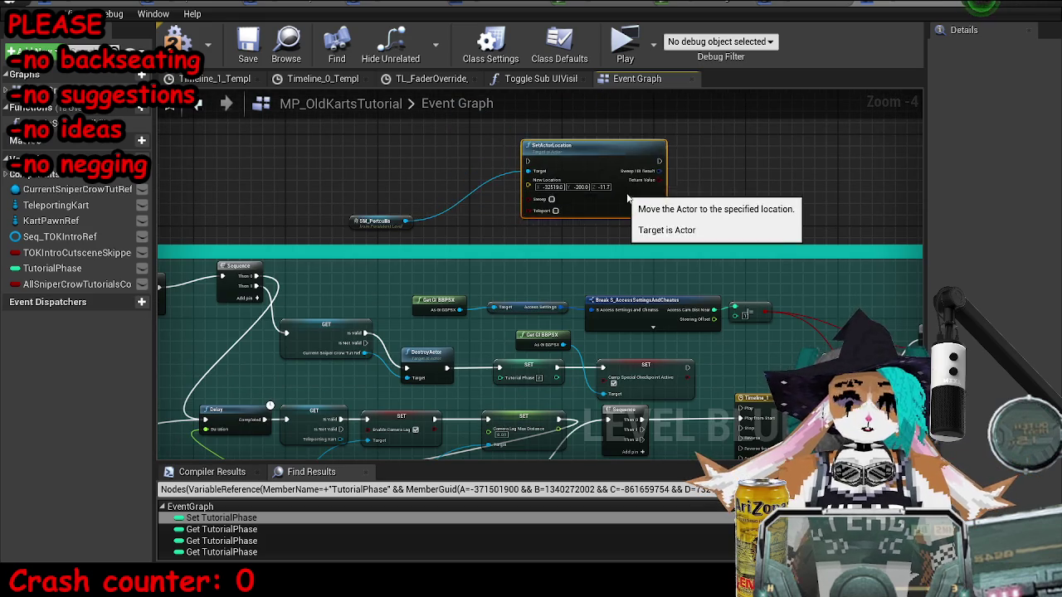
pyautogui.moveTo(688, 366); pyautogui.dragTo(532, 167)
pyautogui.scroll(-3, 726, 355)
pyautogui.moveTo(809, 274)
pyautogui.mouseDown()
pyautogui.moveTo(632, 274)
pyautogui.moveTo(712, 284)
pyautogui.mouseUp()
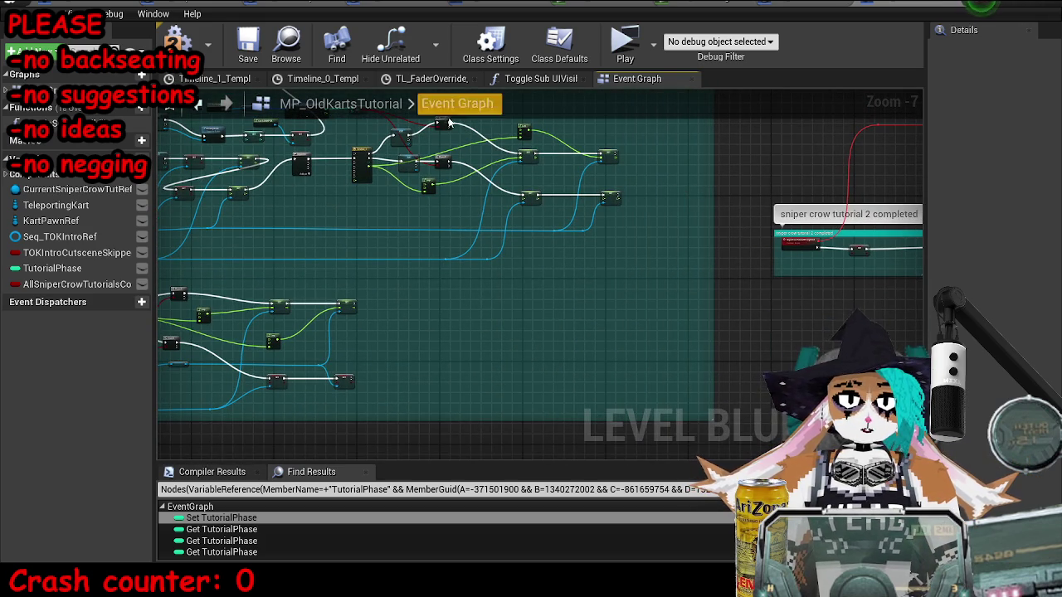
# Step: Widen the comment box and move SetActorLocation and SM_Portcullis beside the Sequence node
pyautogui.moveTo(331, 170); pyautogui.dragTo(490, 278)
pyautogui.moveTo(433, 259); pyautogui.dragTo(783, 373)
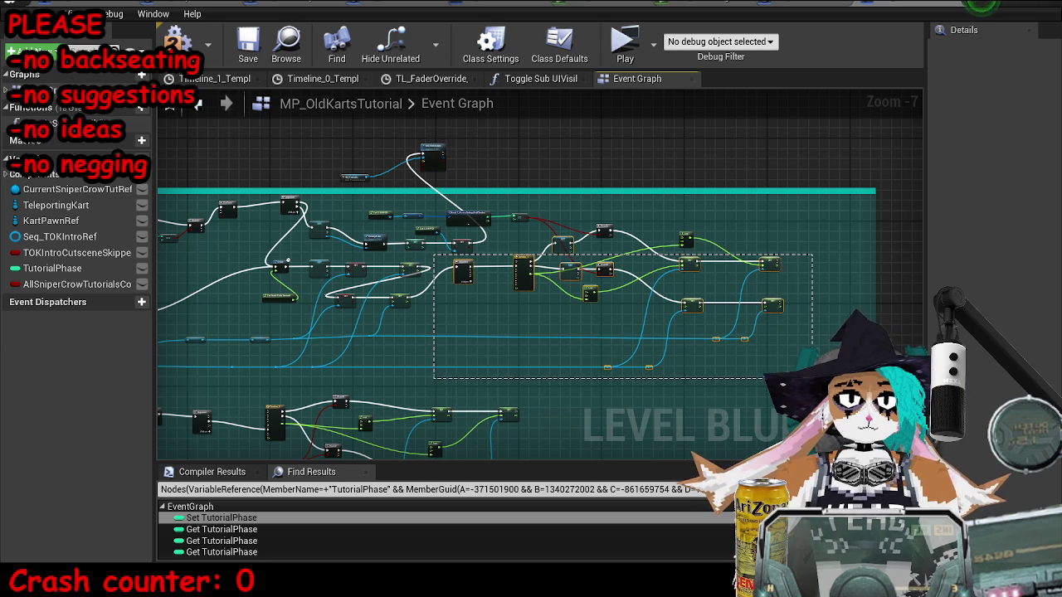
pyautogui.moveTo(376, 205)
pyautogui.mouseDown()
pyautogui.moveTo(717, 262)
pyautogui.moveTo(833, 338)
pyautogui.moveTo(568, 333)
pyautogui.moveTo(735, 313)
pyautogui.mouseUp()
pyautogui.scroll(5, 568, 333)
pyautogui.scroll(-3, 470, 275)
pyautogui.moveTo(470, 275); pyautogui.dragTo(746, 319)
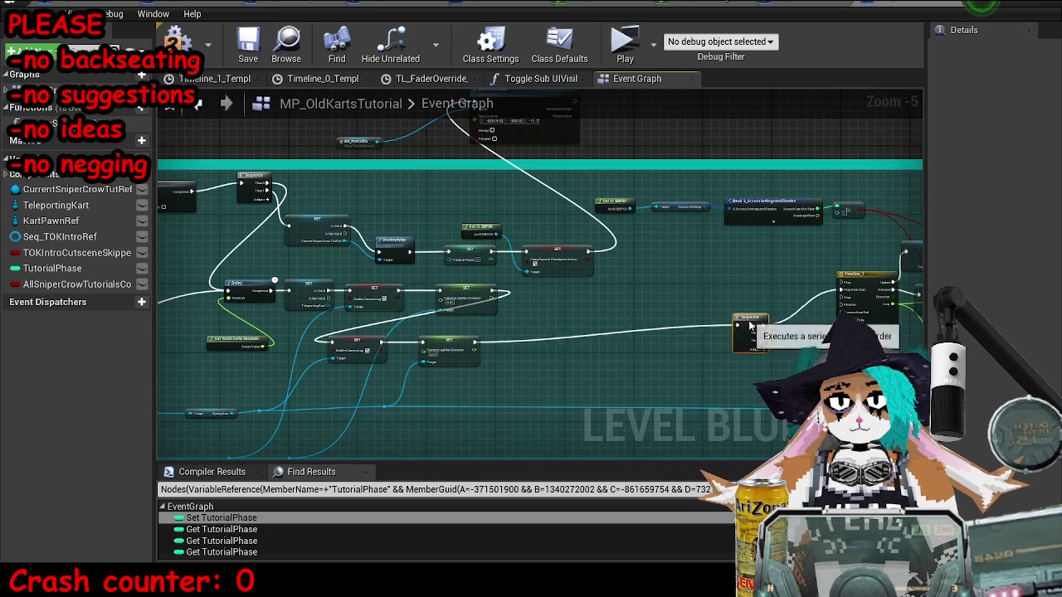
pyautogui.moveTo(545, 116)
pyautogui.mouseDown()
pyautogui.moveTo(536, 187)
pyautogui.moveTo(665, 298)
pyautogui.mouseUp()
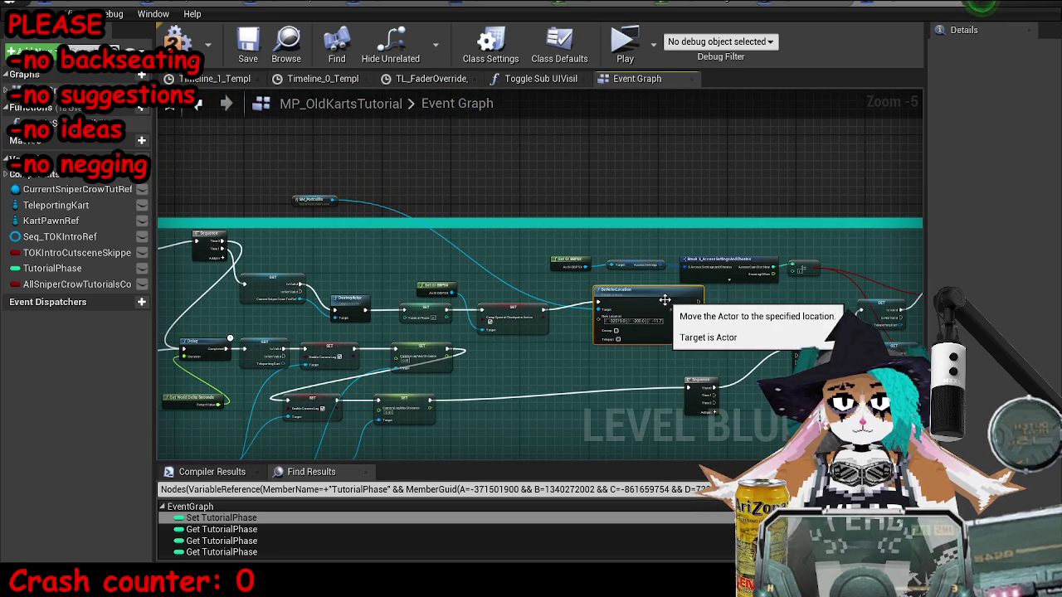
pyautogui.moveTo(323, 222); pyautogui.dragTo(547, 373)
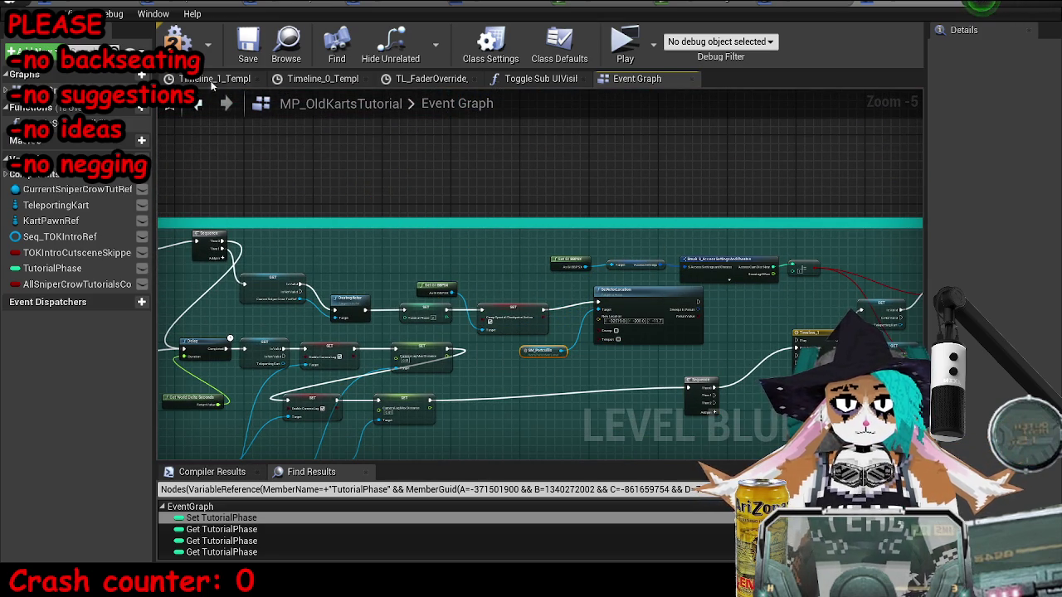
# Step: Save the level and start a play-test from the main level editor
pyautogui.click(249, 45)
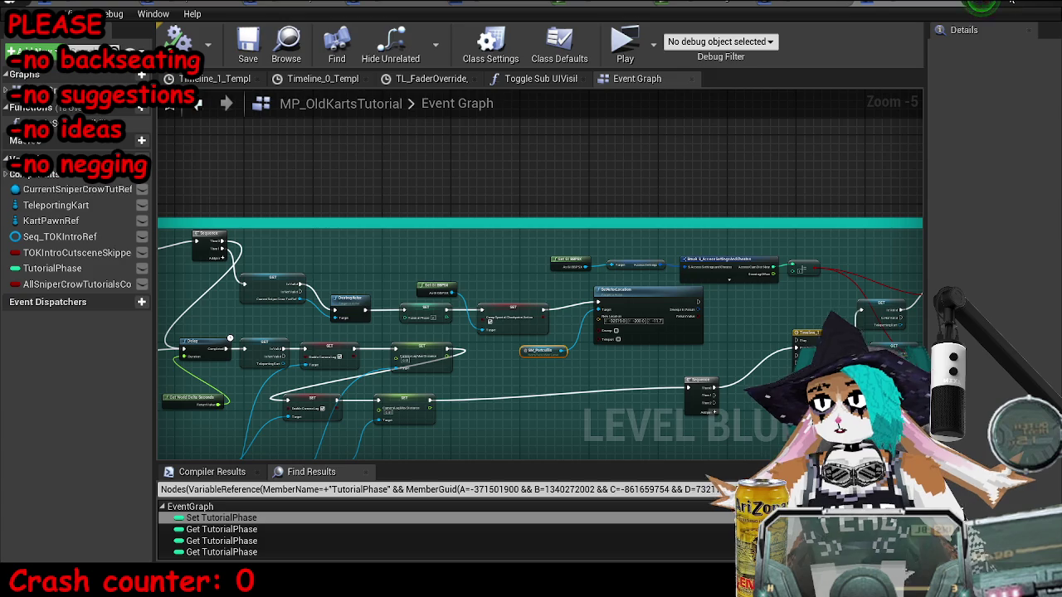
pyautogui.hotkey('alt', 'Tab')
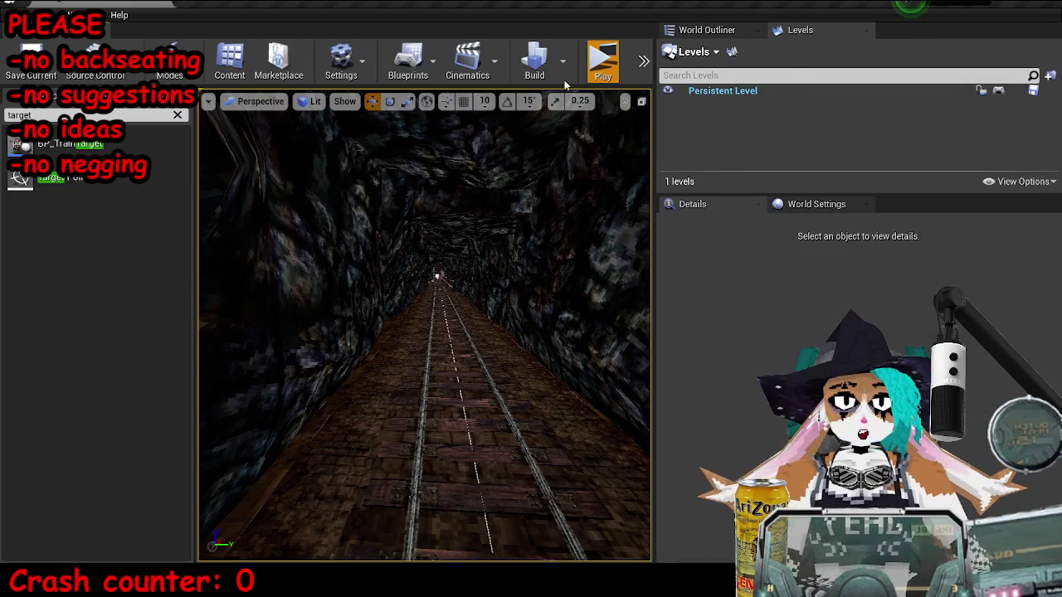
pyautogui.click(602, 63)
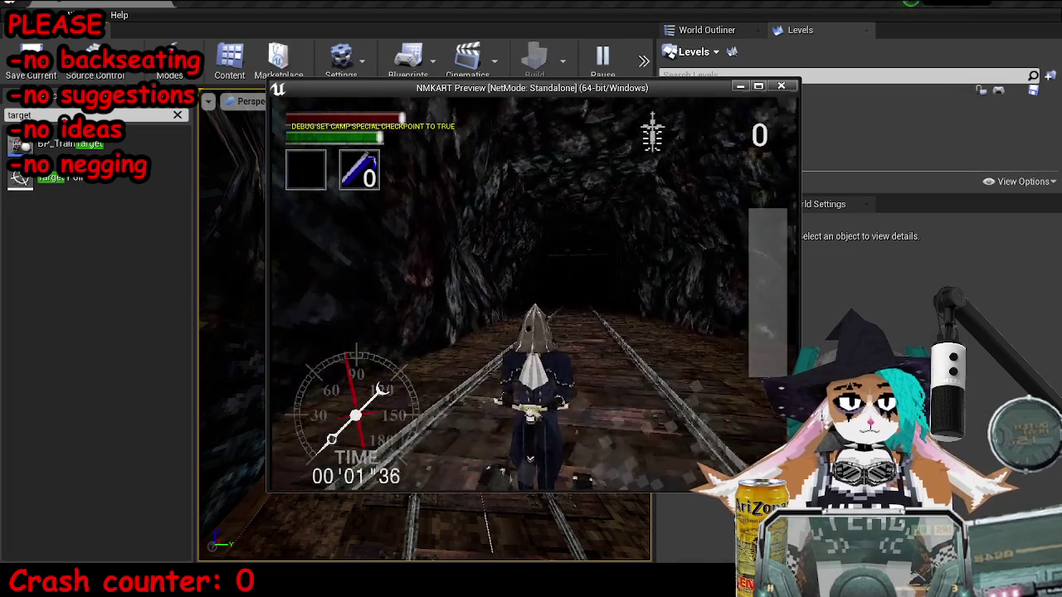
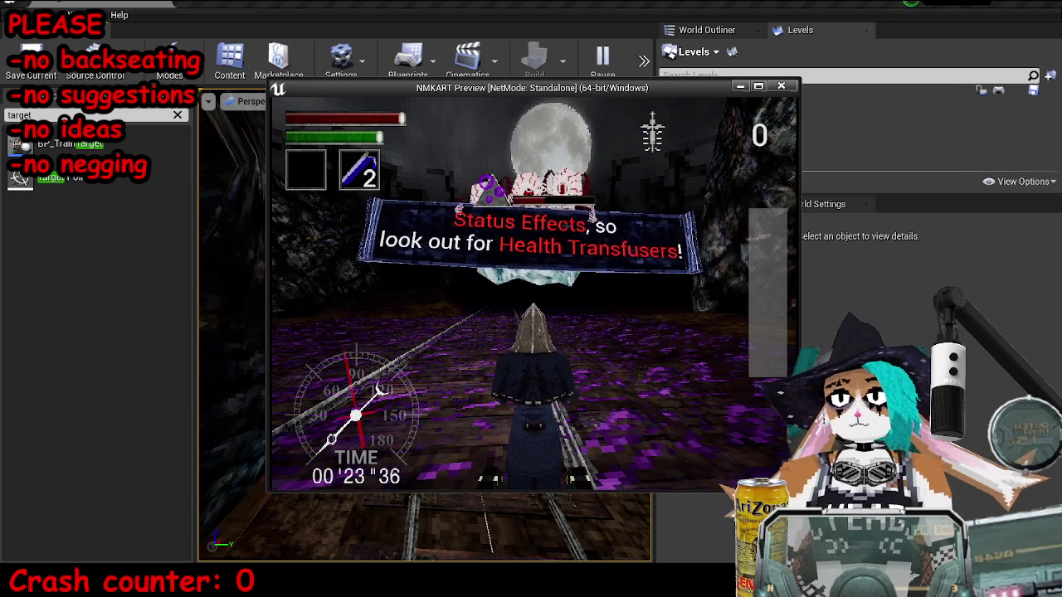
# Step: End the play test, dismiss the asset search popup and bring back the MP_OldKartsTutorial Event Graph
pyautogui.press('Escape')
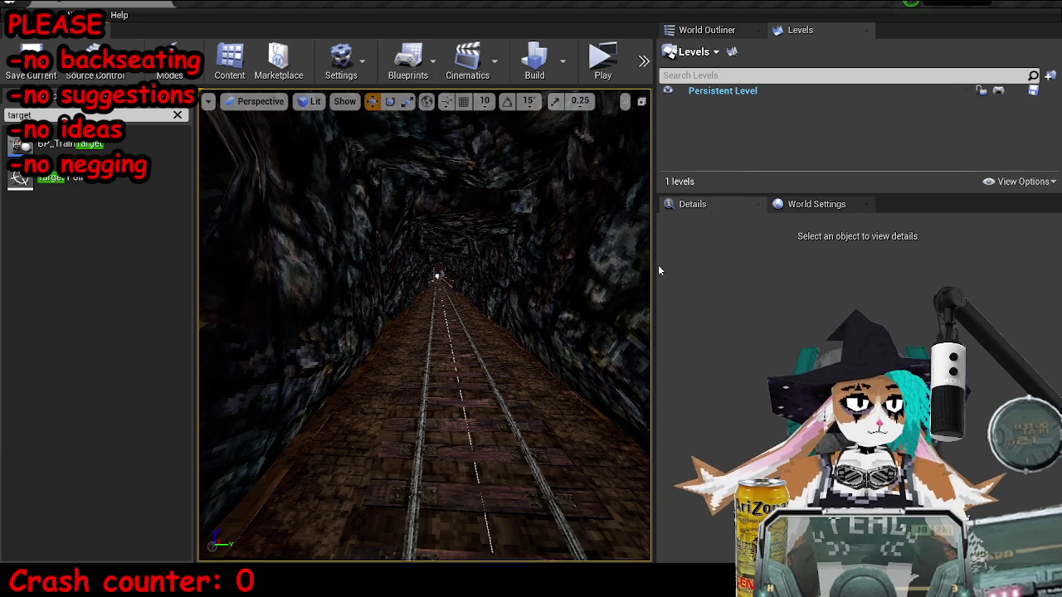
pyautogui.moveTo(658, 270); pyautogui.dragTo(846, 270)
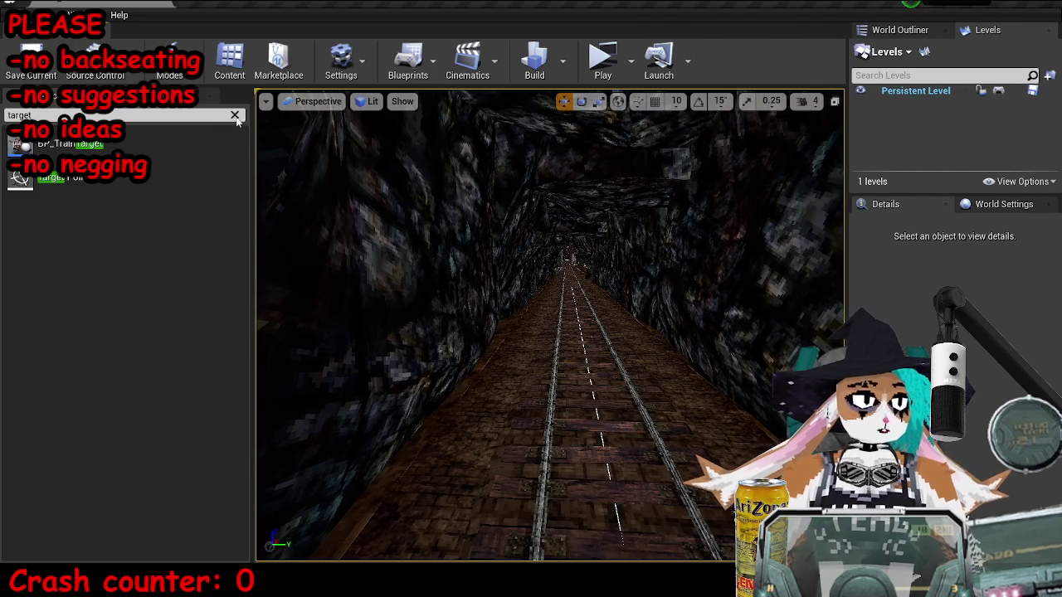
pyautogui.click(235, 115)
pyautogui.click(117, 96)
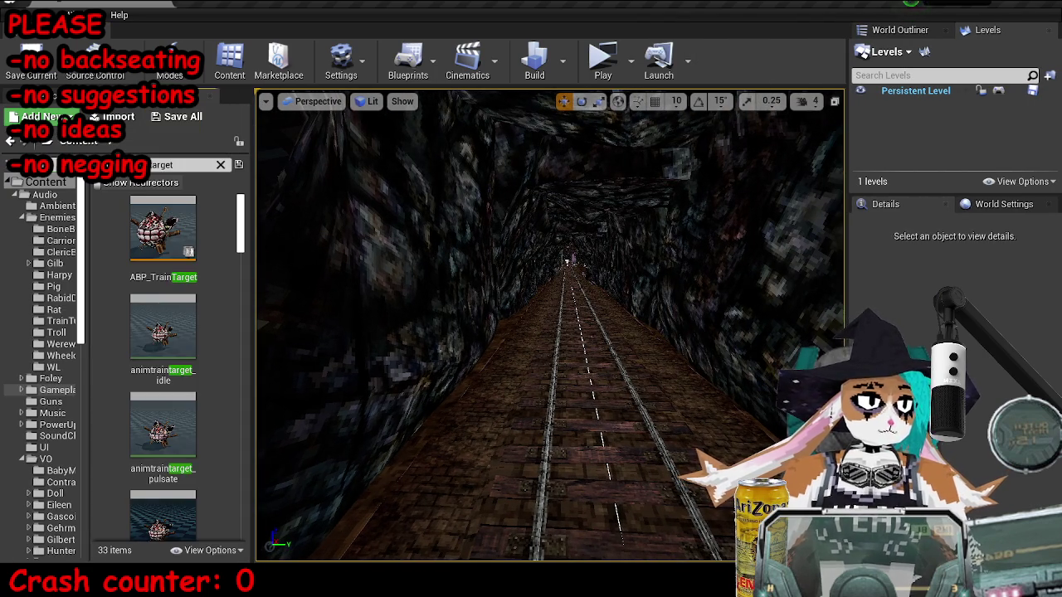
pyautogui.moveTo(205, 581)
pyautogui.click(274, 514)
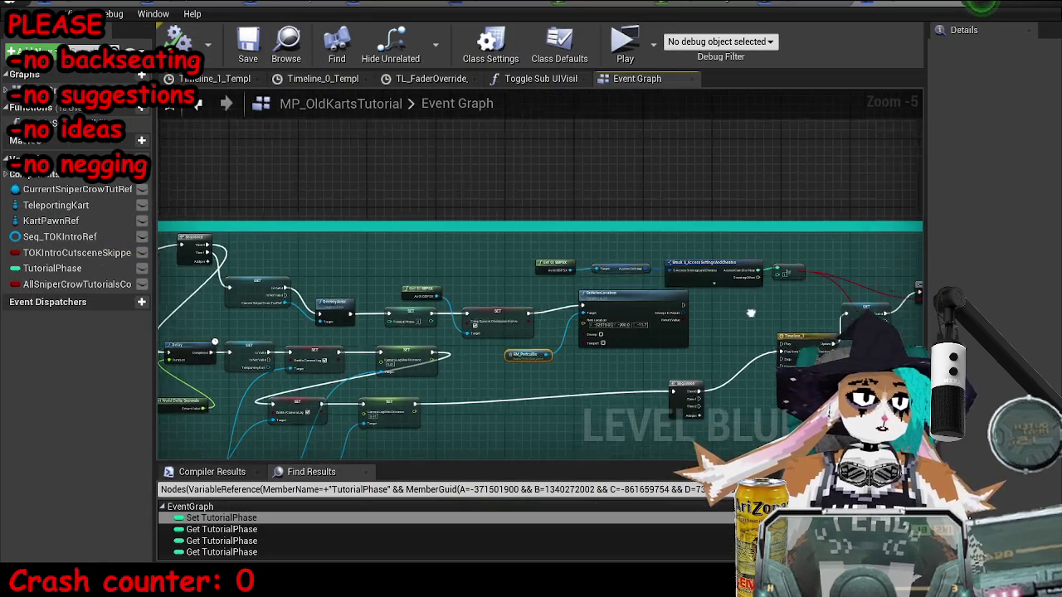
# Step: Look over the sniper crow tutorial node groups, then play the level in a new window with Alt+P
pyautogui.scroll(-5, 640, 320)
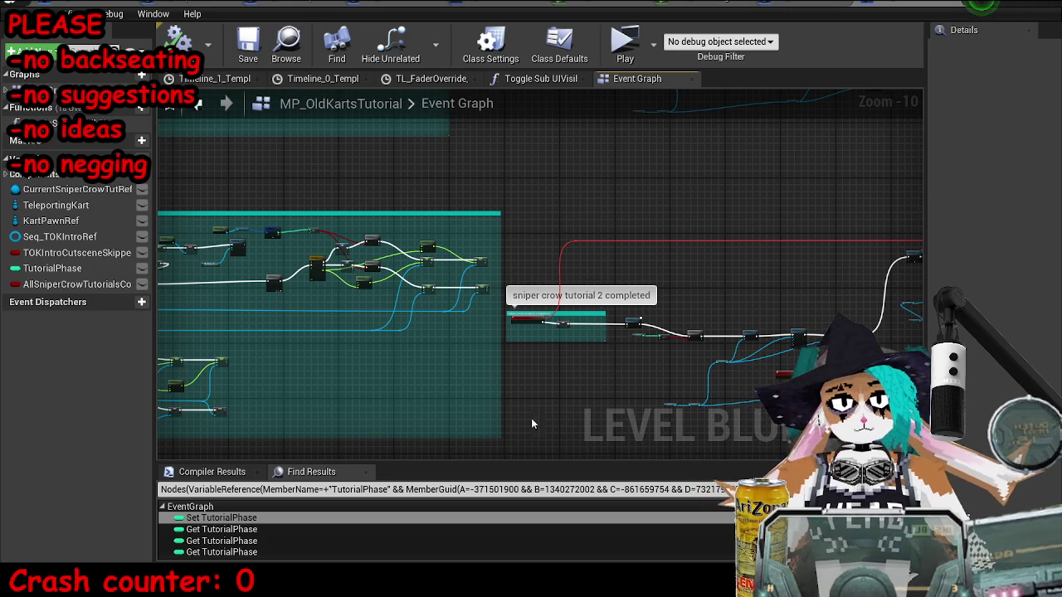
pyautogui.moveTo(459, 406)
pyautogui.mouseDown()
pyautogui.moveTo(621, 356)
pyautogui.moveTo(636, 335)
pyautogui.moveTo(732, 290)
pyautogui.moveTo(737, 300)
pyautogui.mouseUp()
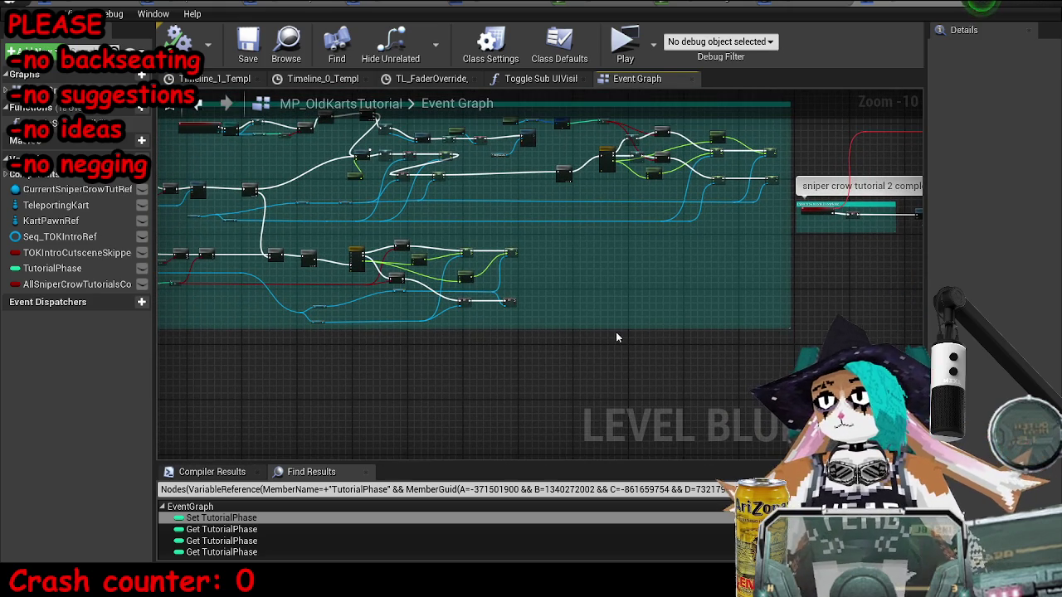
pyautogui.rightClick(582, 330)
pyautogui.moveTo(564, 303)
pyautogui.mouseDown()
pyautogui.moveTo(452, 332)
pyautogui.moveTo(628, 340)
pyautogui.mouseUp()
pyautogui.scroll(-2, 622, 346)
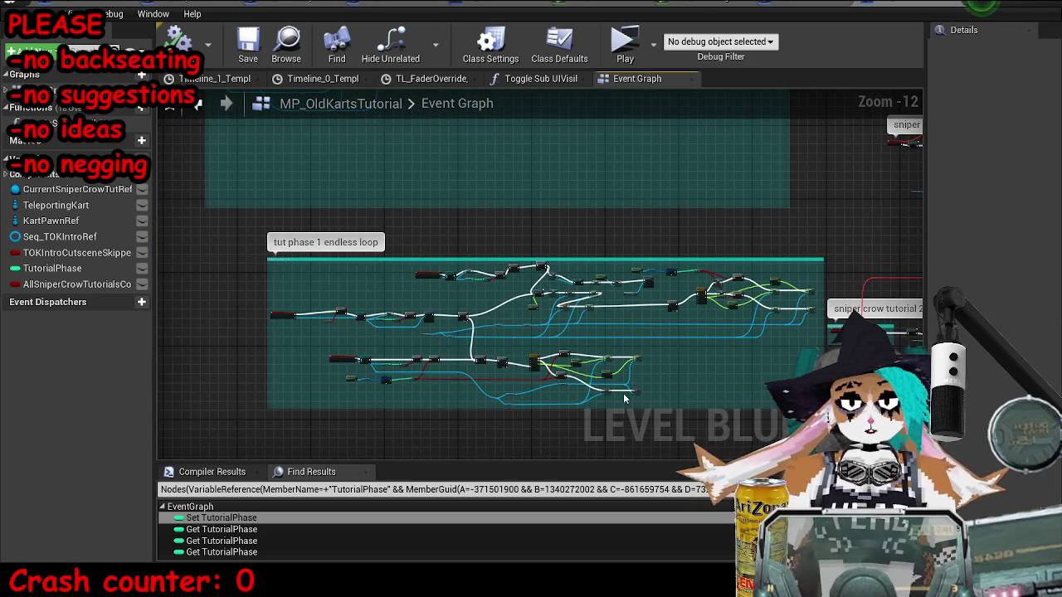
pyautogui.moveTo(624, 398)
pyautogui.mouseDown()
pyautogui.moveTo(643, 412)
pyautogui.moveTo(338, 311)
pyautogui.moveTo(318, 314)
pyautogui.moveTo(531, 108)
pyautogui.moveTo(564, 316)
pyautogui.moveTo(603, 330)
pyautogui.moveTo(621, 282)
pyautogui.moveTo(377, 301)
pyautogui.mouseUp()
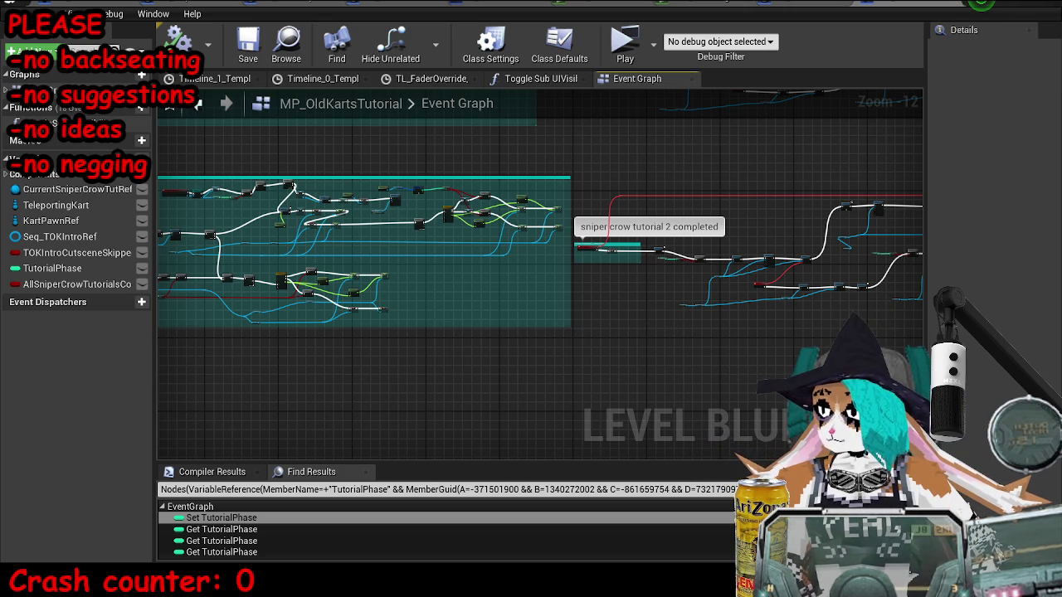
pyautogui.moveTo(639, 290)
pyautogui.mouseDown()
pyautogui.moveTo(438, 348)
pyautogui.moveTo(218, 360)
pyautogui.moveTo(490, 373)
pyautogui.mouseUp()
pyautogui.hotkey('alt', 'p')
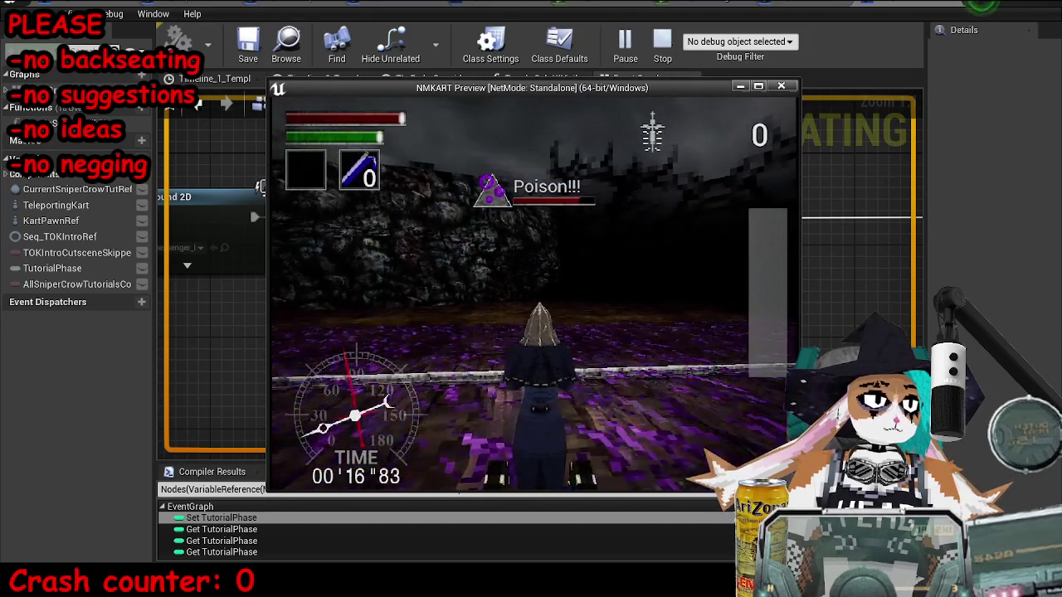
# Step: Stop the play test and set Display Scroll Message's Scroll Width to 310
pyautogui.press('Escape')
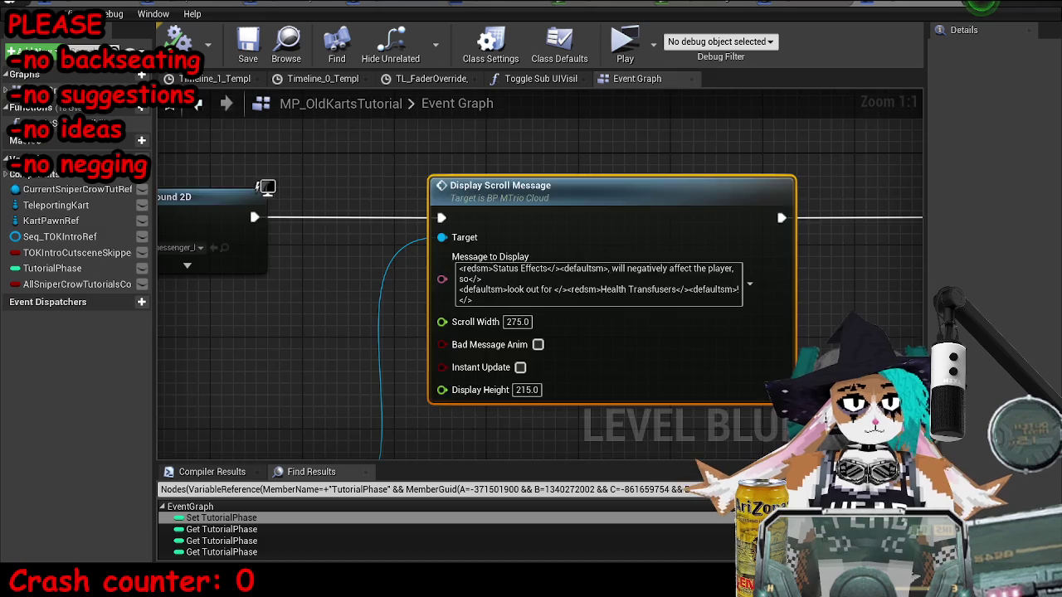
pyautogui.scroll(-5, 536, 309)
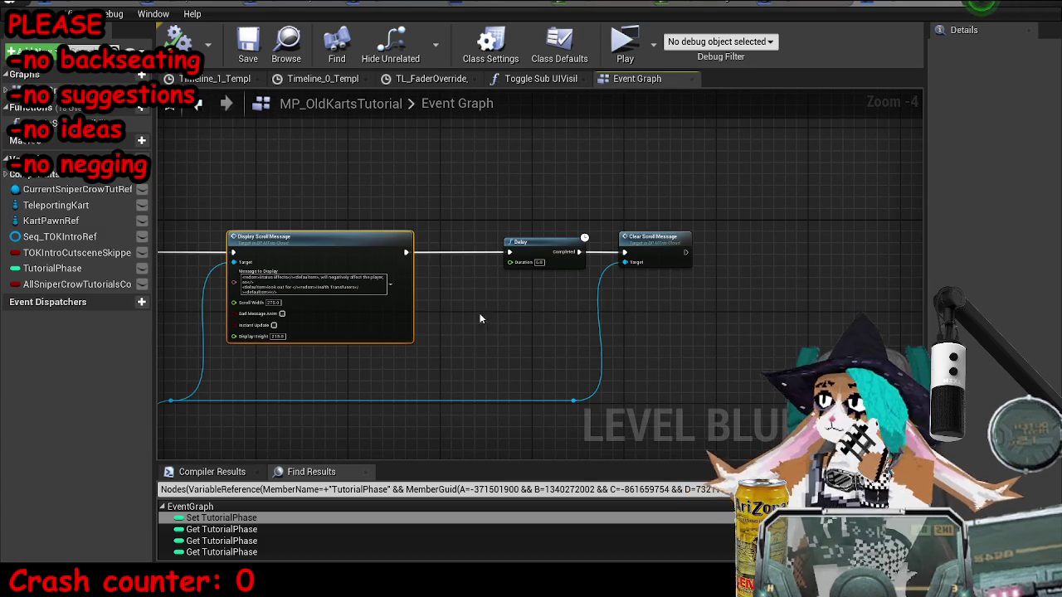
pyautogui.scroll(5, 609, 158)
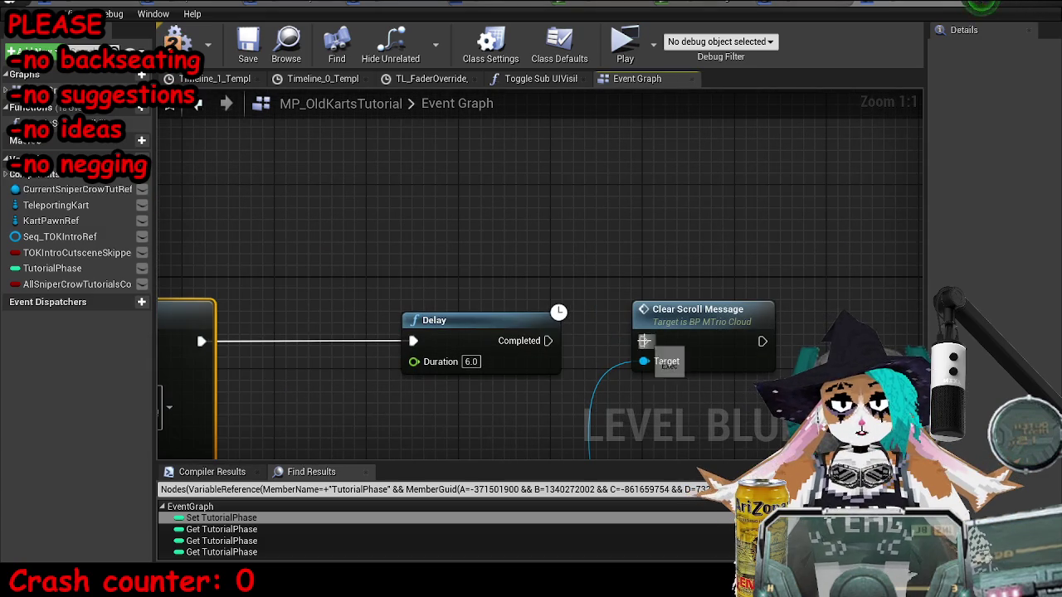
pyautogui.moveTo(401, 227); pyautogui.dragTo(560, 226)
pyautogui.scroll(-2, 559, 227)
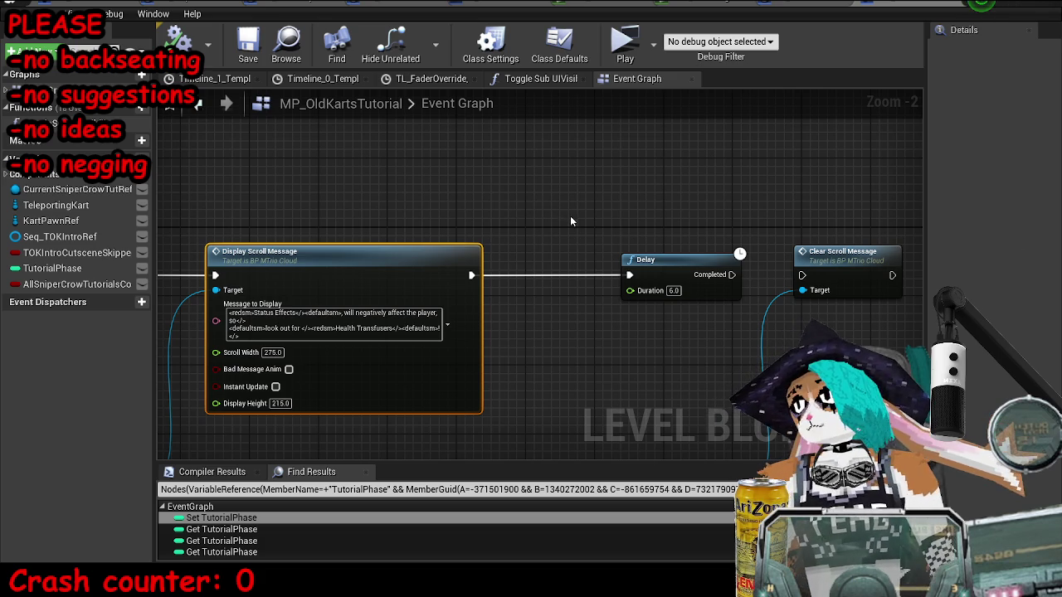
pyautogui.moveTo(528, 237); pyautogui.dragTo(868, 279)
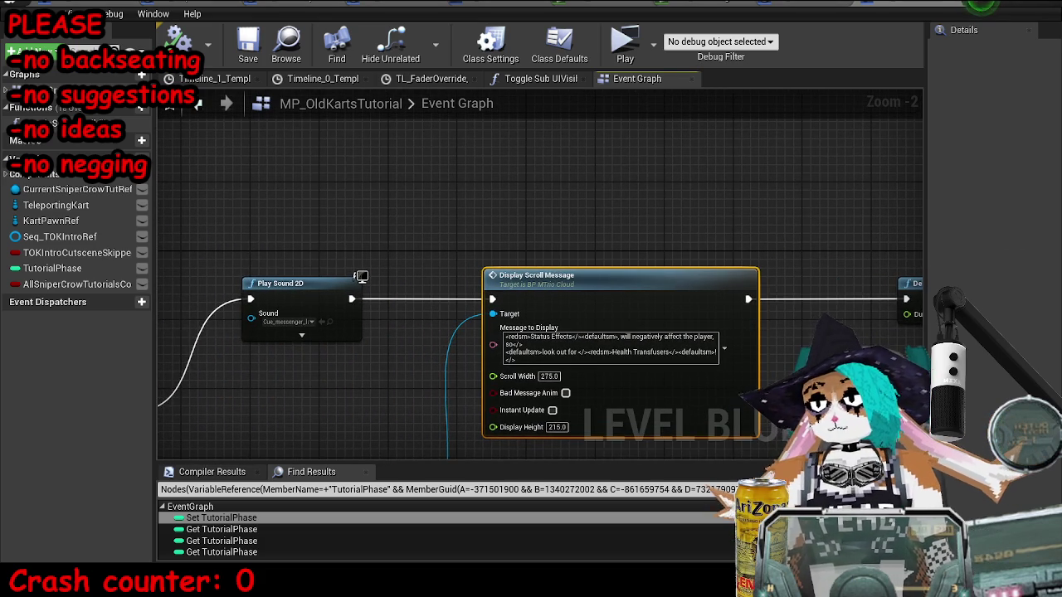
pyautogui.moveTo(577, 249); pyautogui.dragTo(574, 180)
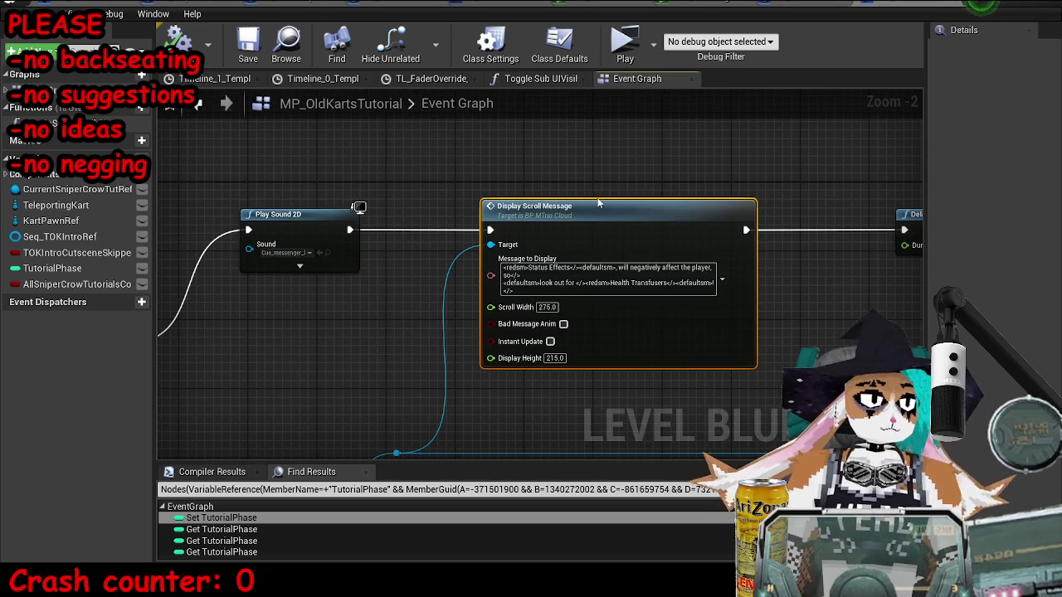
pyautogui.scroll(2, 742, 253)
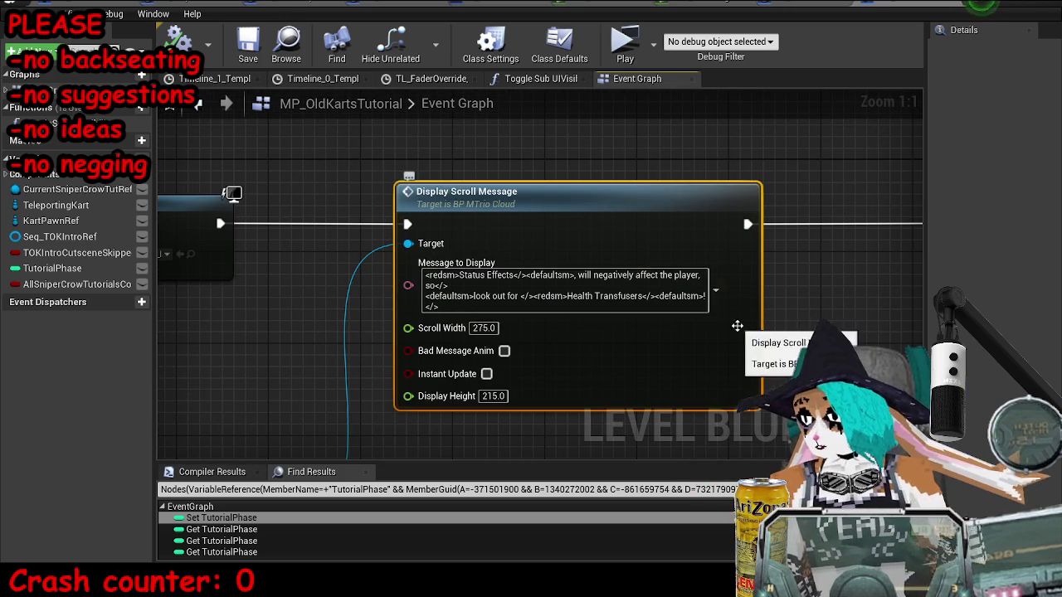
pyautogui.write('310')
pyautogui.press('Return')
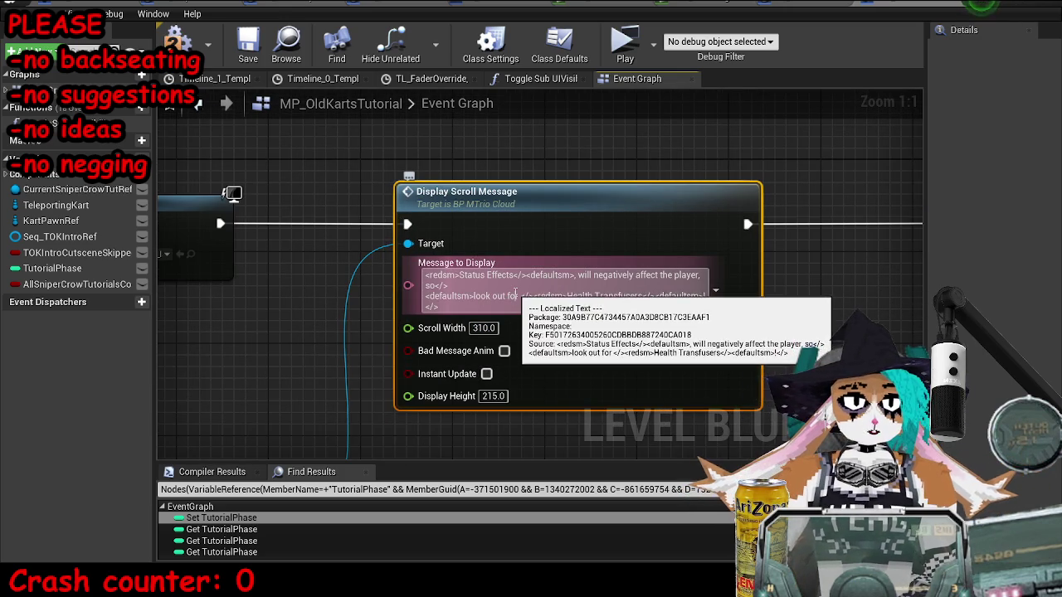
# Step: Reword the message to 'make sure to avoid sources of Buildup', then compile and save
pyautogui.moveTo(518, 296); pyautogui.dragTo(474, 297)
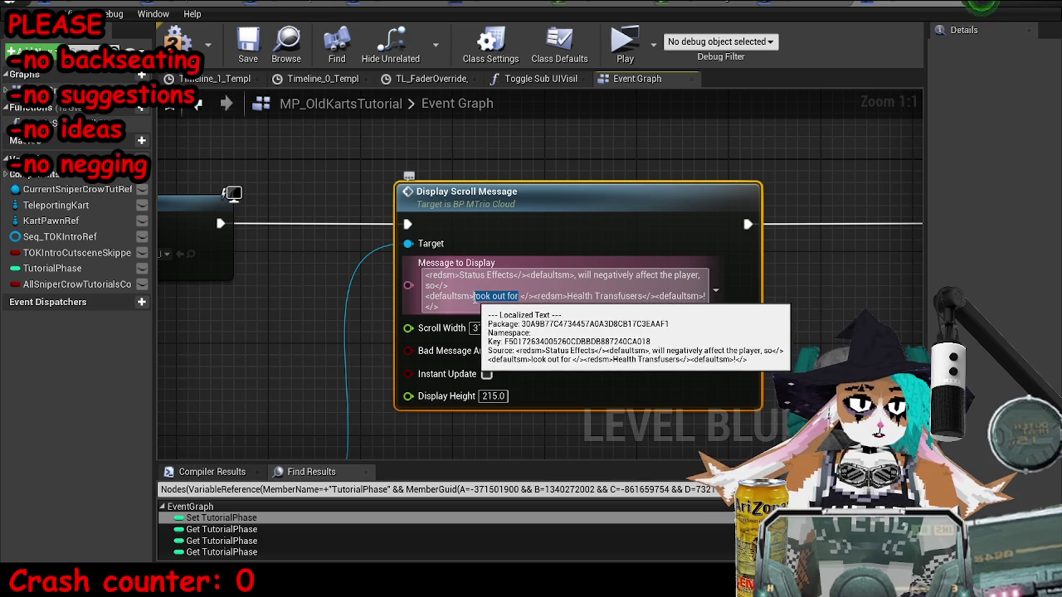
pyautogui.write('make sure to avoid sources')
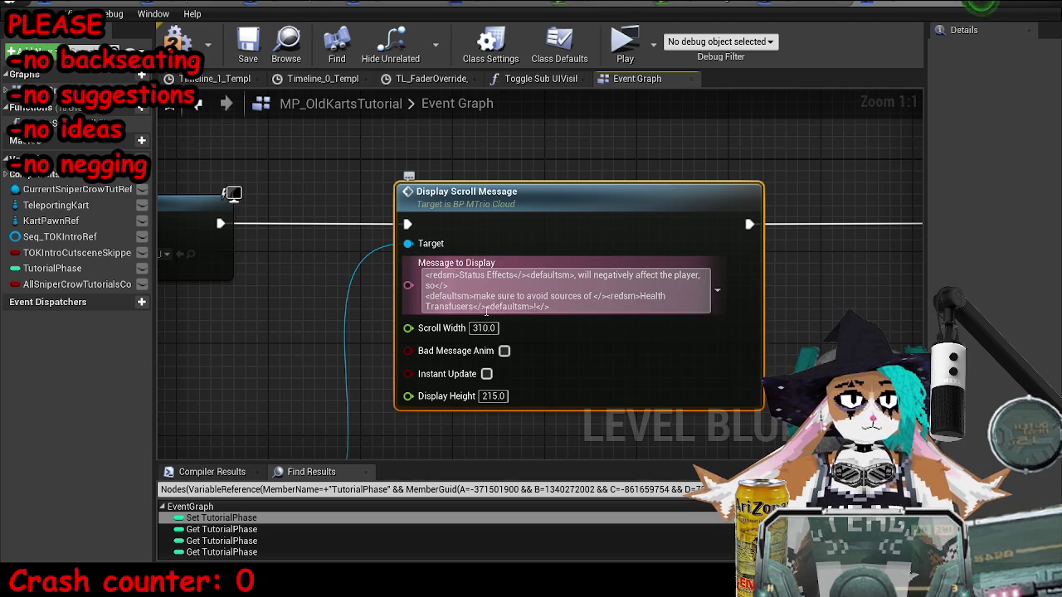
pyautogui.moveTo(473, 306); pyautogui.dragTo(644, 290)
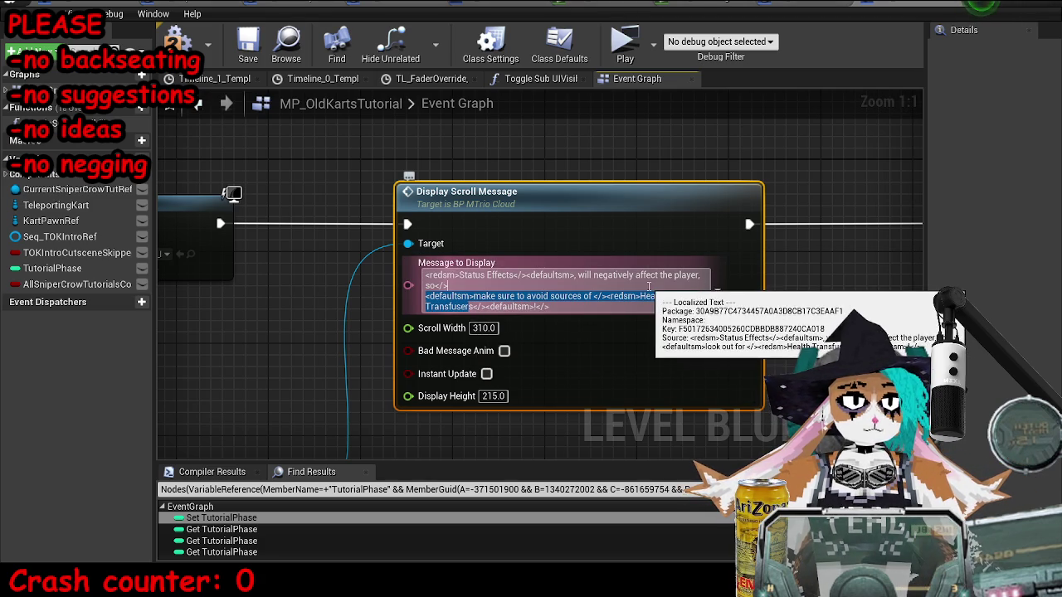
pyautogui.write('Ph')
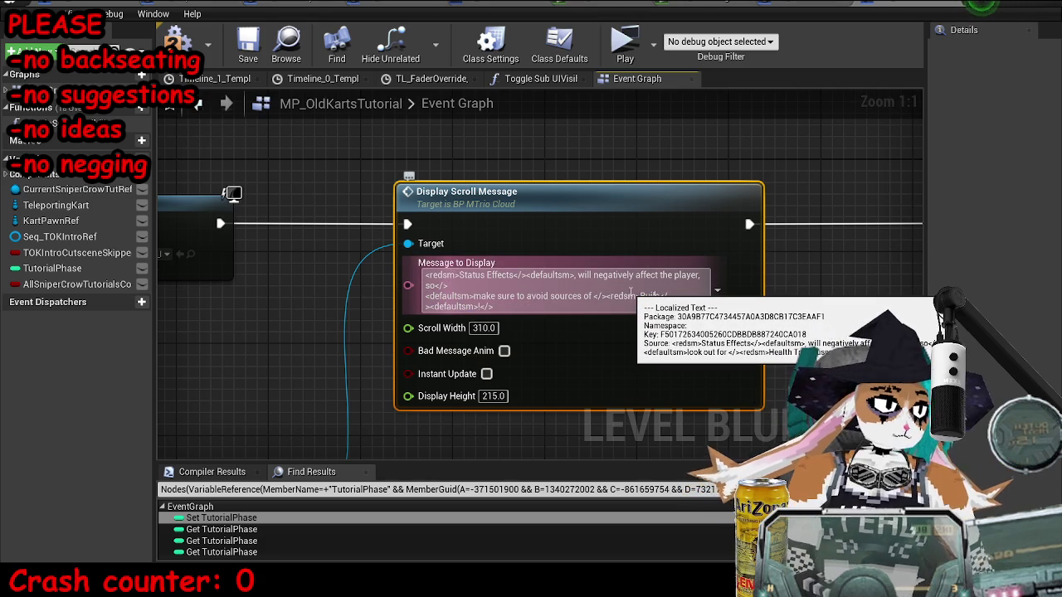
pyautogui.click(812, 260)
pyautogui.click(175, 42)
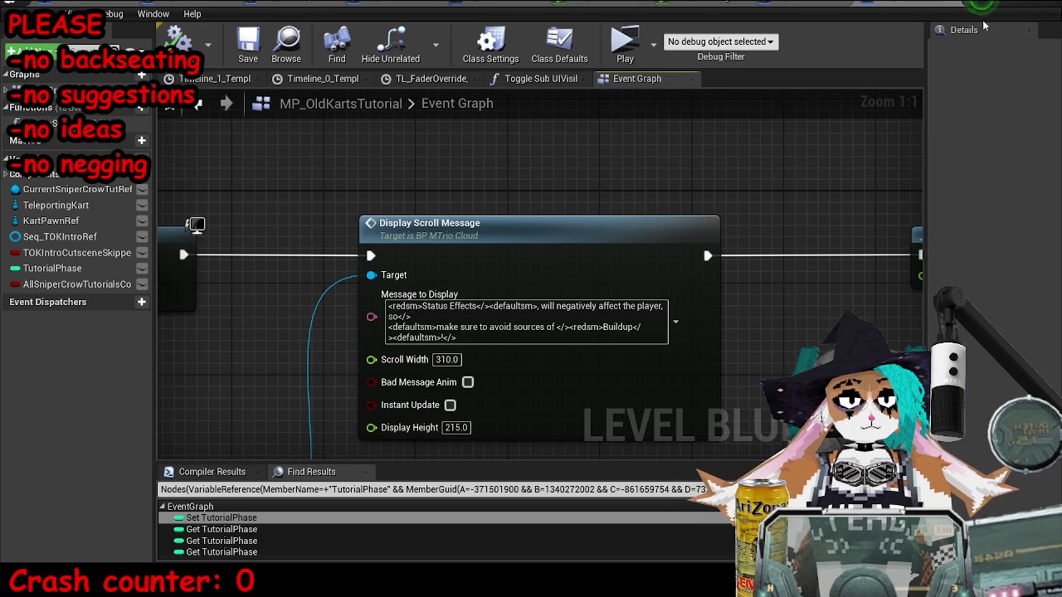
pyautogui.click(1008, 4)
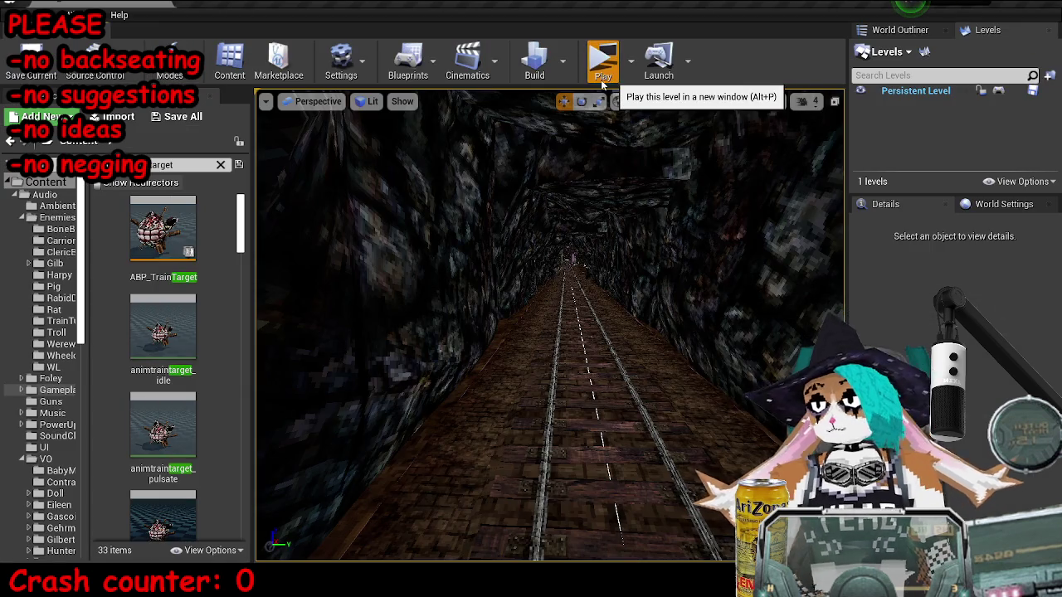
pyautogui.click(603, 77)
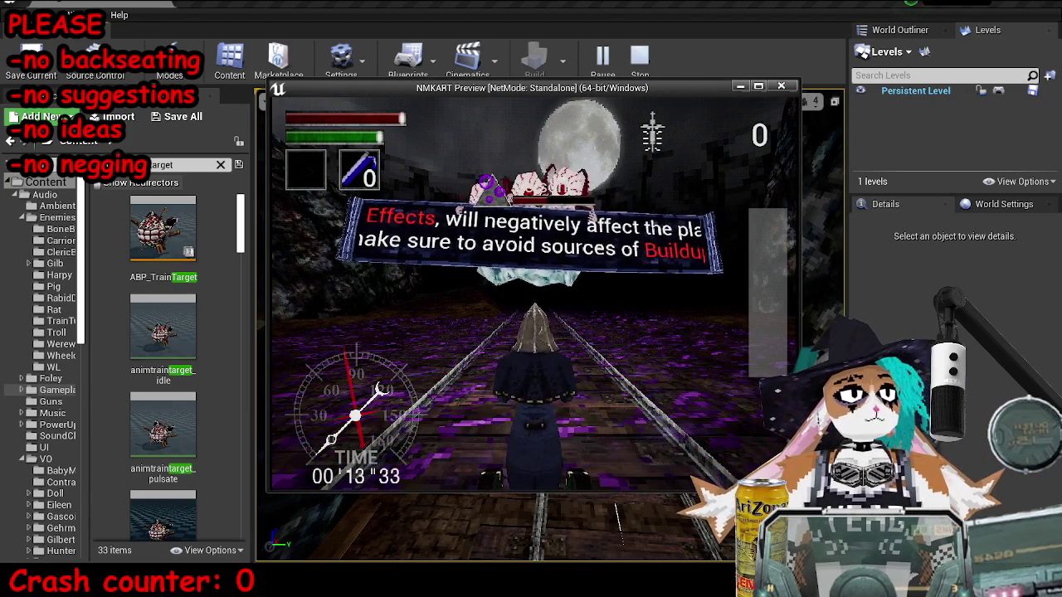
pyautogui.press('Escape')
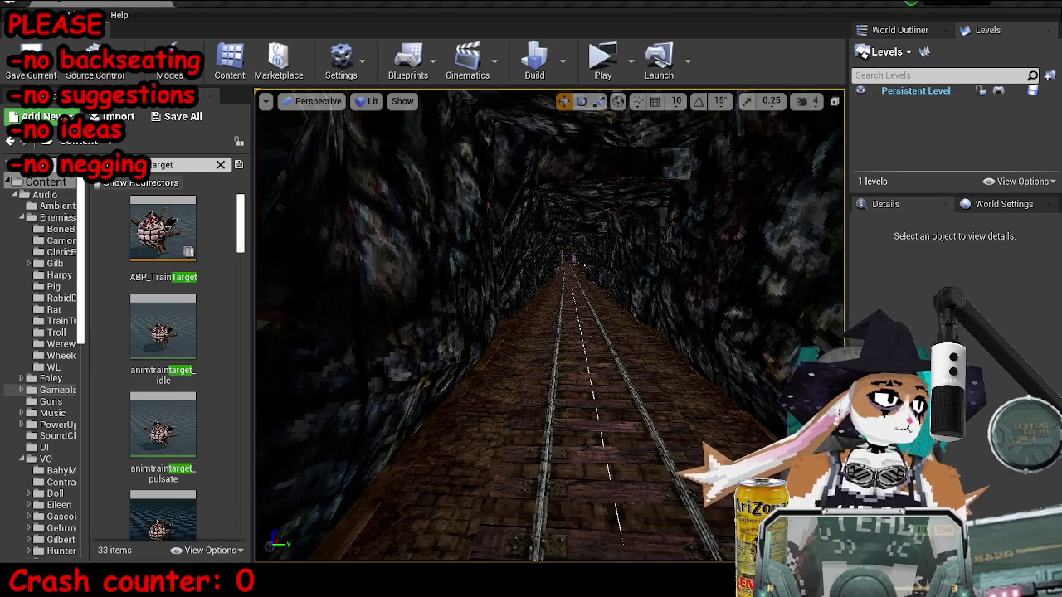
pyautogui.hotkey('alt', 'Tab')
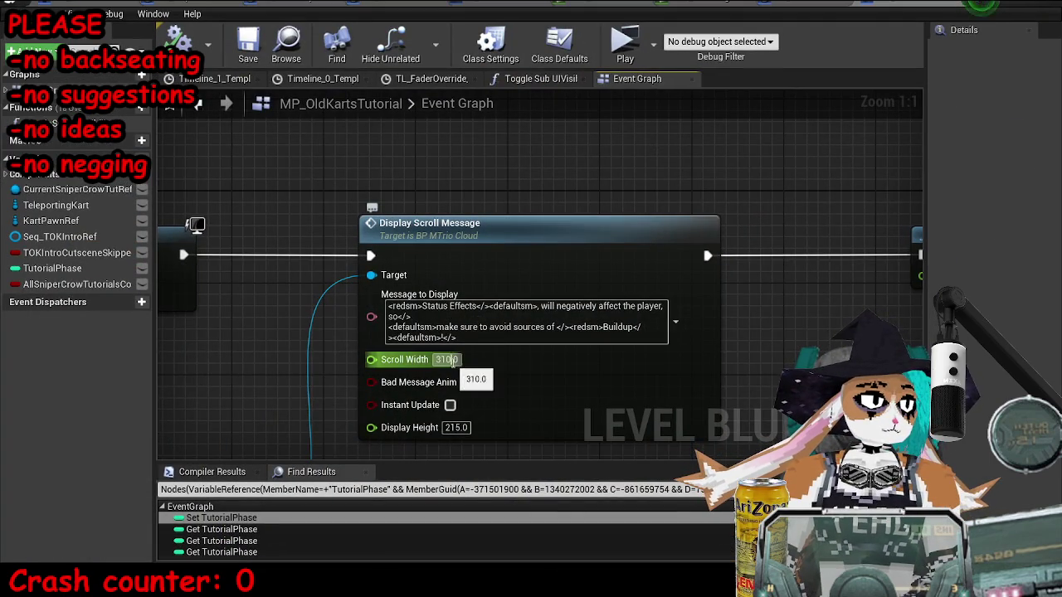
# Step: Raise the Scroll Width to 400 and play-test to check how the message wraps
pyautogui.write('400')
pyautogui.press('Return')
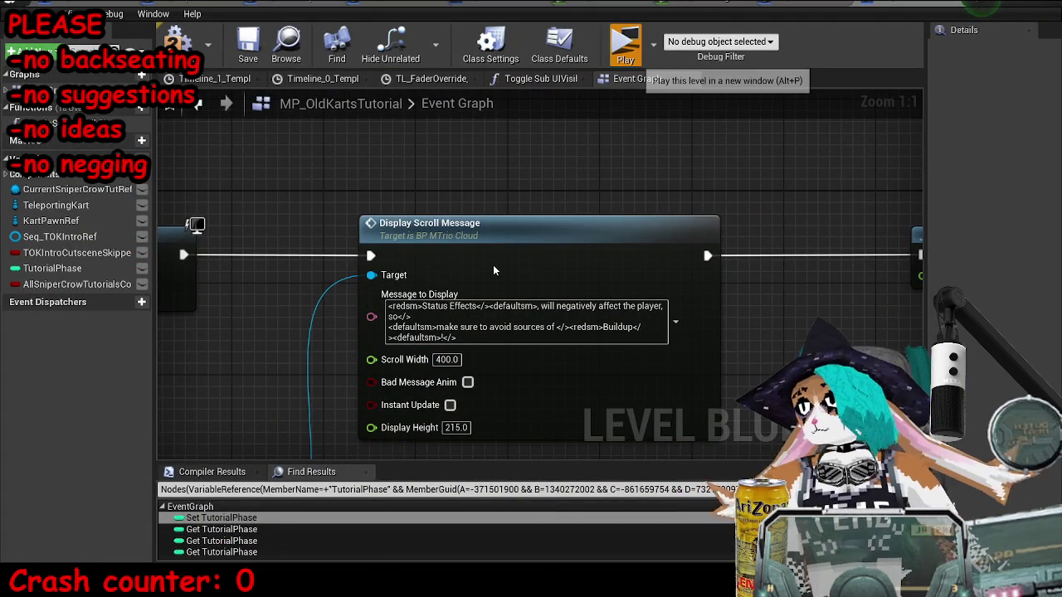
pyautogui.hotkey('alt', 'p')
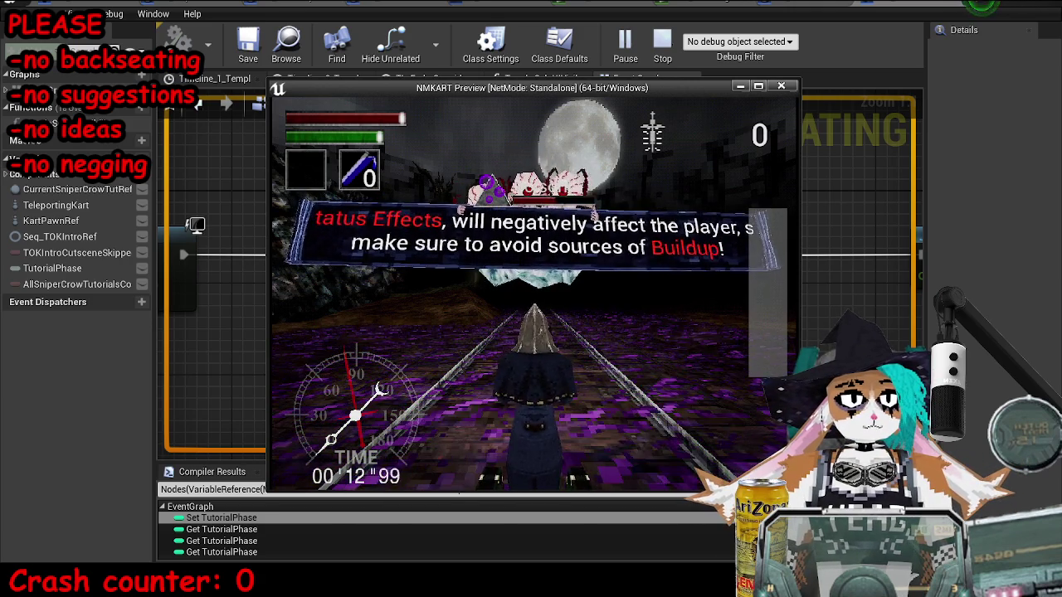
pyautogui.press('Escape')
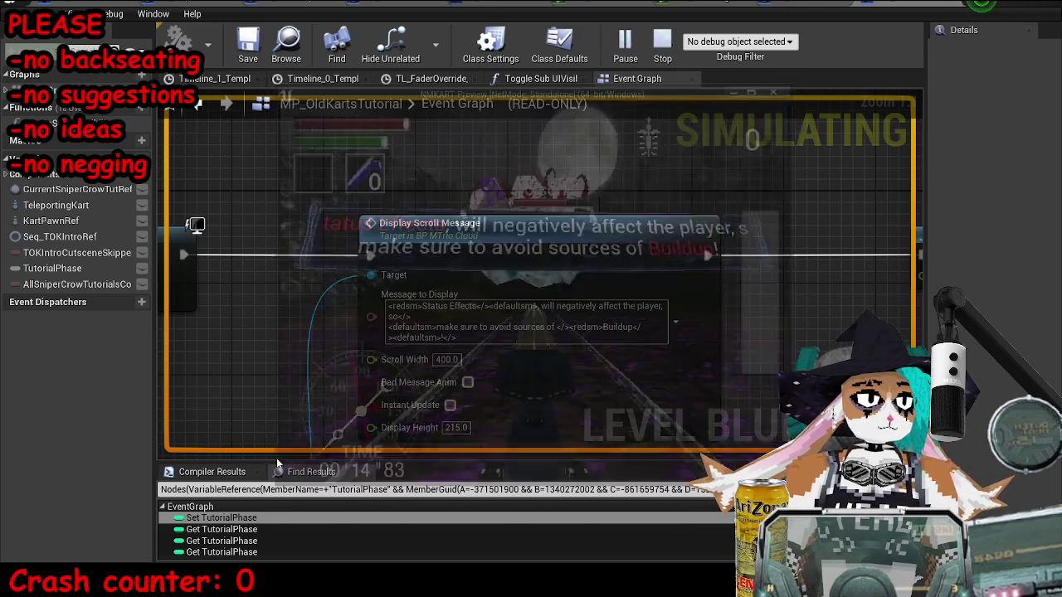
pyautogui.moveTo(223, 561)
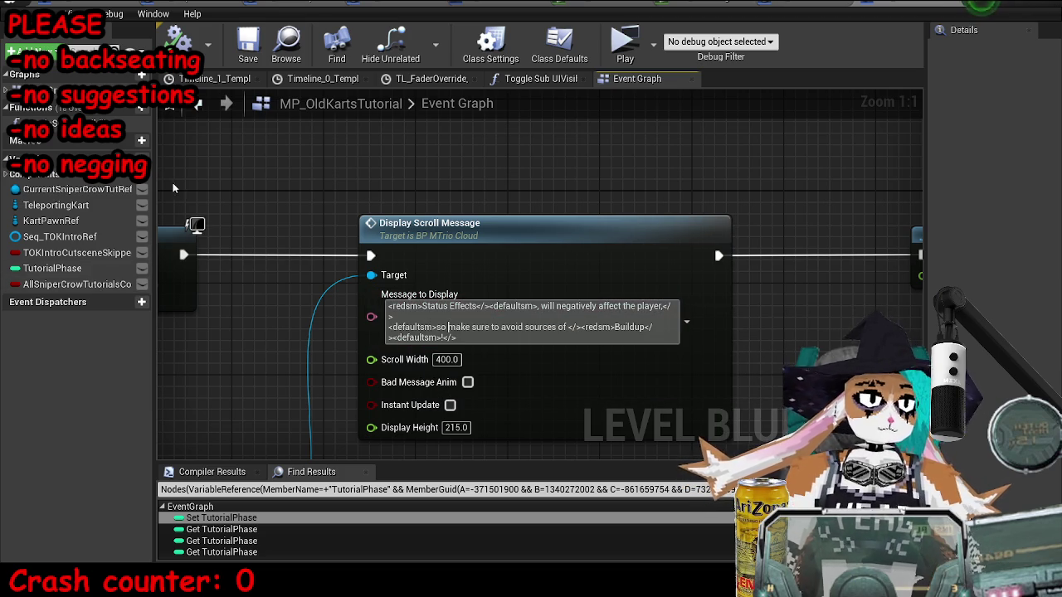
# Step: Save the map, run a standalone preview to watch the Status Effects message, then stop it
pyautogui.click(248, 46)
pyautogui.click(635, 52)
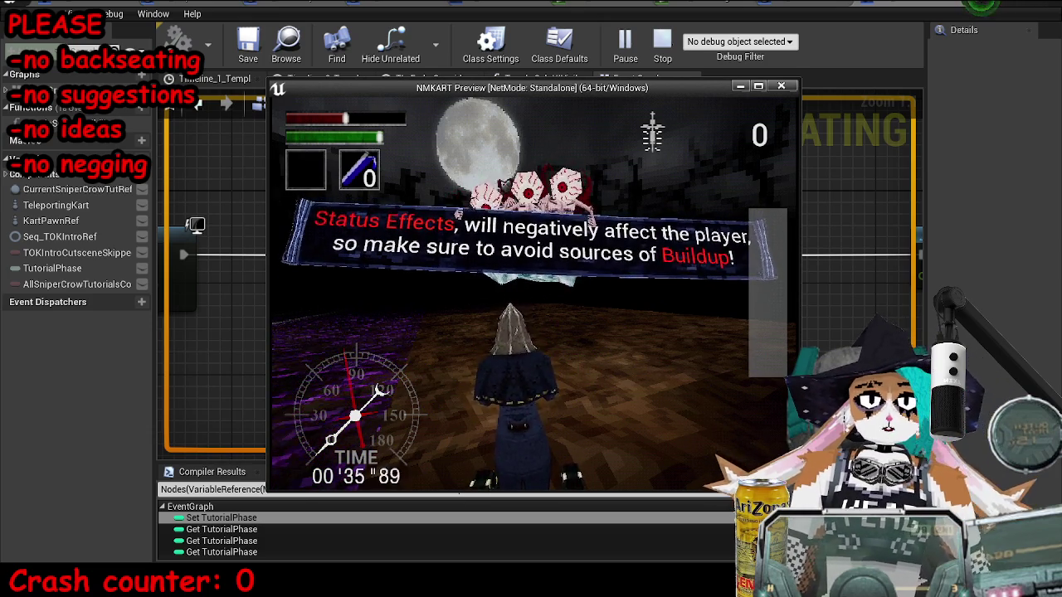
pyautogui.press('Escape')
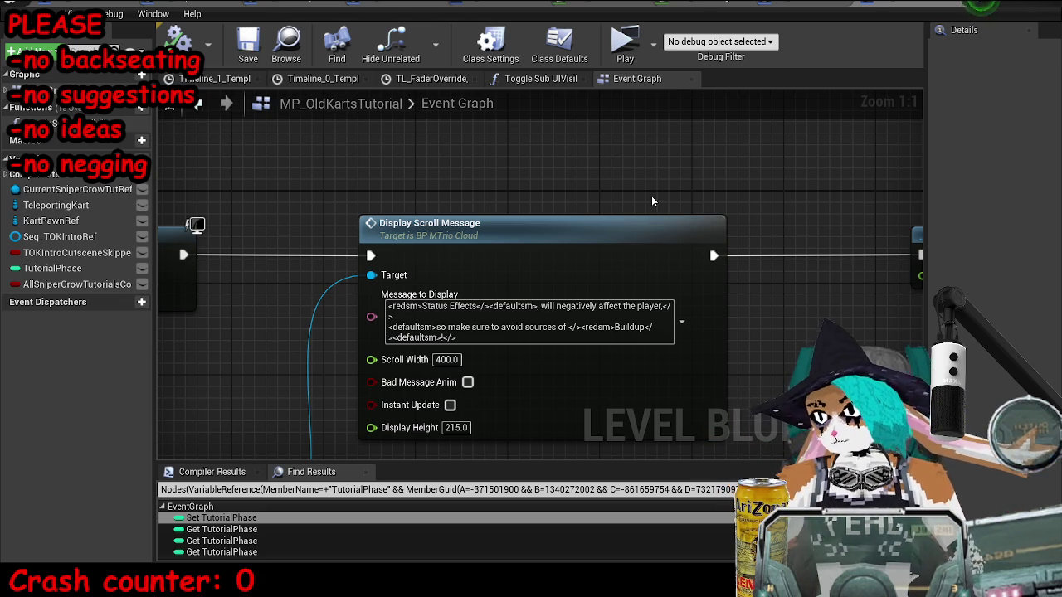
# Step: Restore the Level Blueprint window to reveal the level editor and focus the Content Browser search
pyautogui.moveTo(784, 380); pyautogui.dragTo(673, 355)
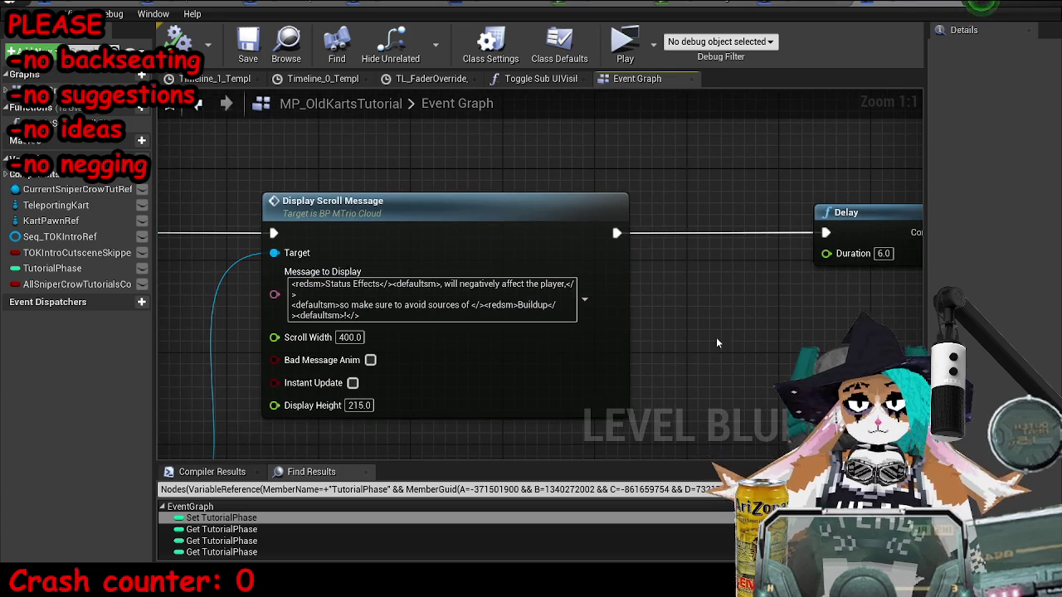
pyautogui.scroll(-4, 446, 283)
pyautogui.scroll(4, 505, 256)
pyautogui.moveTo(517, 247); pyautogui.dragTo(573, 249)
pyautogui.scroll(-7, 573, 348)
pyautogui.moveTo(572, 348); pyautogui.dragTo(755, 326)
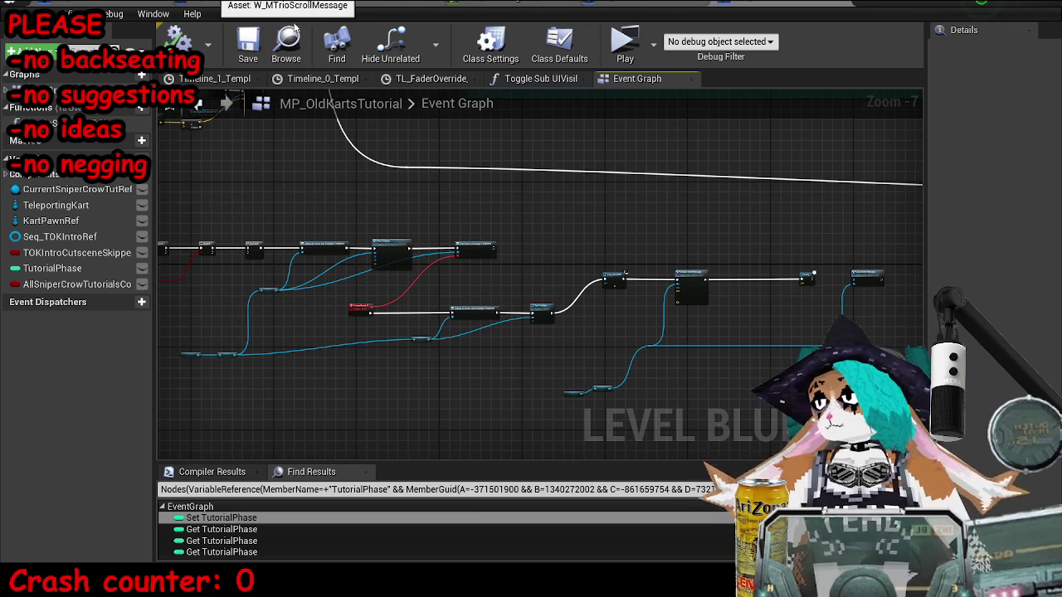
pyautogui.click(365, 56)
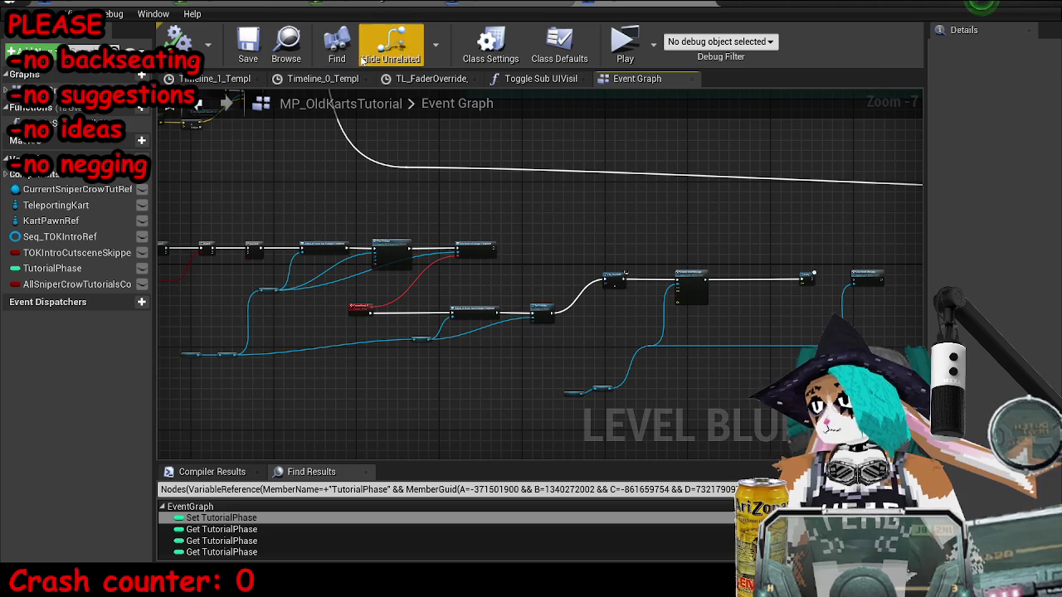
pyautogui.doubleClick(257, 8)
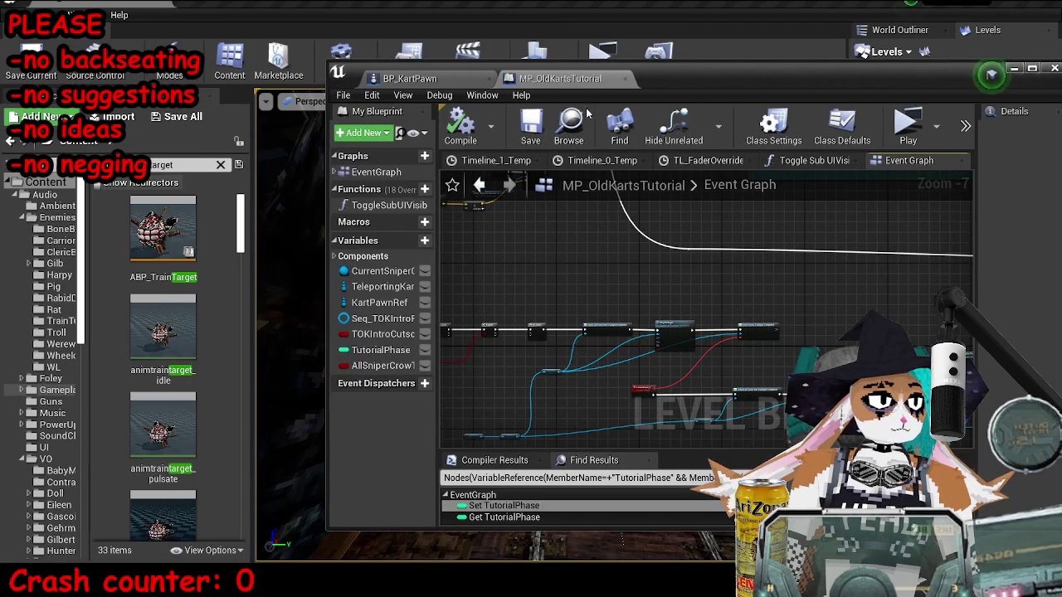
pyautogui.click(193, 163)
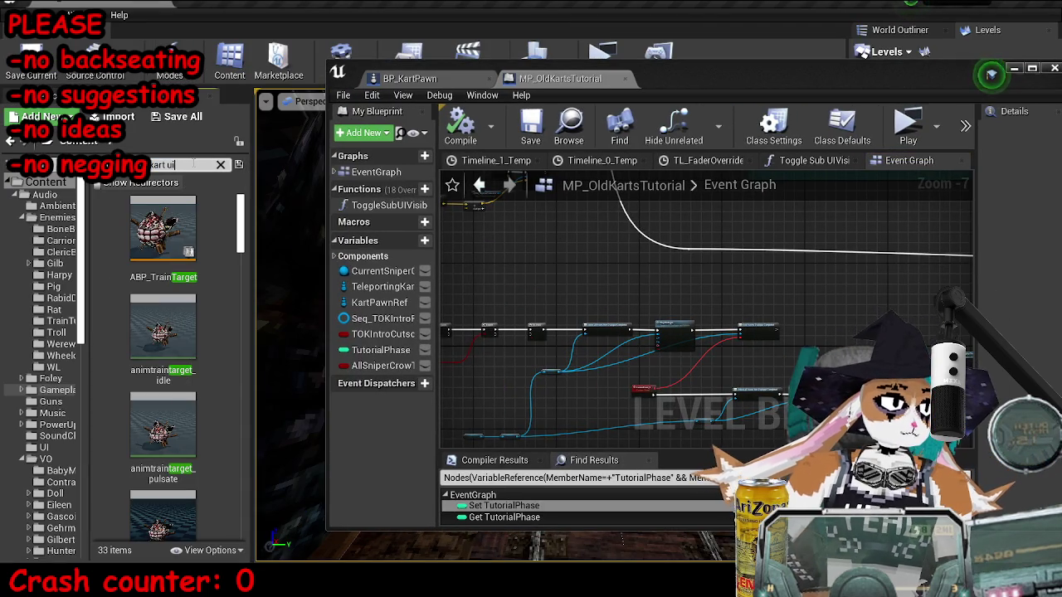
# Step: Open the W_KartUI widget blueprint from the kart UI search results and inspect it
pyautogui.write('i')
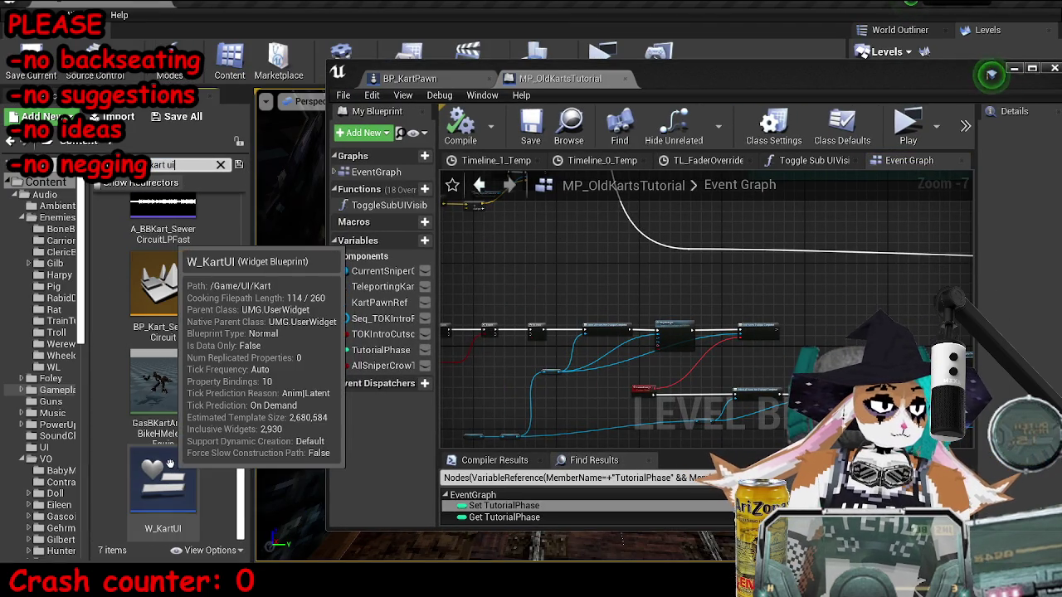
pyautogui.doubleClick(169, 463)
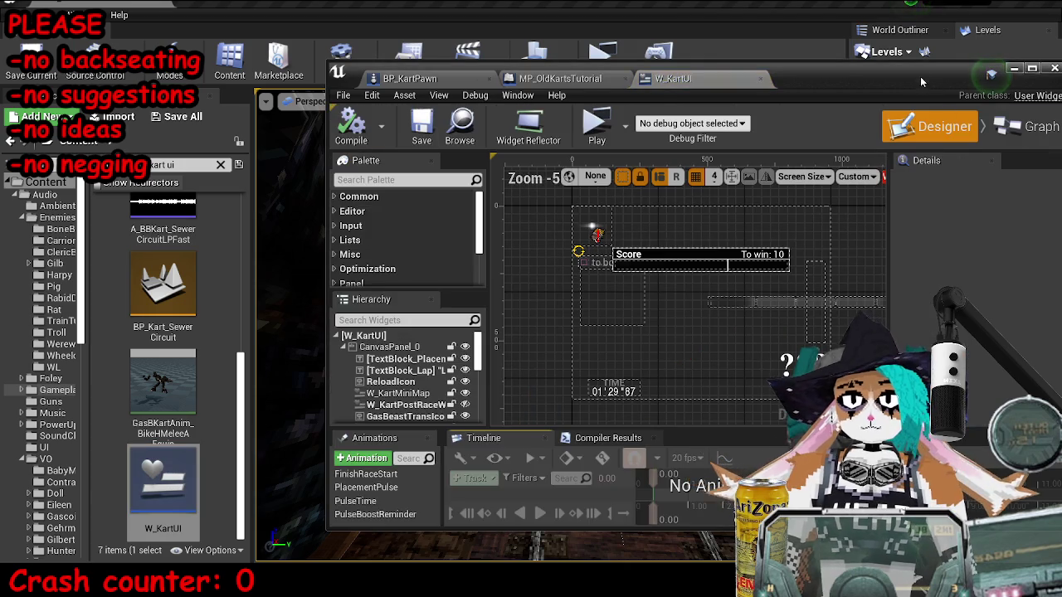
pyautogui.doubleClick(923, 82)
pyautogui.scroll(3, 576, 332)
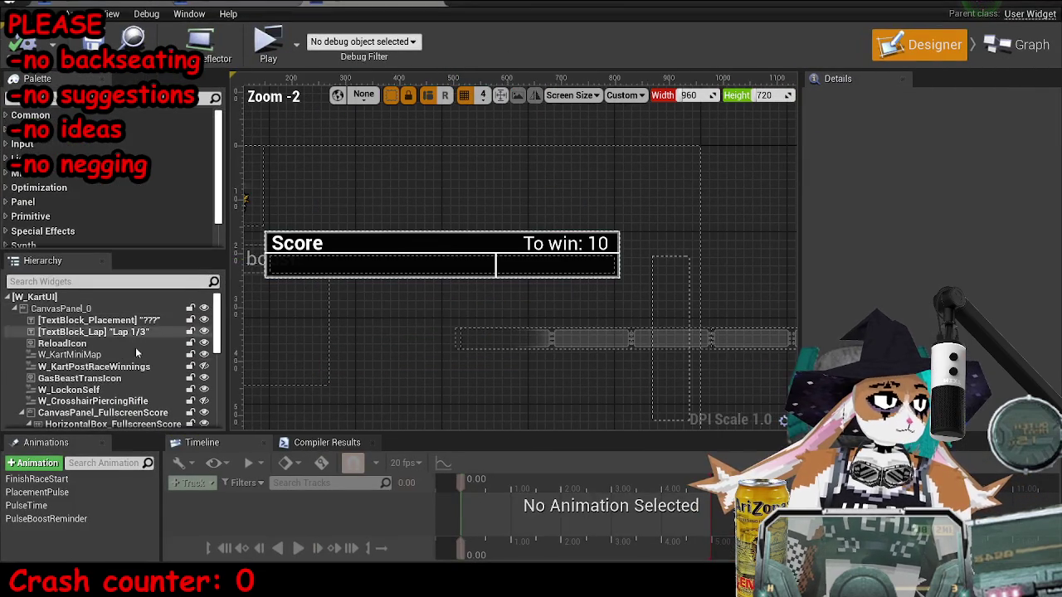
pyautogui.scroll(-5, 153, 344)
pyautogui.click(992, 7)
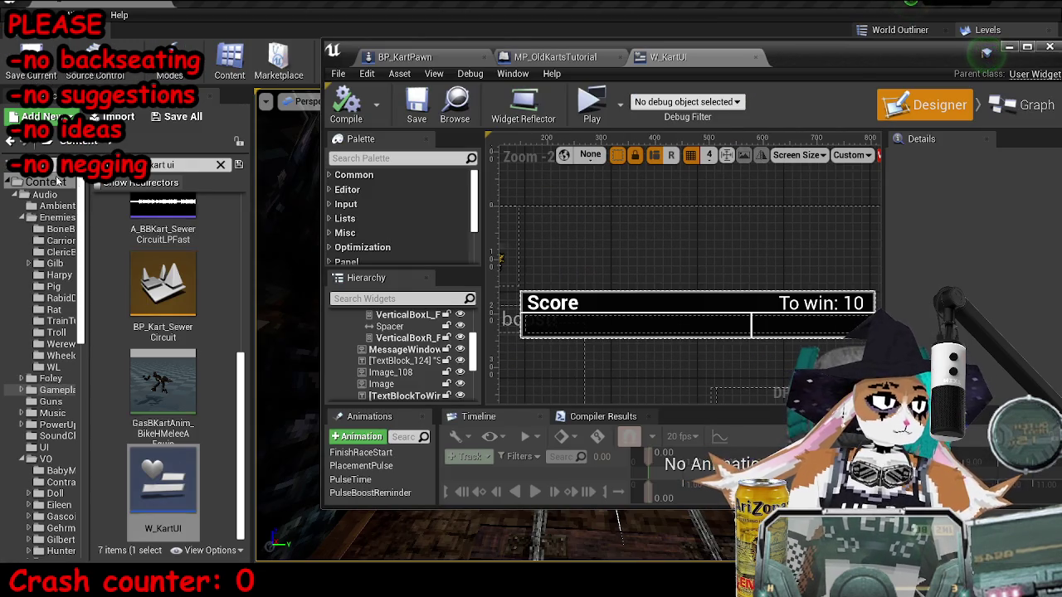
# Step: Open W_MainPlayerUI, select VerticalBox_StatusEffects, try moving it over the Warning text, then undo
pyautogui.click(189, 163)
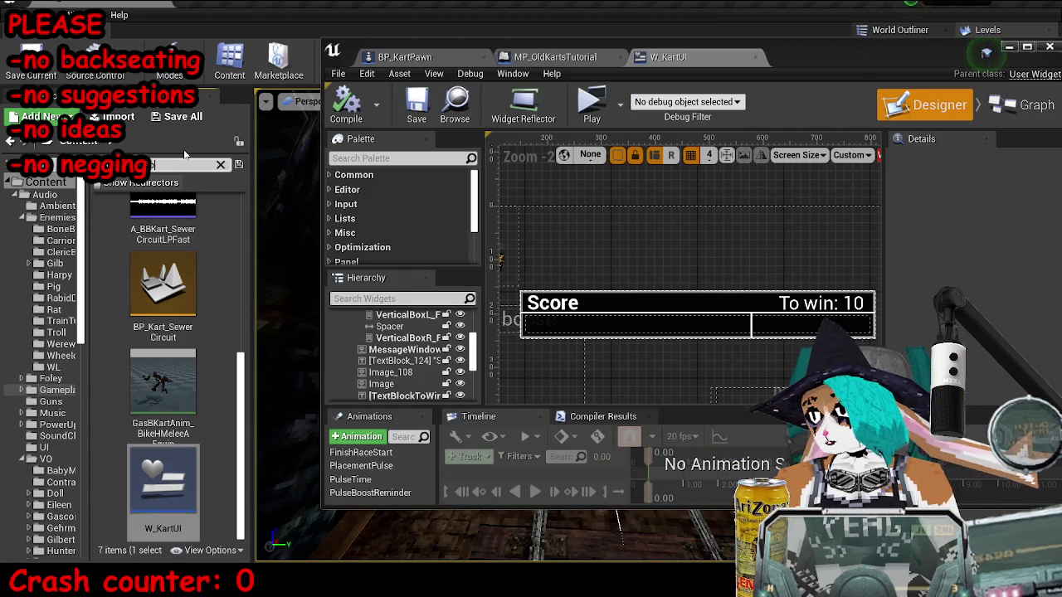
pyautogui.write('player ui')
pyautogui.doubleClick(129, 237)
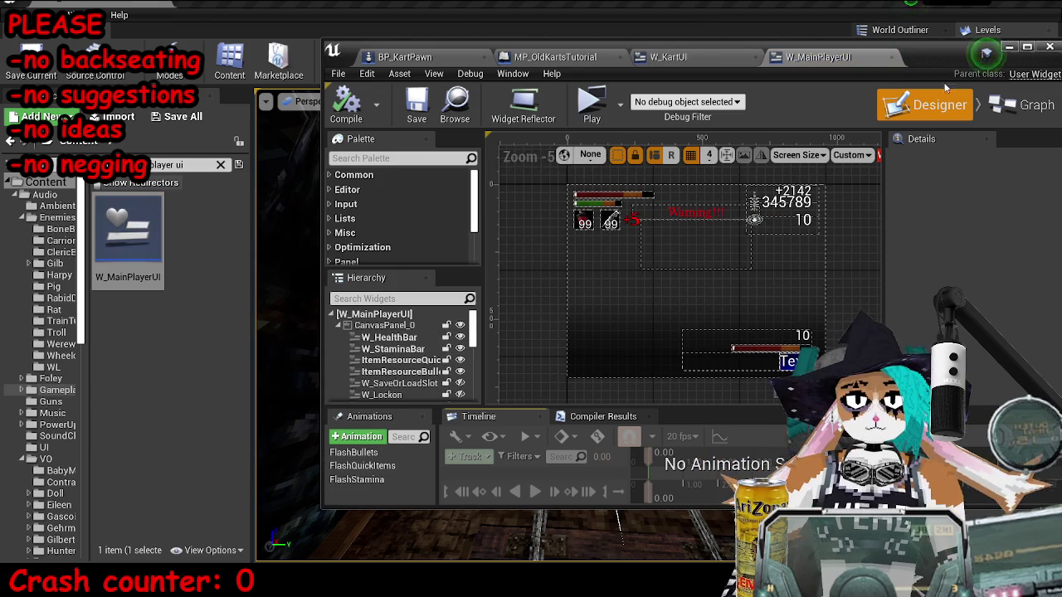
pyautogui.doubleClick(912, 56)
pyautogui.click(440, 137)
pyautogui.scroll(6, 398, 128)
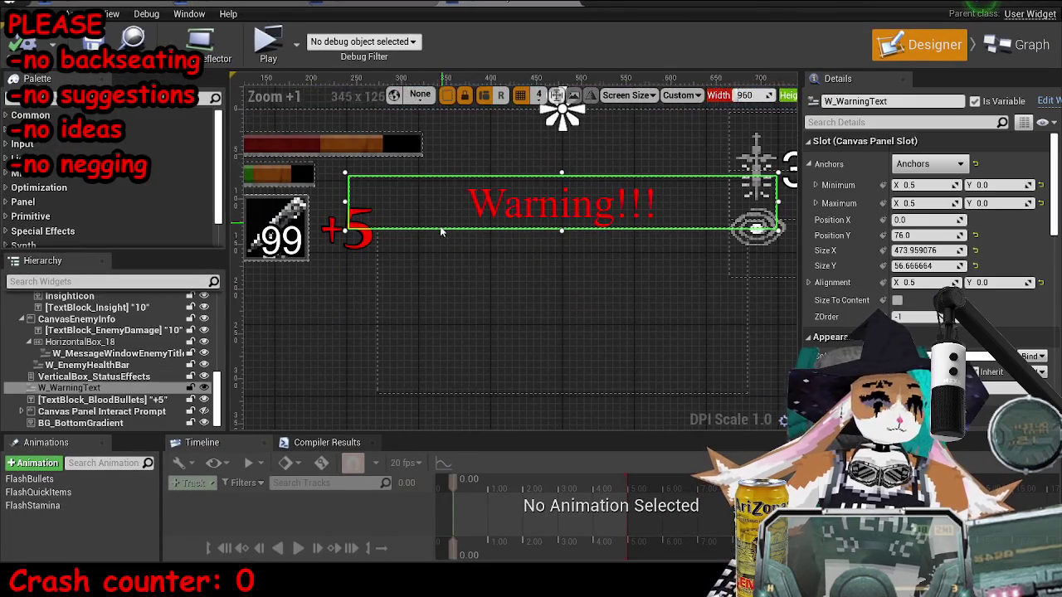
pyautogui.click(442, 225)
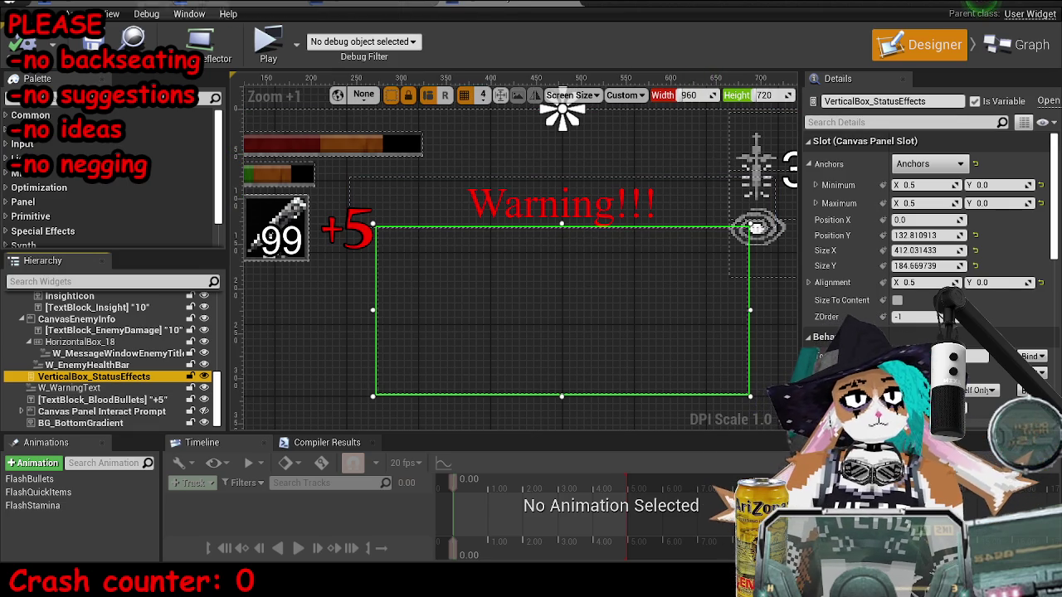
pyautogui.moveTo(925, 235); pyautogui.dragTo(879, 235)
pyautogui.hotkey('ctrl', 'z')
# Step: Save the modified widget assets and return to the MP_OldKartsTutorial Event Graph
pyautogui.click(182, 3)
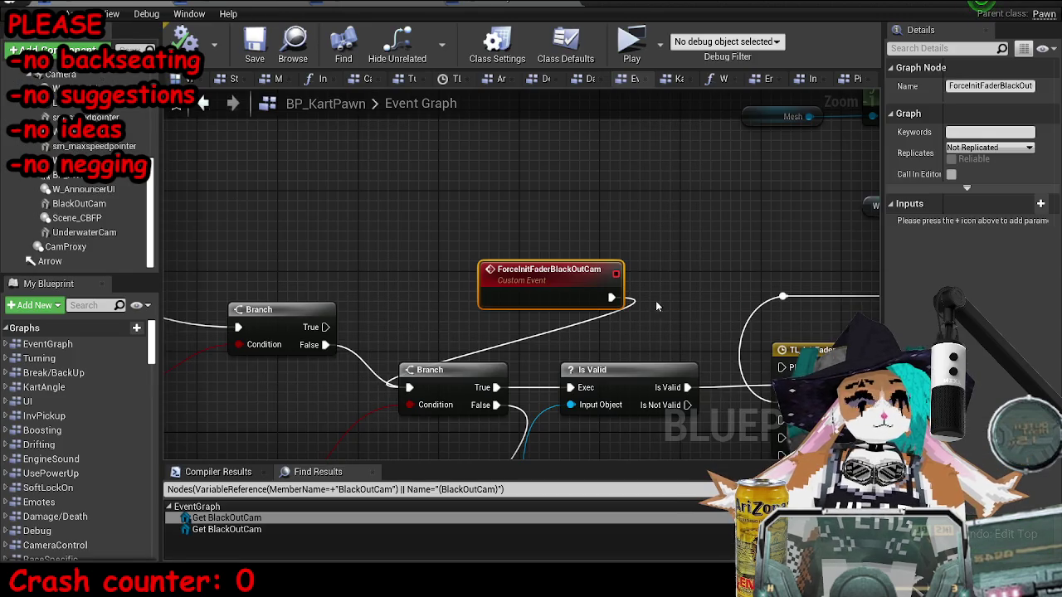
pyautogui.scroll(-6, 647, 311)
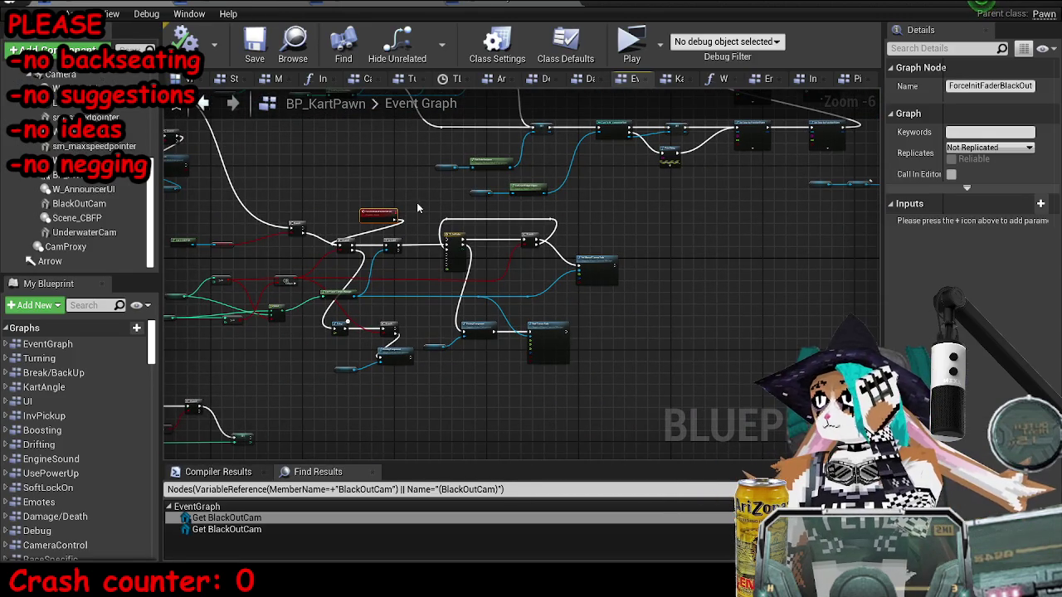
pyautogui.click(481, 5)
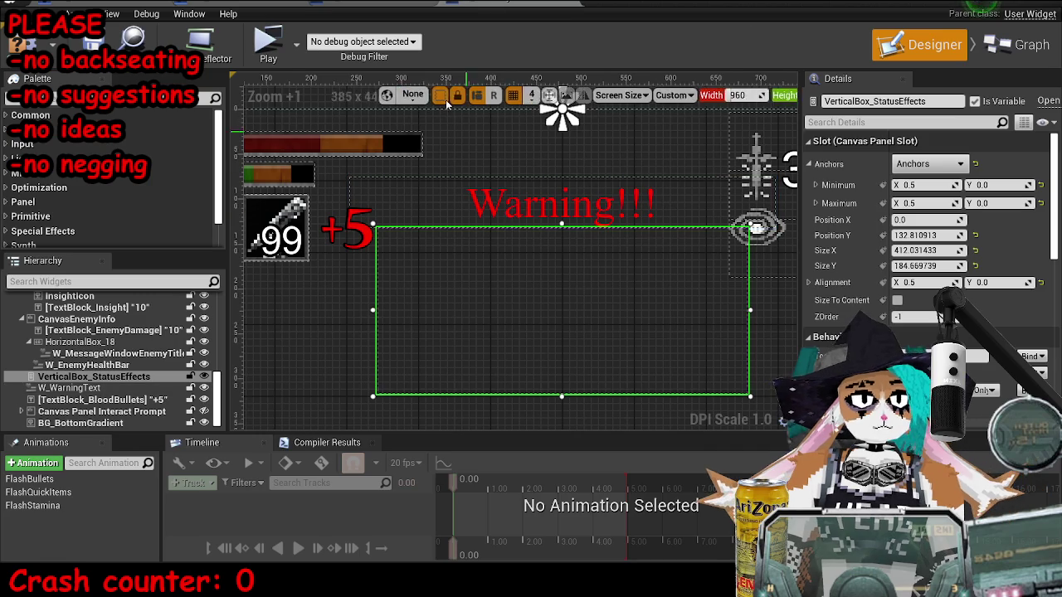
pyautogui.click(415, 4)
pyautogui.hotkey('ctrl', 's')
pyautogui.click(182, 3)
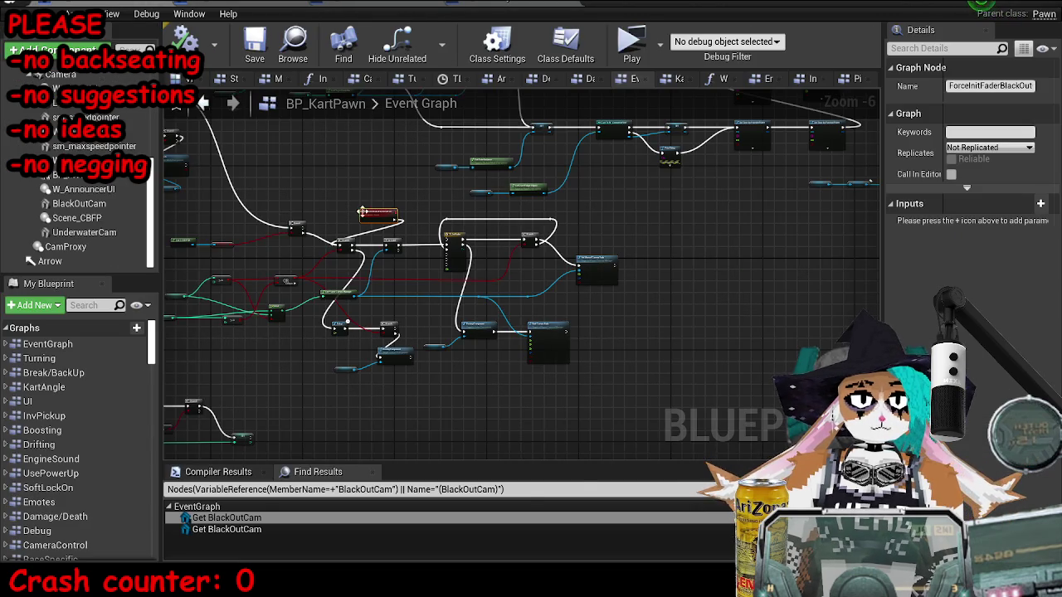
pyautogui.click(332, 4)
pyautogui.scroll(4, 782, 317)
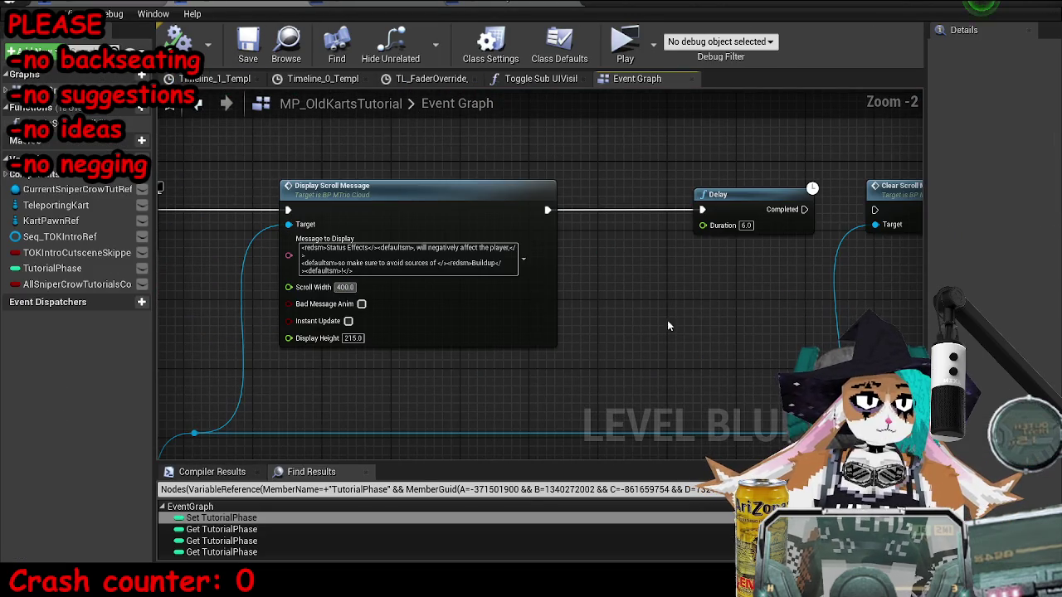
# Step: Pull a W Main UIRef getter node off the Kart Pawn Ref node
pyautogui.scroll(-4, 781, 318)
pyautogui.scroll(4, 419, 428)
pyautogui.moveTo(400, 366)
pyautogui.mouseDown()
pyautogui.moveTo(234, 308)
pyautogui.moveTo(359, 218)
pyautogui.mouseUp()
pyautogui.write('get [plaue')
pyautogui.press('BackSpace')
pyautogui.press('BackSpace')
pyautogui.press('BackSpace')
pyautogui.write('player ui ref')
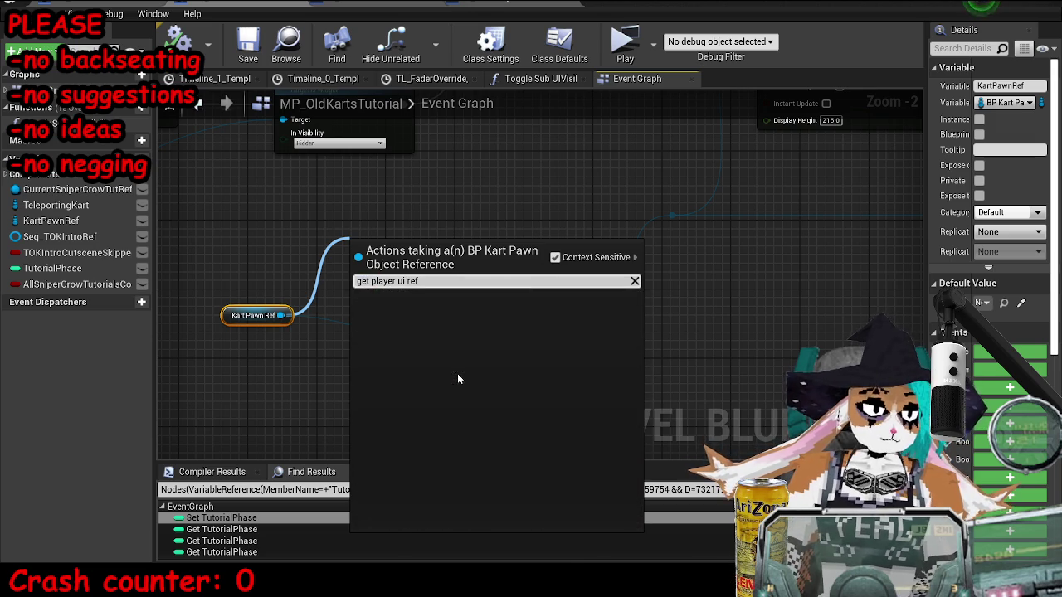
pyautogui.press('BackSpace')
pyautogui.press('BackSpace')
pyautogui.press('BackSpace')
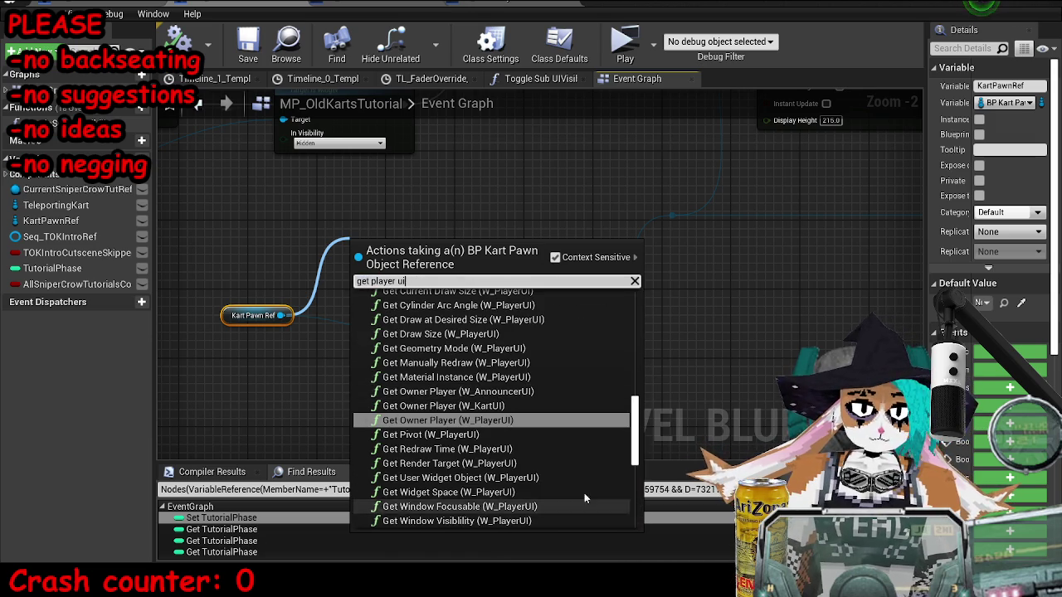
pyautogui.scroll(-5, 569, 455)
pyautogui.scroll(10, 498, 415)
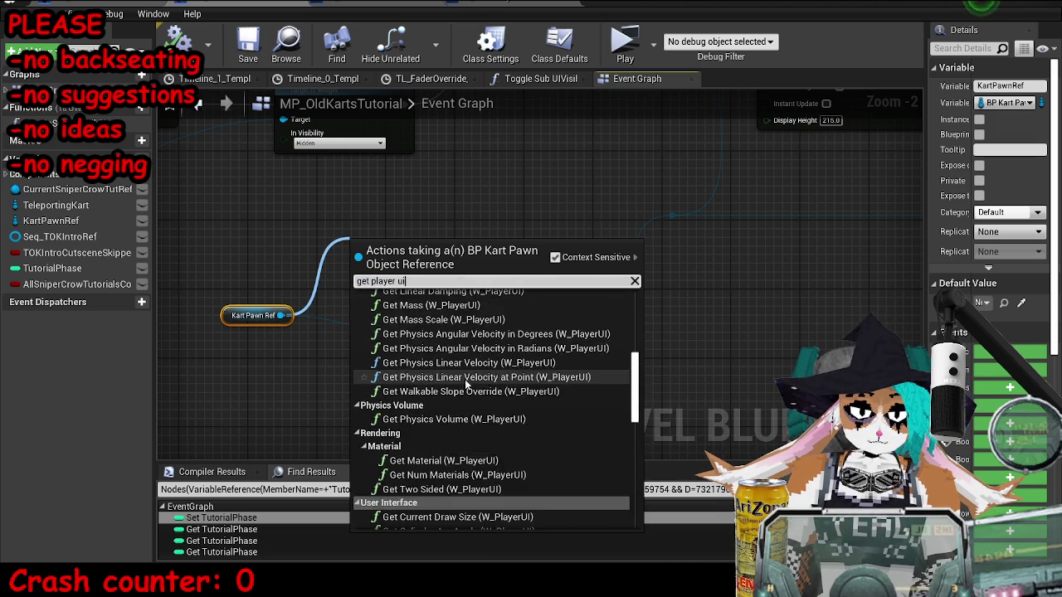
pyautogui.scroll(5, 465, 382)
pyautogui.press('BackSpace')
pyautogui.press('BackSpace')
pyautogui.press('BackSpace')
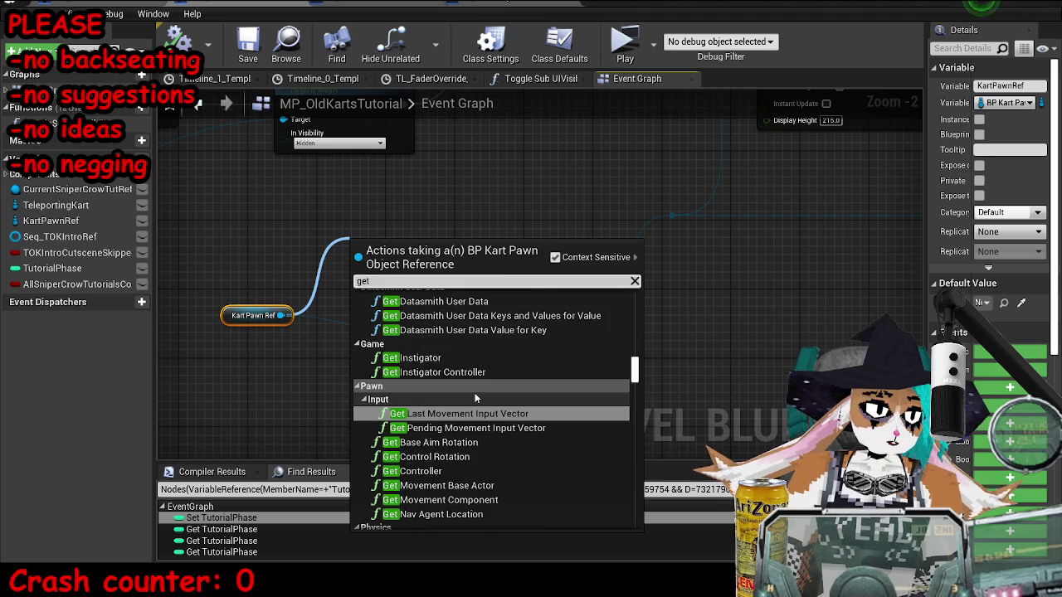
pyautogui.write('main u')
pyautogui.press('Return')
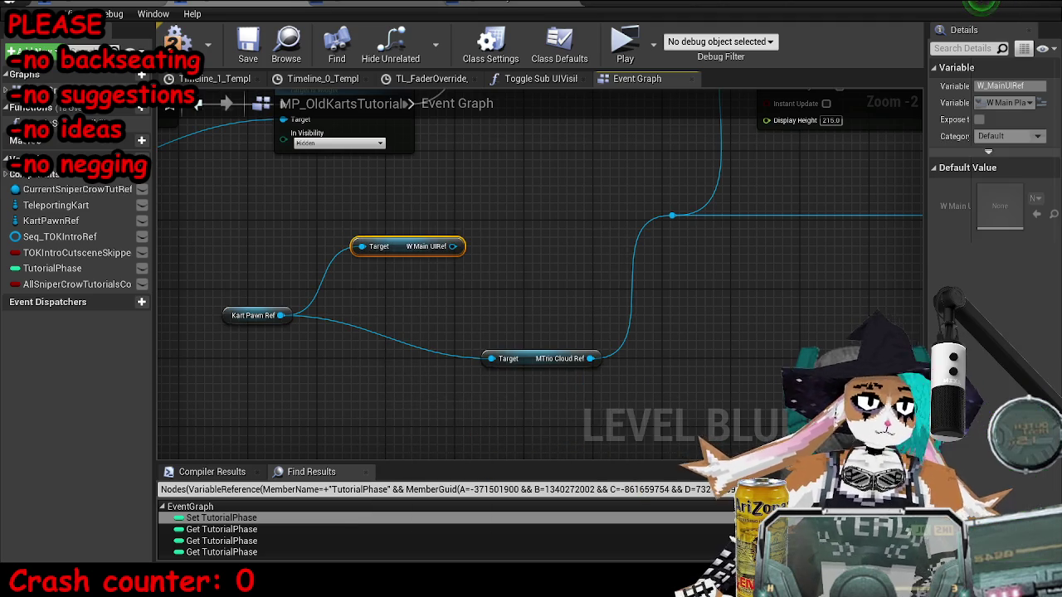
# Step: From W Main UIRef, add a Get VerticalBox_StatusEffects node
pyautogui.moveTo(389, 328)
pyautogui.mouseDown()
pyautogui.moveTo(415, 339)
pyautogui.moveTo(424, 238)
pyautogui.mouseUp()
pyautogui.write('get vertic')
pyautogui.press('Return')
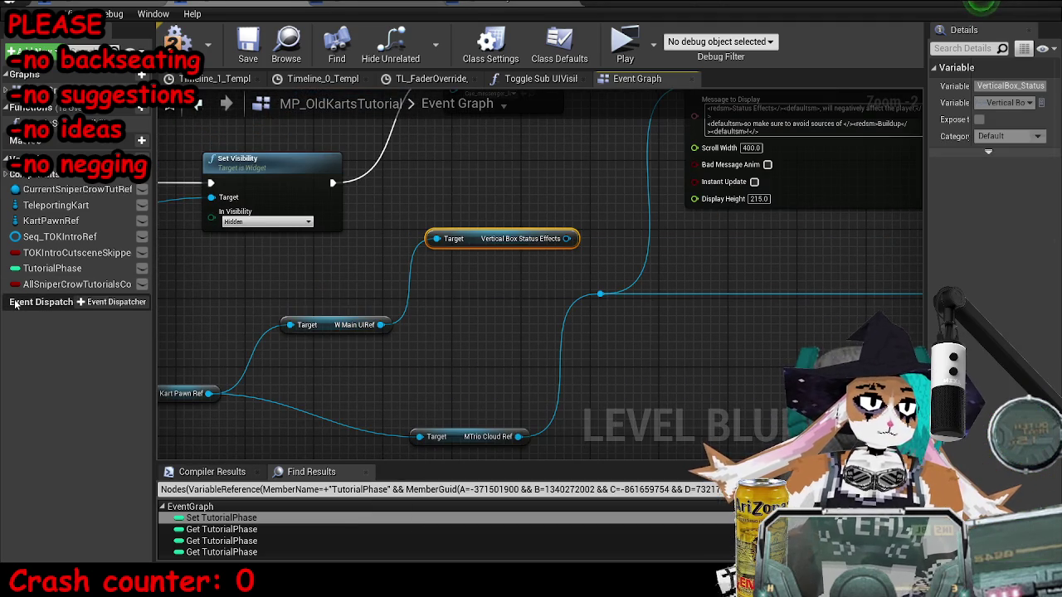
# Step: Move MTrio Cloud Ref up and shift Display Scroll Message and Play Sound 2D far right
pyautogui.moveTo(531, 360)
pyautogui.mouseDown()
pyautogui.moveTo(505, 398)
pyautogui.moveTo(463, 374)
pyautogui.moveTo(465, 330)
pyautogui.moveTo(706, 367)
pyautogui.mouseUp()
pyautogui.scroll(-4, 402, 308)
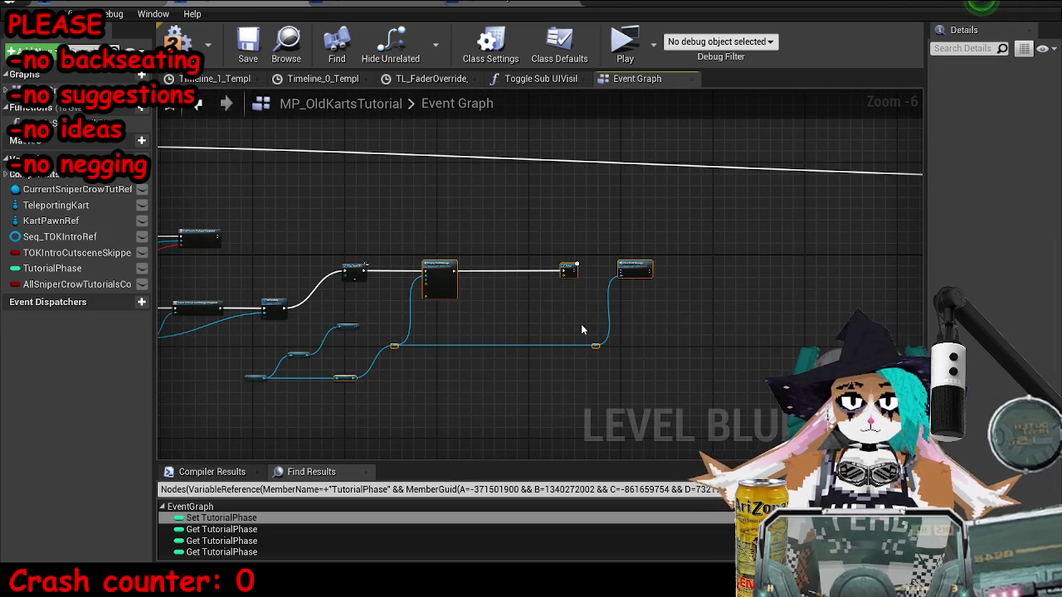
pyautogui.scroll(6, 589, 332)
pyautogui.moveTo(705, 156); pyautogui.dragTo(1053, 157)
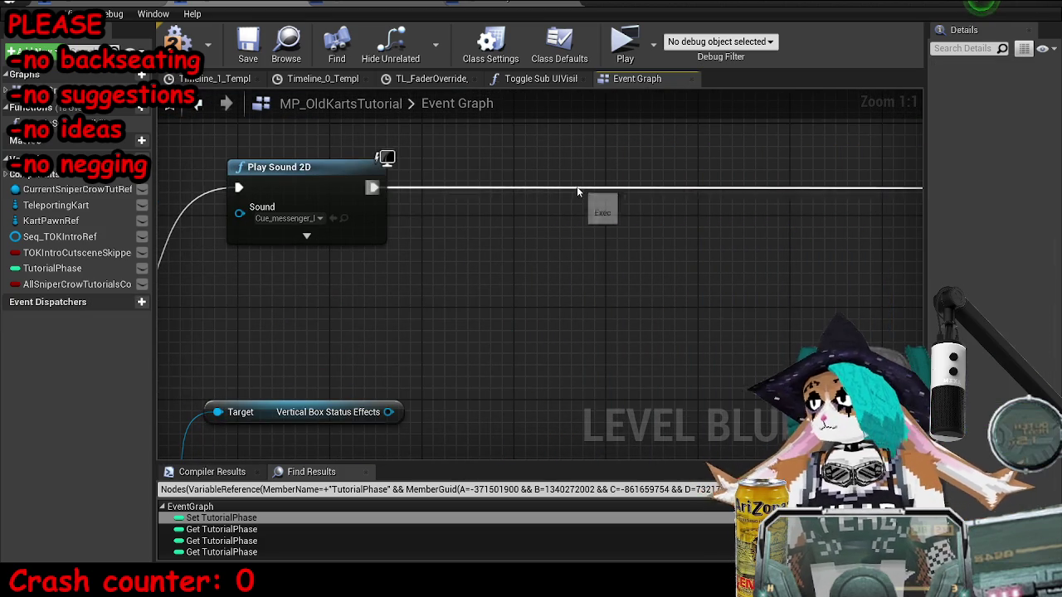
pyautogui.moveTo(564, 158); pyautogui.dragTo(225, 232)
pyautogui.scroll(-5, 581, 258)
pyautogui.scroll(1, 596, 225)
pyautogui.moveTo(487, 244)
pyautogui.mouseDown()
pyautogui.moveTo(753, 192)
pyautogui.moveTo(779, 199)
pyautogui.mouseUp()
pyautogui.scroll(1, 753, 193)
# Step: Add a Slot as Canvas Slot node off Vertical Box Status Effects
pyautogui.click(464, 3)
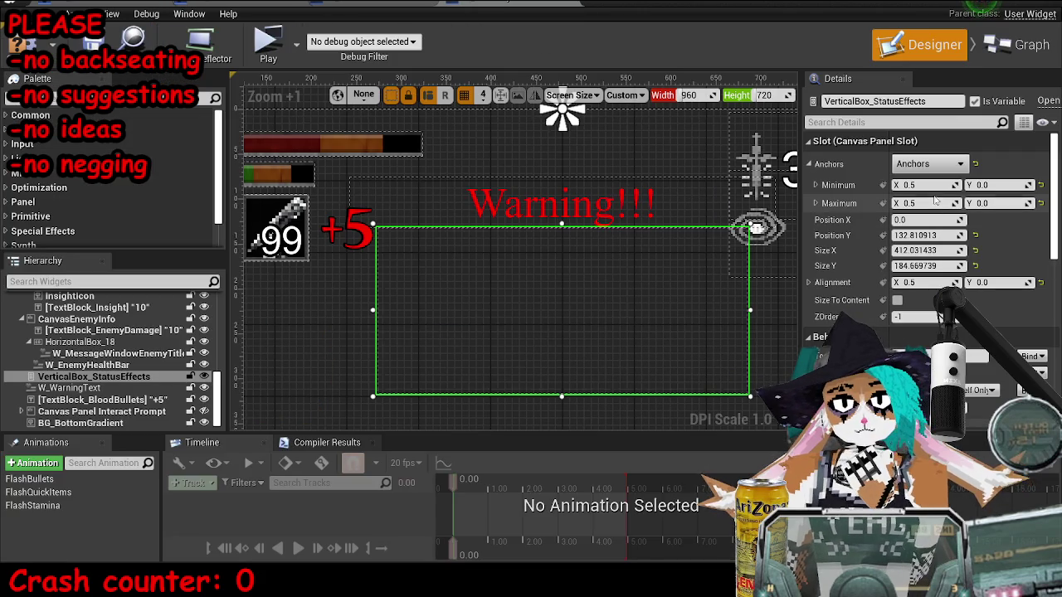
pyautogui.click(305, 7)
pyautogui.moveTo(471, 340)
pyautogui.mouseDown()
pyautogui.moveTo(500, 347)
pyautogui.moveTo(496, 315)
pyautogui.mouseUp()
pyautogui.write('slot as canvas')
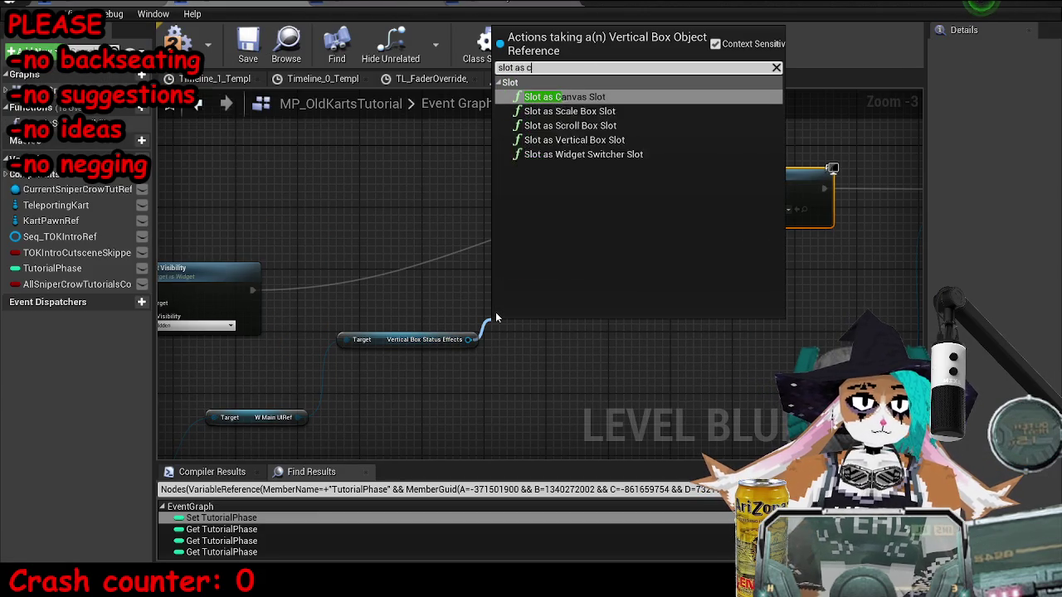
pyautogui.press('Return')
pyautogui.scroll(2, 495, 318)
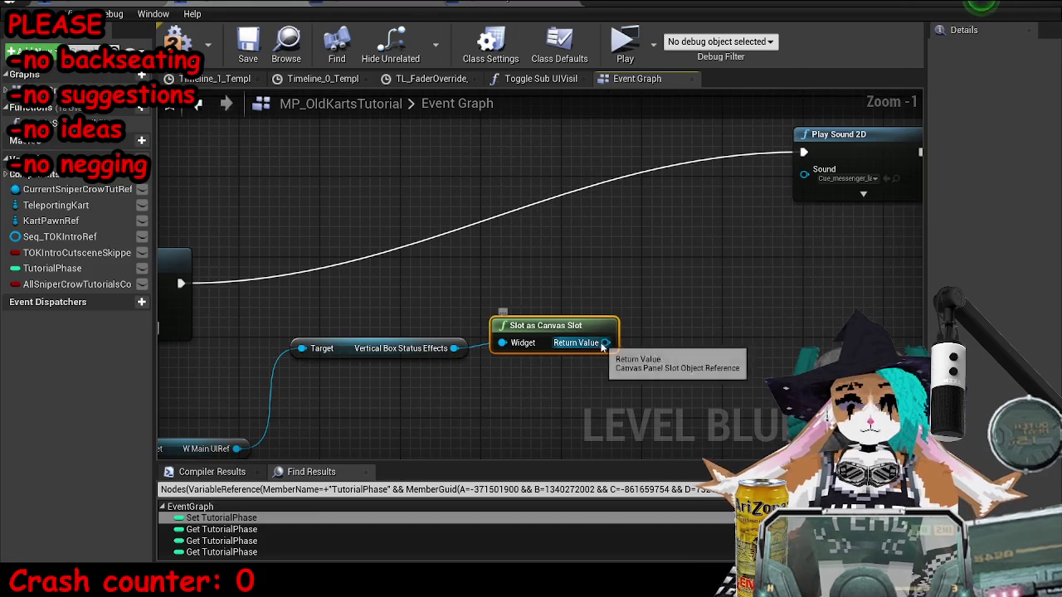
# Step: Add a Set Position node and wire it into the execution chain before Play Sound 2D
pyautogui.moveTo(605, 342); pyautogui.dragTo(676, 303)
pyautogui.write('set pos')
pyautogui.press('Return')
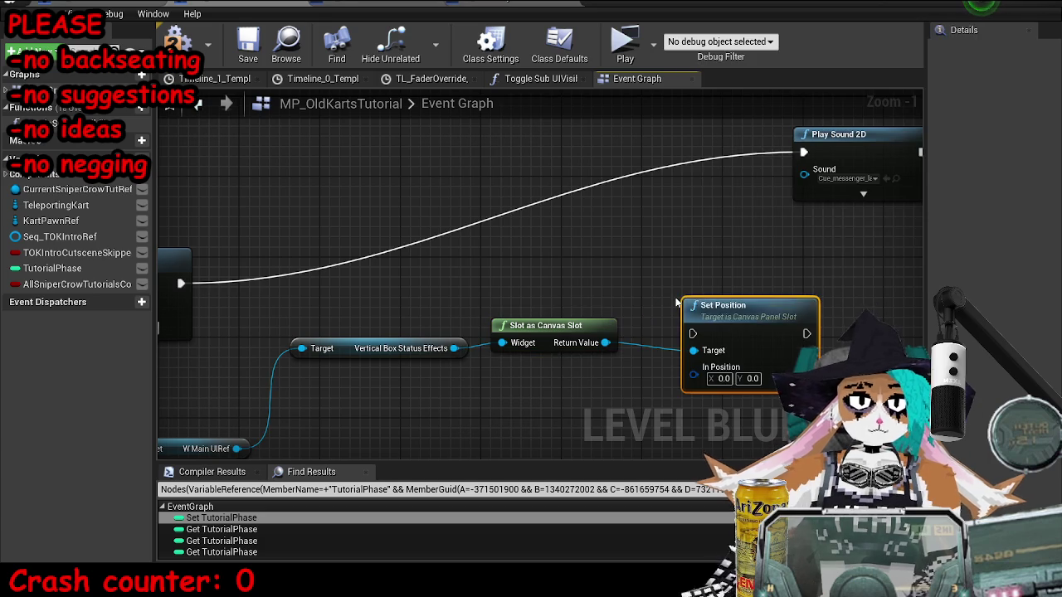
pyautogui.moveTo(754, 311); pyautogui.dragTo(604, 139)
pyautogui.moveTo(800, 150); pyautogui.dragTo(542, 162)
pyautogui.moveTo(655, 163); pyautogui.dragTo(803, 152)
# Step: Copy the status box's Y position 132.81 from the designer into Set Position's Y
pyautogui.click(531, 5)
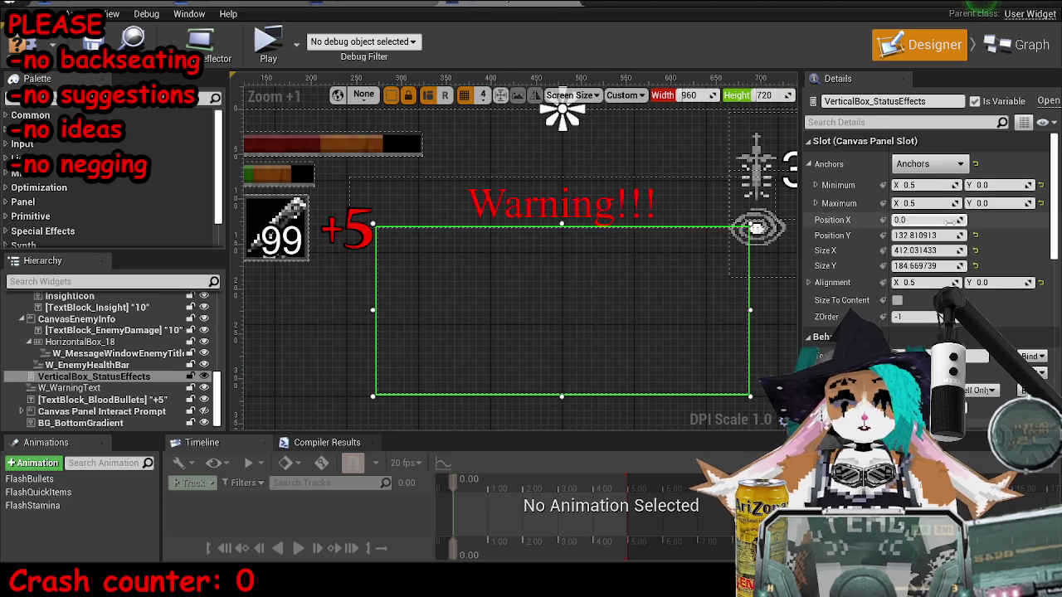
pyautogui.click(925, 235)
pyautogui.hotkey('alt', 'Tab')
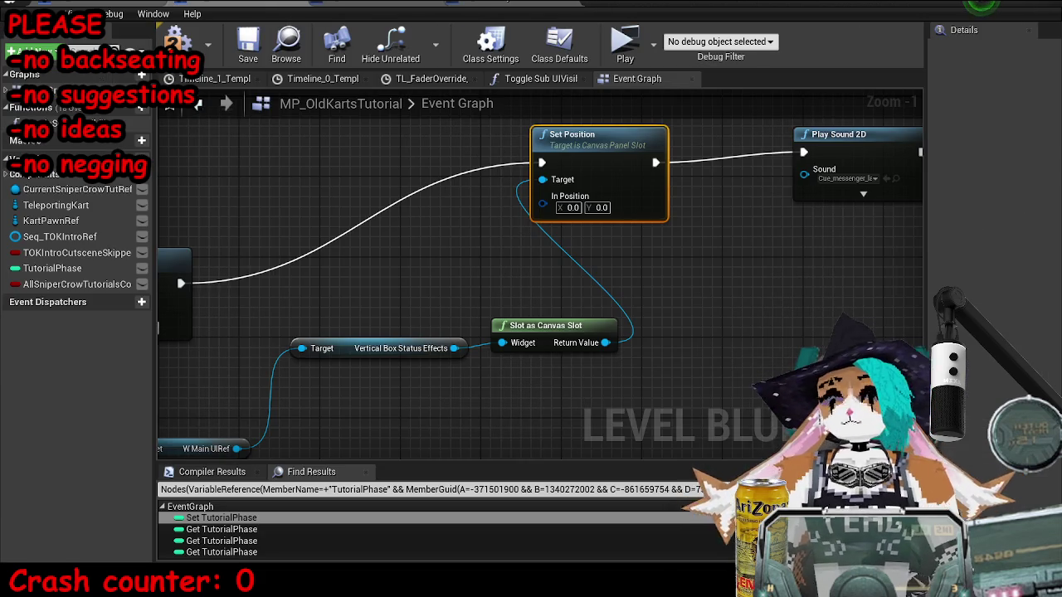
pyautogui.click(601, 207)
pyautogui.write('132.810913')
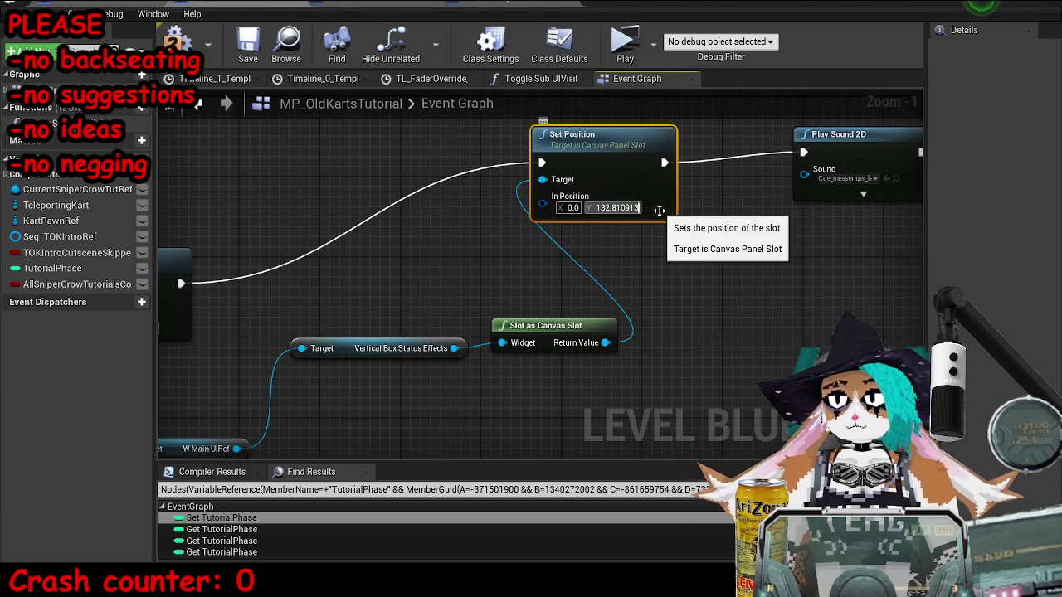
pyautogui.moveTo(538, 240)
pyautogui.mouseDown()
pyautogui.moveTo(526, 238)
pyautogui.moveTo(527, 251)
pyautogui.mouseUp()
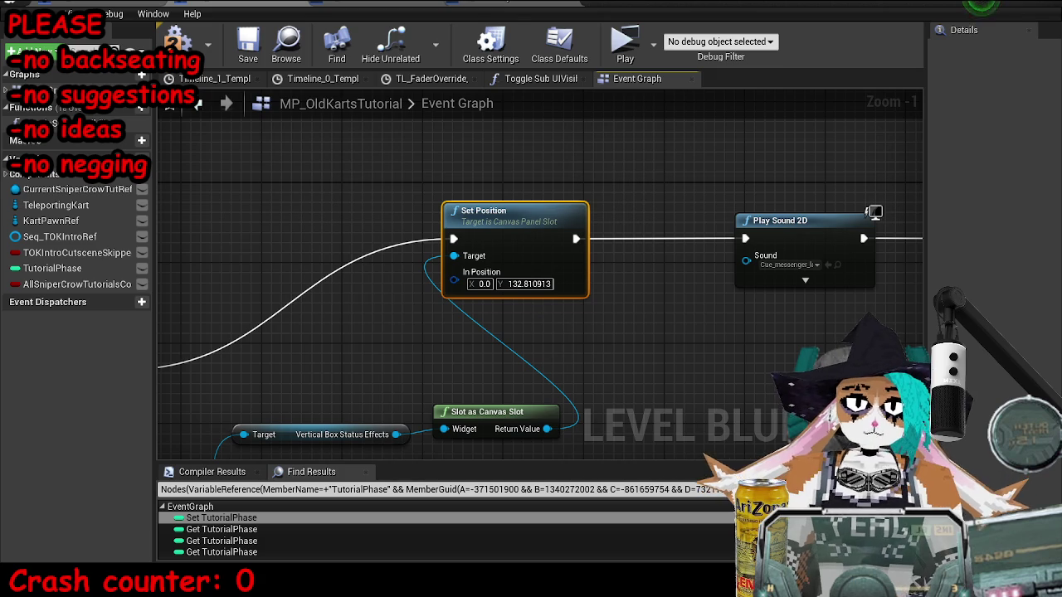
pyautogui.click(548, 3)
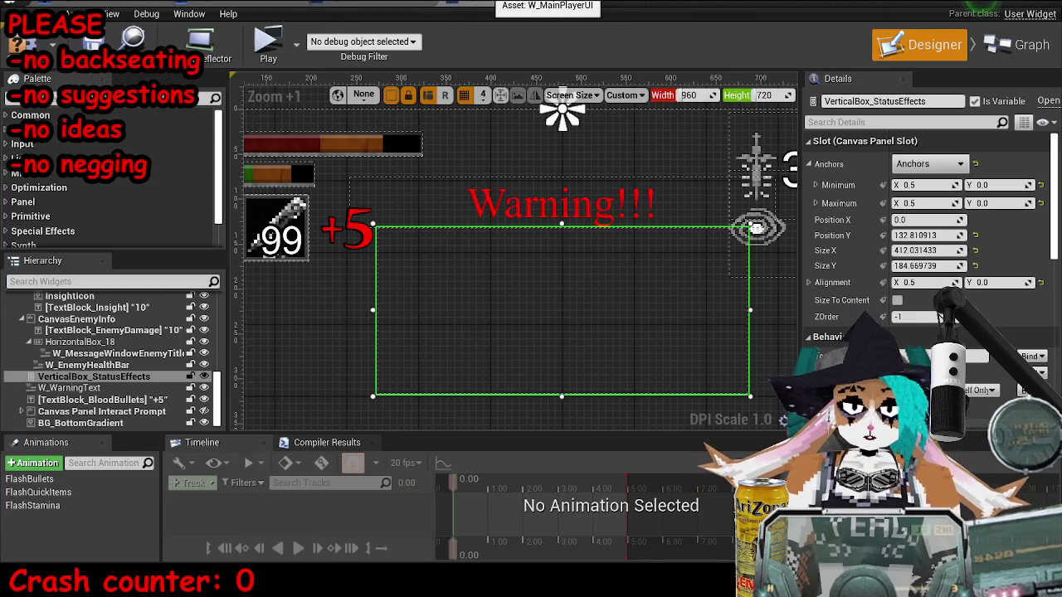
pyautogui.click(390, 3)
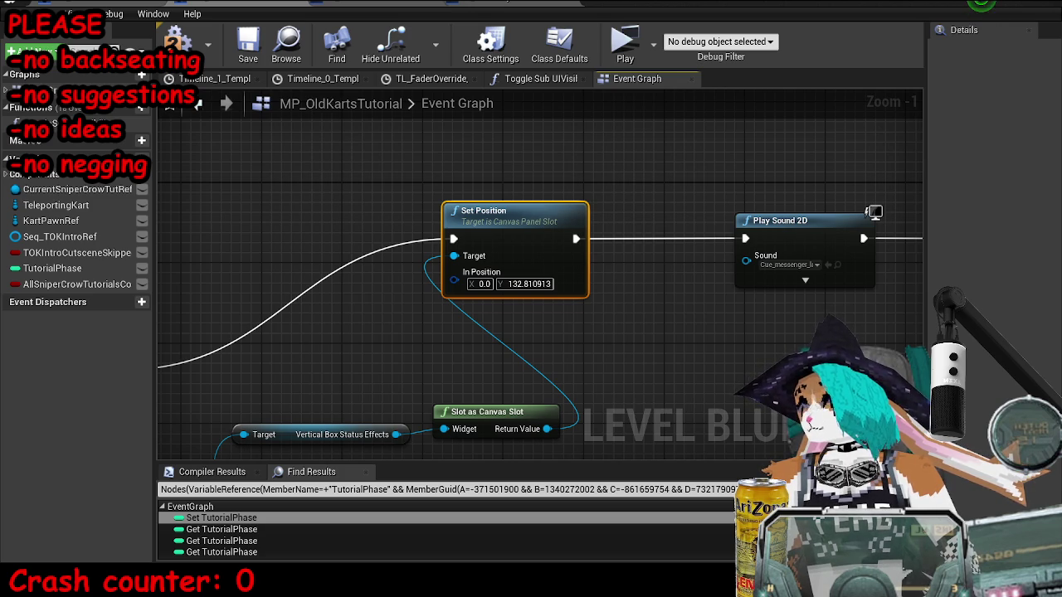
# Step: Change Set Position's In Position Y to 33 and save the MP_OldKartsTutorial map
pyautogui.scroll(-4, 528, 307)
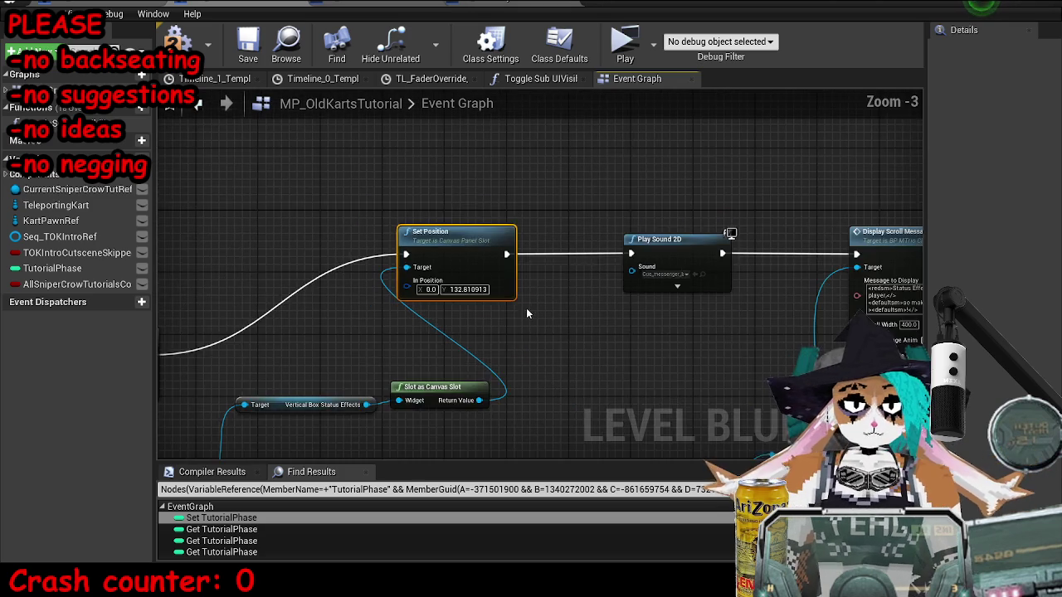
pyautogui.scroll(-1, 484, 261)
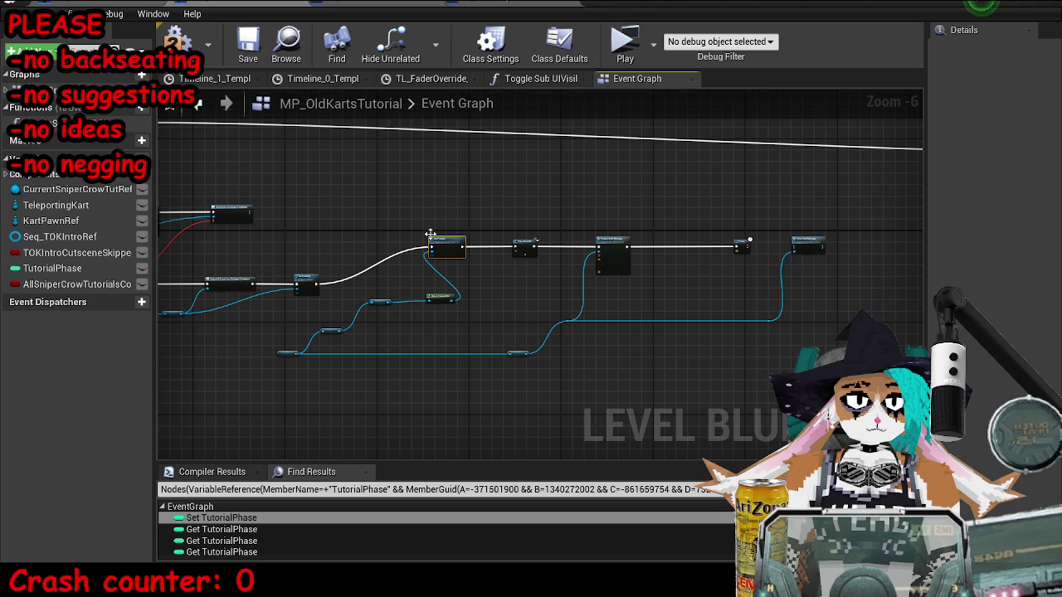
pyautogui.moveTo(360, 231)
pyautogui.mouseDown()
pyautogui.moveTo(387, 313)
pyautogui.moveTo(387, 360)
pyautogui.mouseUp()
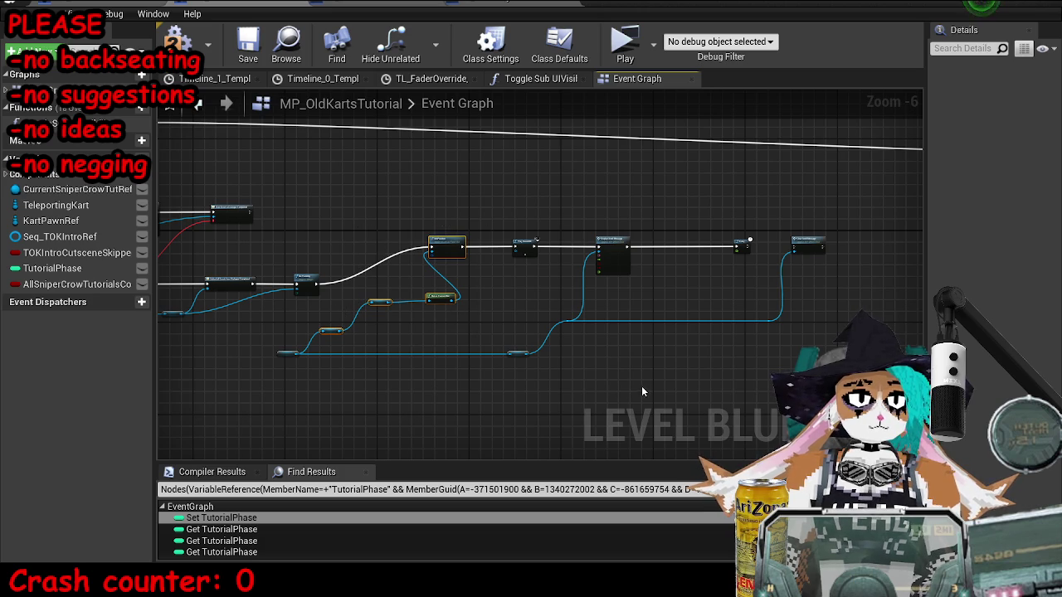
pyautogui.hotkey('ctrl', 'v')
pyautogui.scroll(7, 743, 265)
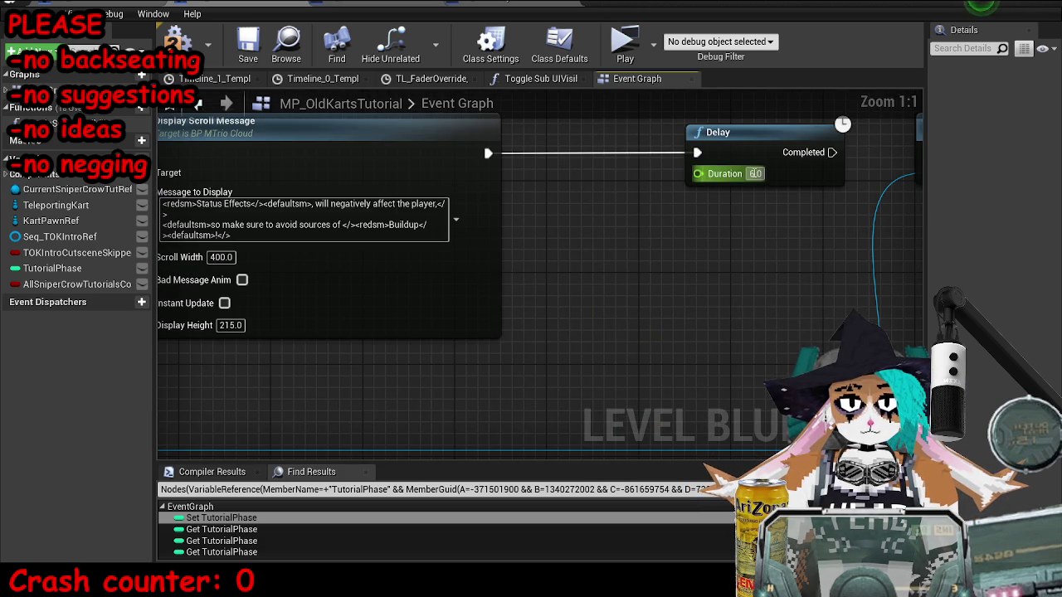
pyautogui.scroll(-4, 865, 219)
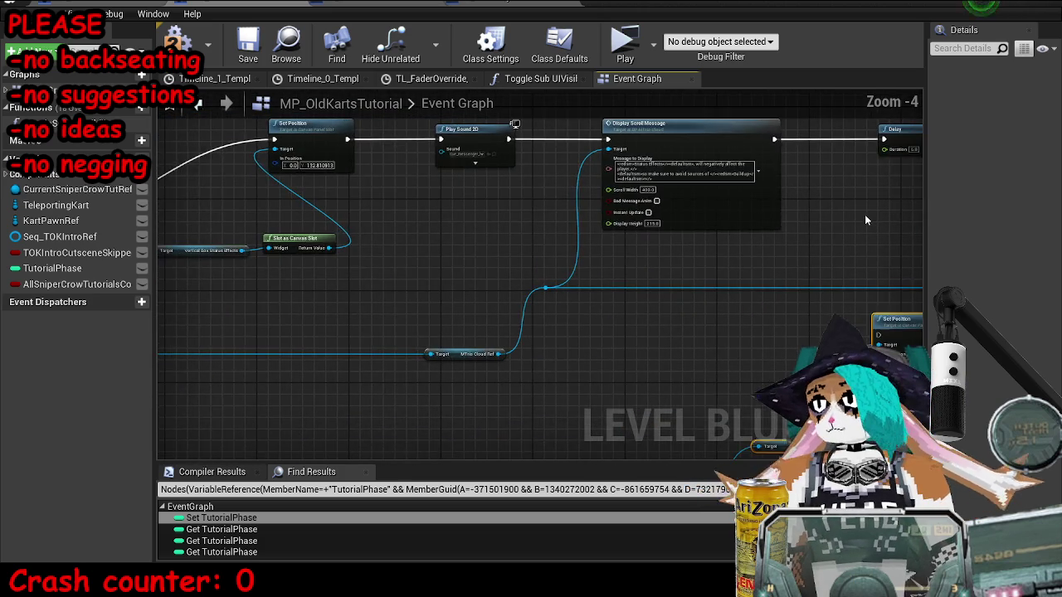
pyautogui.scroll(3, 471, 295)
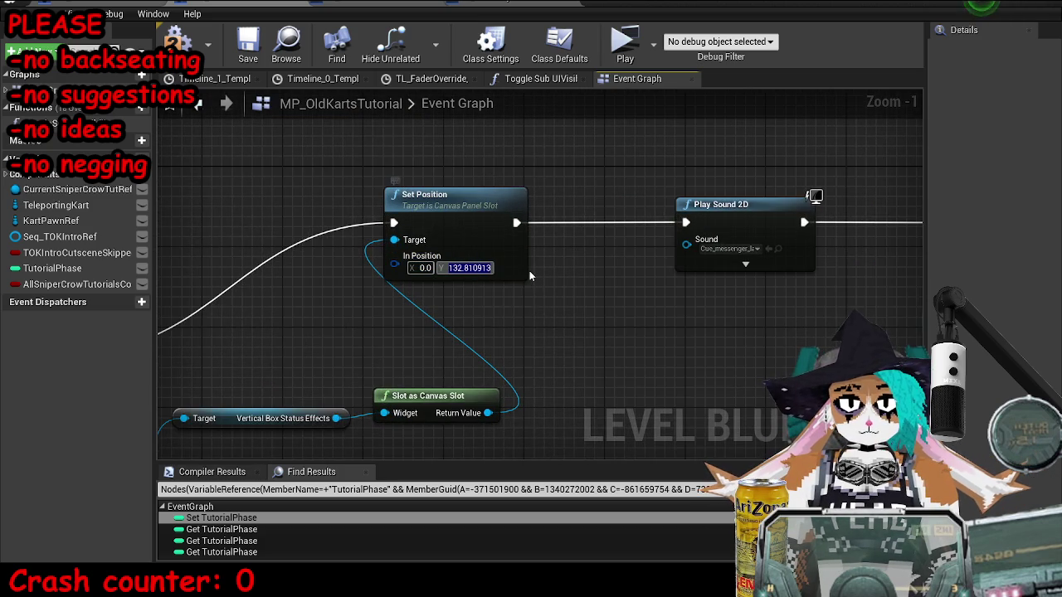
pyautogui.write('33')
pyautogui.press('Return')
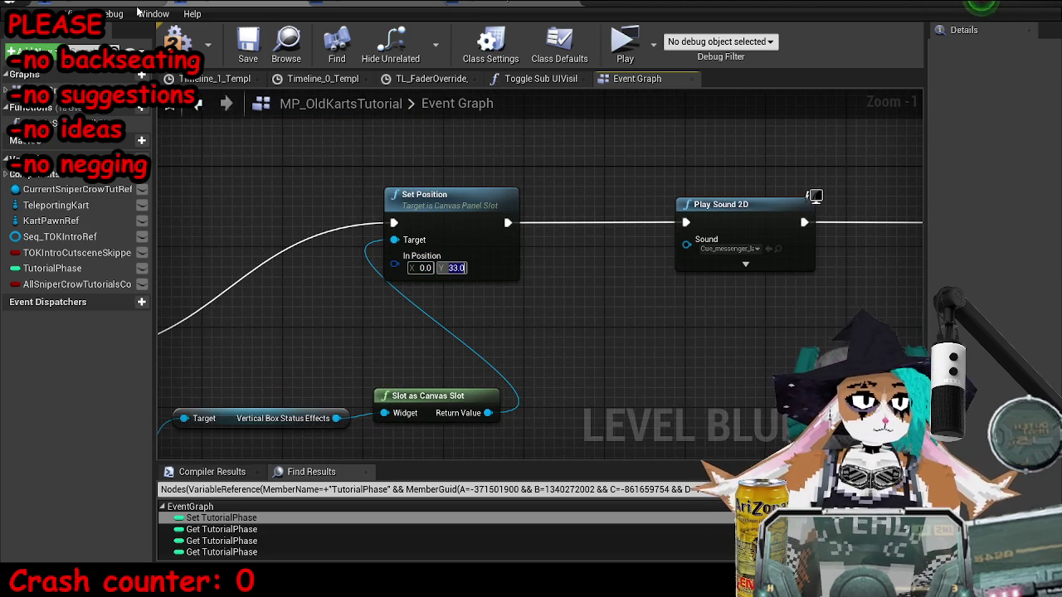
pyautogui.hotkey('ctrl', 's')
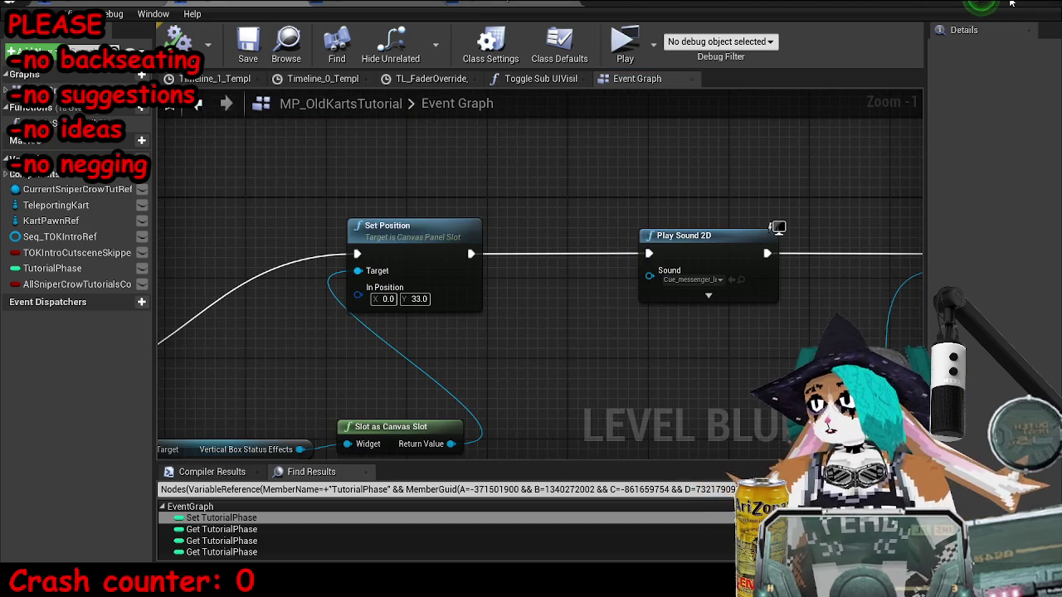
# Step: Play the level in a standalone preview to see the repositioned Status Effects message, then return to the blueprint
pyautogui.click(1009, 4)
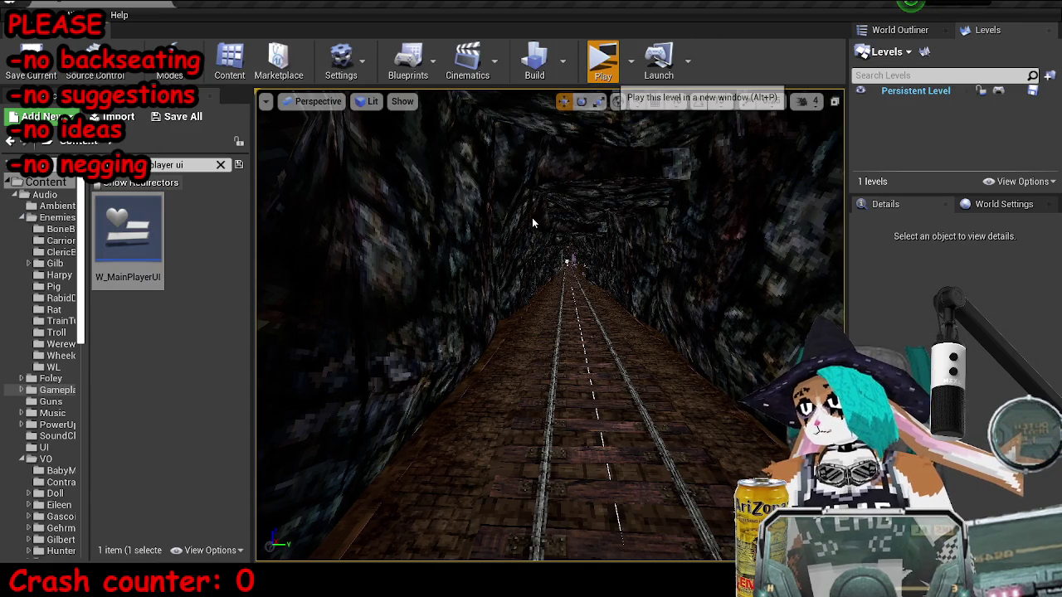
pyautogui.press('Escape')
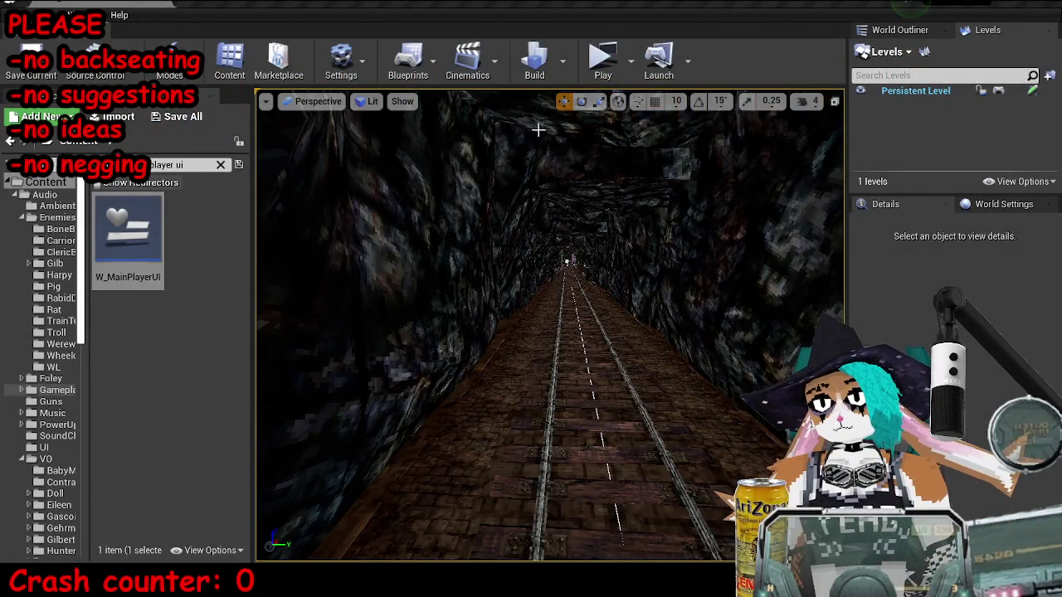
pyautogui.click(603, 58)
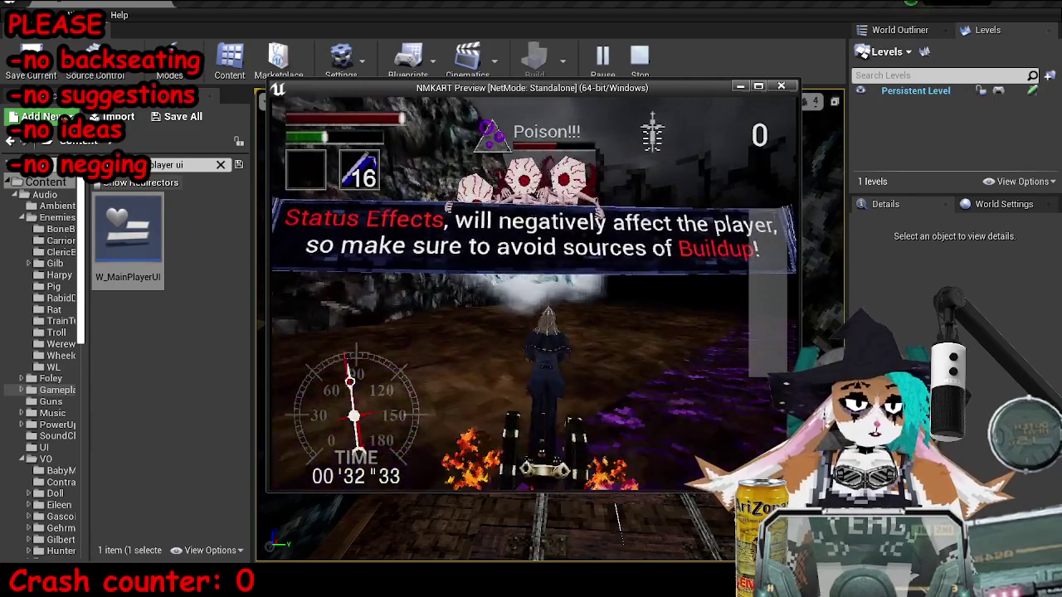
pyautogui.press('Escape')
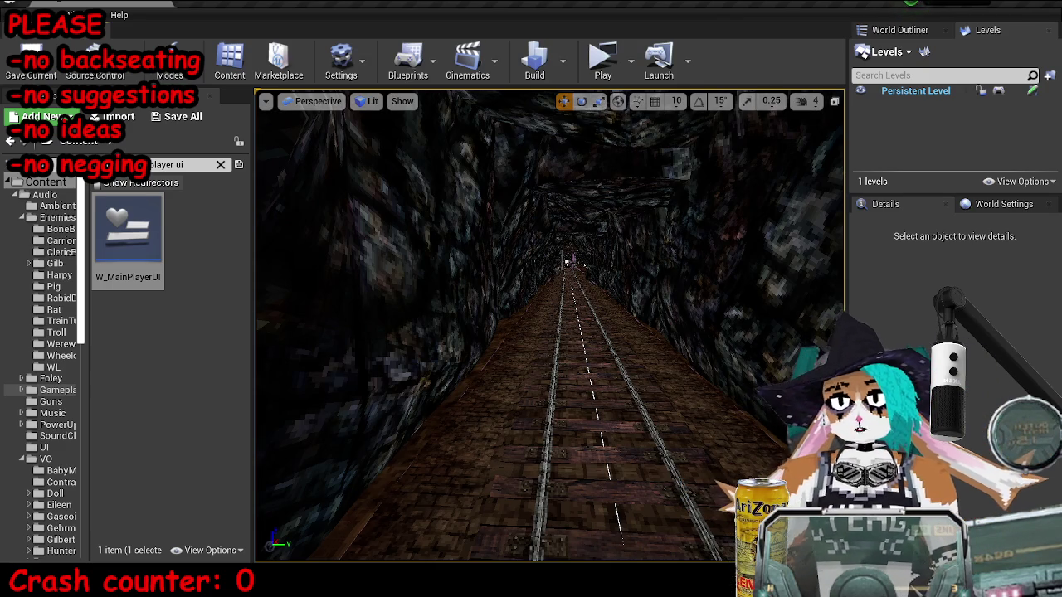
pyautogui.hotkey('alt', 'Tab')
pyautogui.scroll(-4, 406, 329)
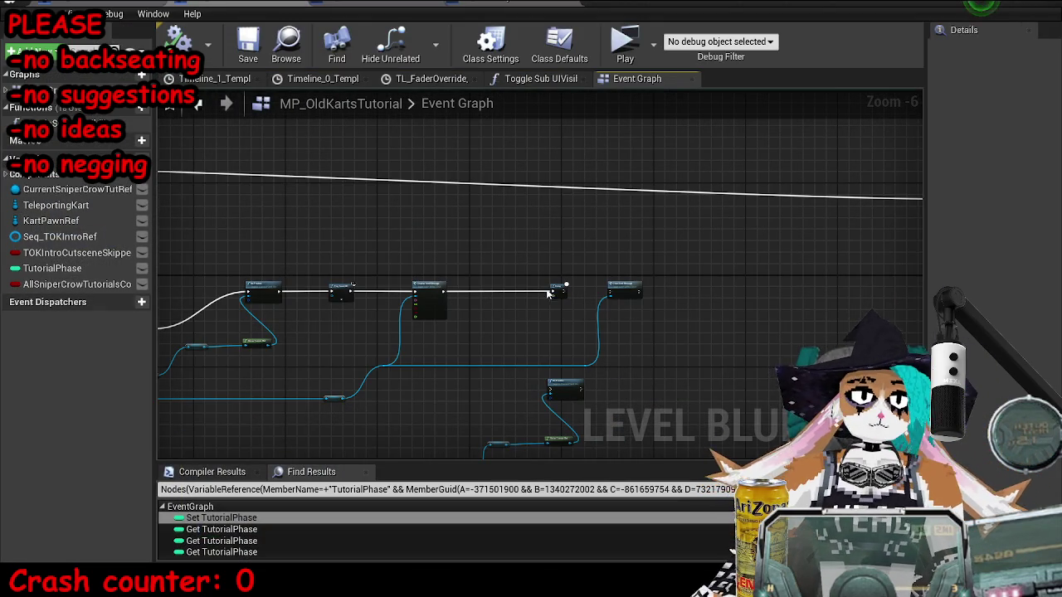
pyautogui.scroll(7, 541, 297)
pyautogui.click(605, 300)
pyautogui.write('10')
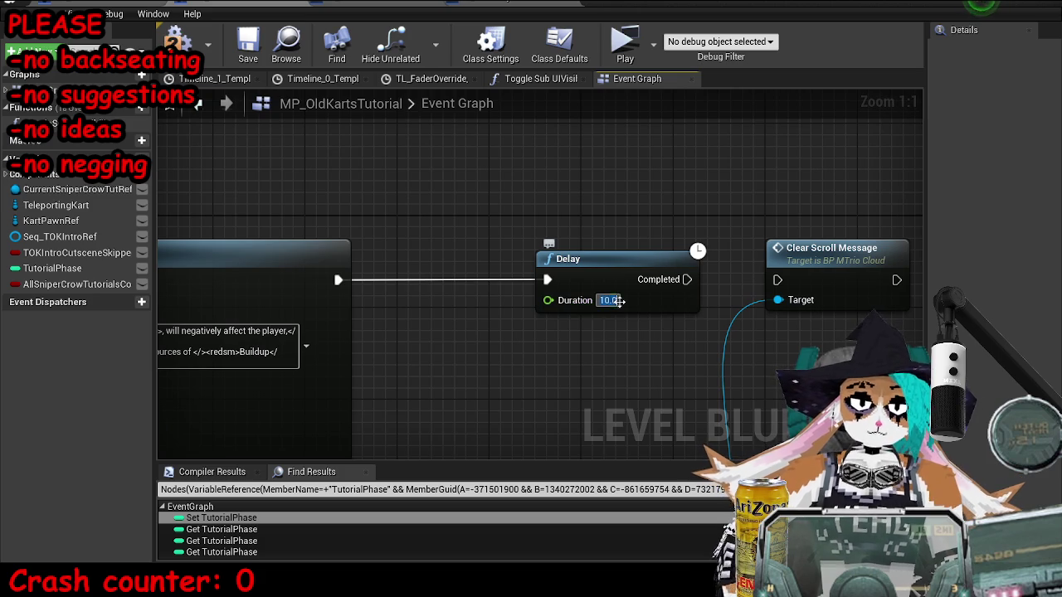
pyautogui.scroll(-9, 597, 274)
pyautogui.scroll(-2, 468, 307)
pyautogui.scroll(7, 480, 345)
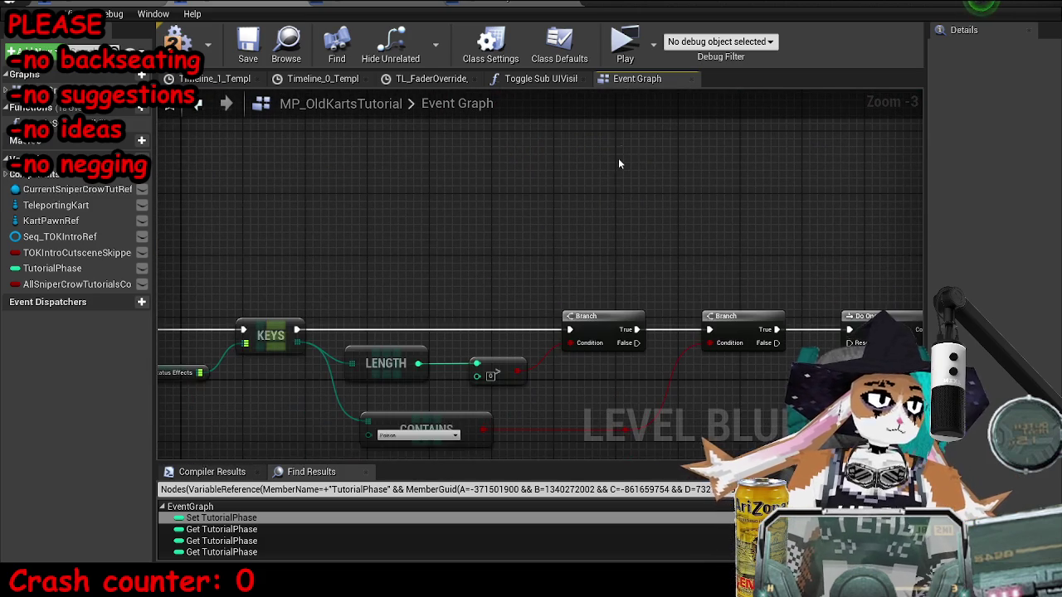
pyautogui.scroll(-5, 555, 252)
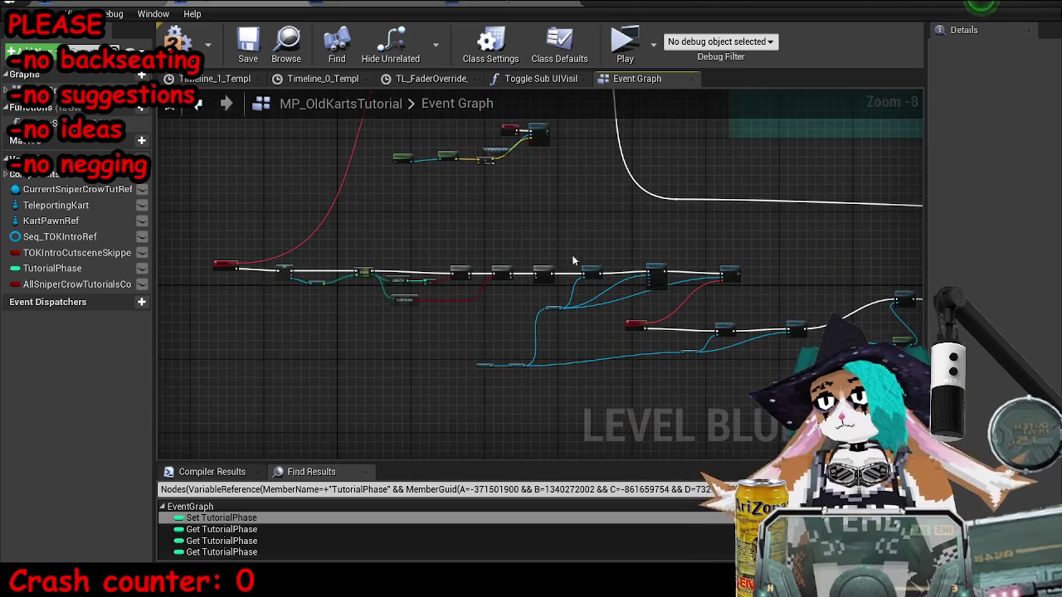
pyautogui.scroll(3, 638, 282)
pyautogui.moveTo(641, 311)
pyautogui.mouseDown()
pyautogui.moveTo(630, 190)
pyautogui.moveTo(829, 274)
pyautogui.moveTo(659, 307)
pyautogui.mouseUp()
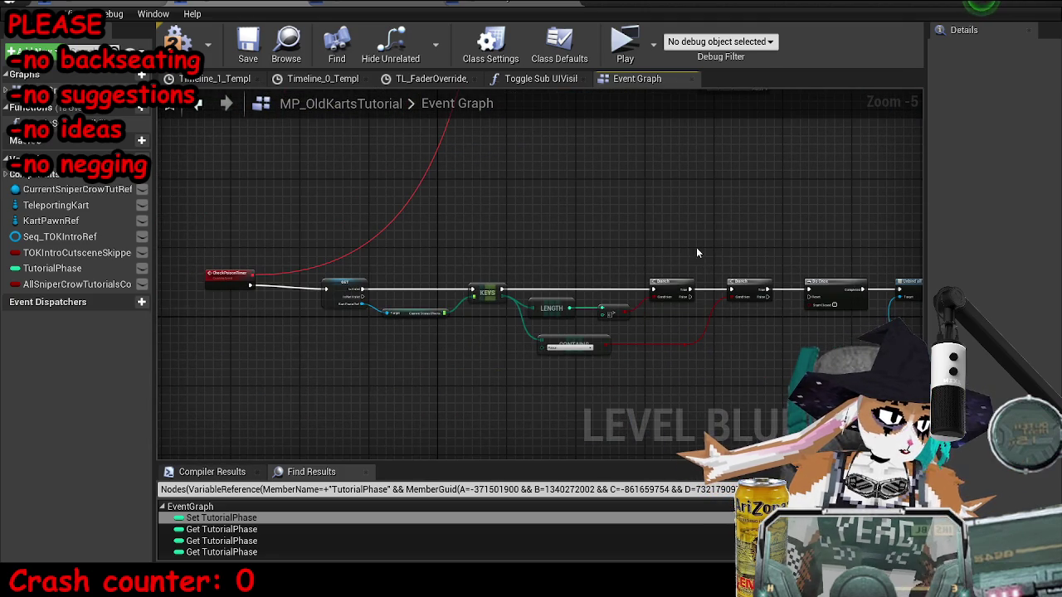
pyautogui.moveTo(675, 263); pyautogui.dragTo(657, 433)
pyautogui.moveTo(691, 359); pyautogui.dragTo(573, 399)
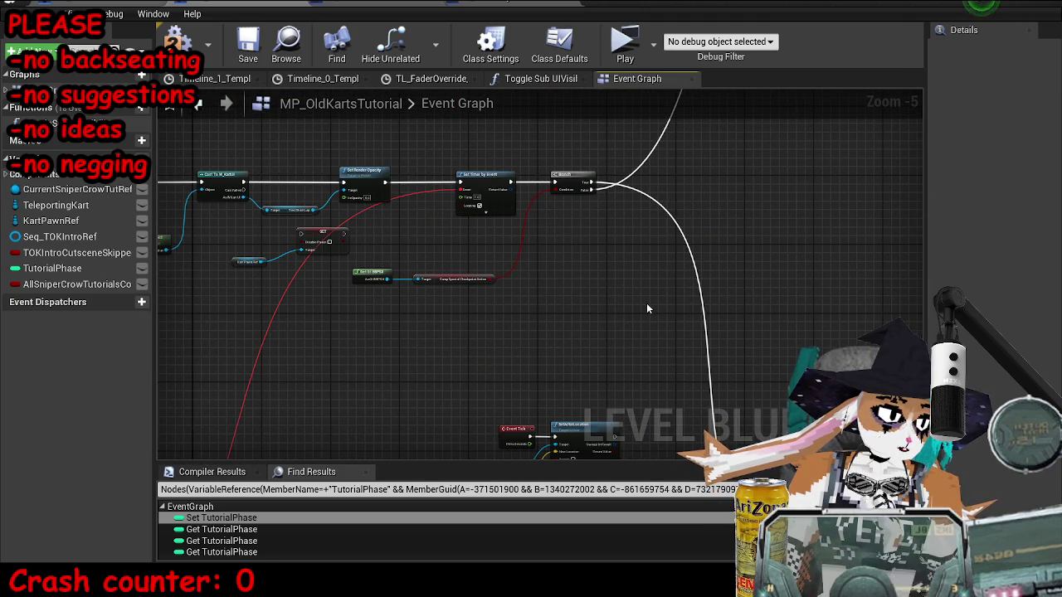
pyautogui.scroll(-7, 585, 255)
pyautogui.scroll(4, 585, 255)
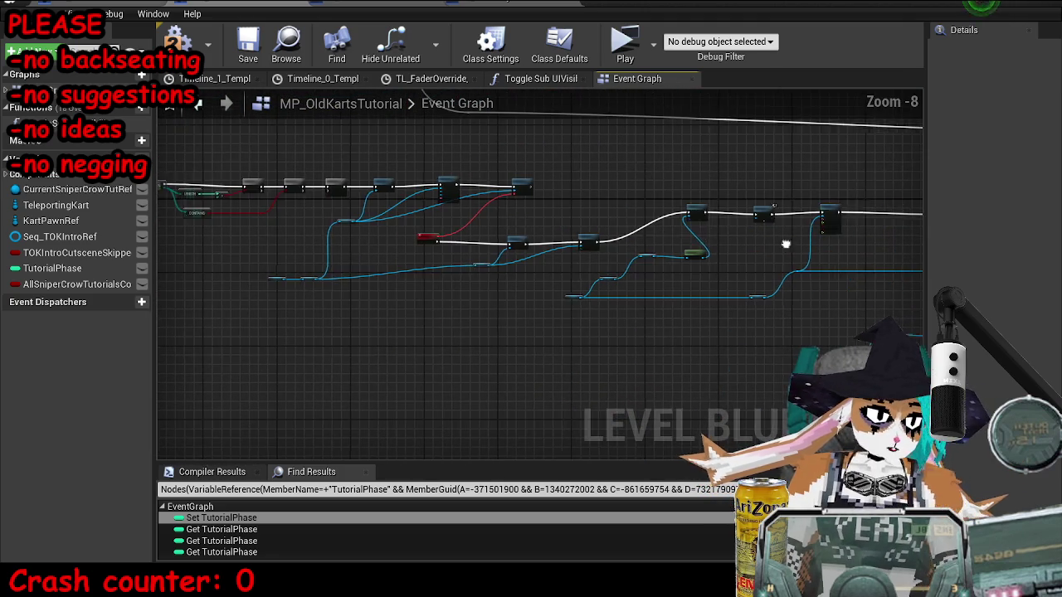
pyautogui.scroll(3, 270, 237)
pyautogui.moveTo(282, 232)
pyautogui.mouseDown()
pyautogui.moveTo(424, 298)
pyautogui.moveTo(725, 290)
pyautogui.mouseUp()
pyautogui.scroll(1, 725, 290)
pyautogui.moveTo(424, 299); pyautogui.dragTo(655, 310)
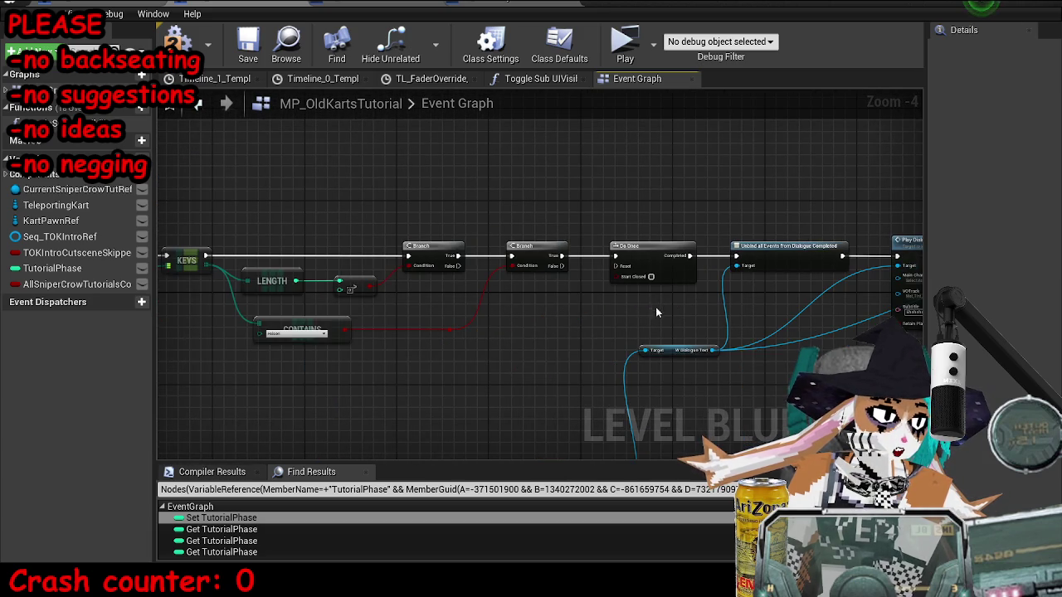
pyautogui.scroll(-2, 548, 352)
pyautogui.scroll(-4, 420, 339)
pyautogui.moveTo(420, 339)
pyautogui.mouseDown()
pyautogui.moveTo(398, 366)
pyautogui.moveTo(429, 372)
pyautogui.mouseUp()
pyautogui.scroll(-2, 671, 322)
pyautogui.moveTo(671, 323)
pyautogui.mouseDown()
pyautogui.moveTo(796, 230)
pyautogui.moveTo(710, 158)
pyautogui.moveTo(693, 452)
pyautogui.moveTo(260, 241)
pyautogui.mouseUp()
pyautogui.moveTo(921, 314)
pyautogui.mouseDown()
pyautogui.moveTo(788, 332)
pyautogui.moveTo(871, 315)
pyautogui.moveTo(771, 146)
pyautogui.moveTo(524, 302)
pyautogui.mouseUp()
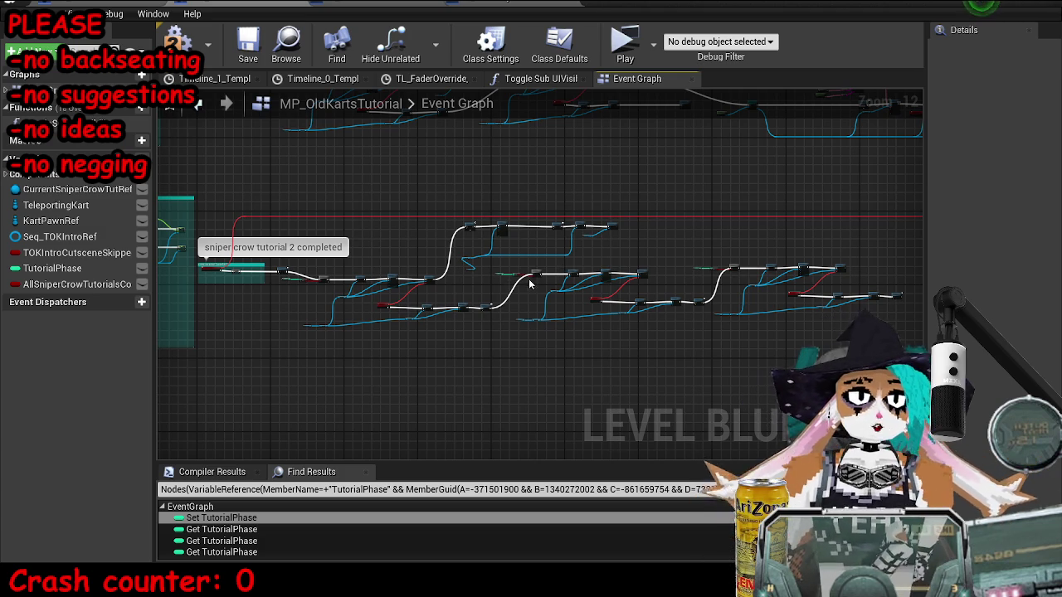
pyautogui.scroll(4, 846, 221)
pyautogui.scroll(3, 342, 290)
pyautogui.scroll(-4, 819, 266)
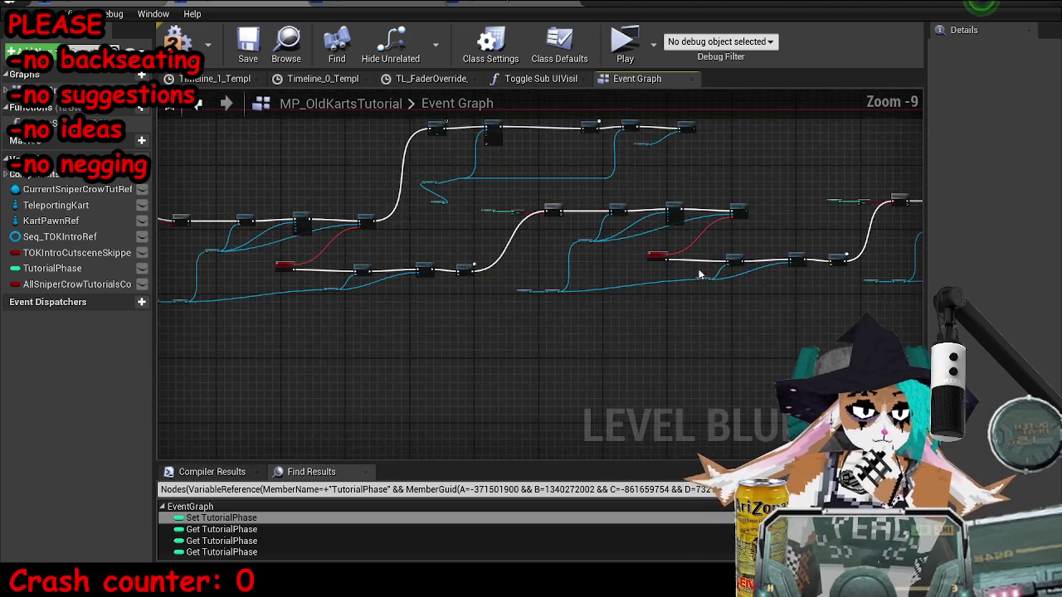
pyautogui.scroll(-3, 820, 265)
pyautogui.moveTo(756, 282)
pyautogui.mouseDown()
pyautogui.moveTo(398, 324)
pyautogui.moveTo(234, 208)
pyautogui.moveTo(493, 252)
pyautogui.moveTo(415, 199)
pyautogui.mouseUp()
# Step: Open BP_KartPawn's StatusEffects graph and look over its widget creation nodes
pyautogui.click(191, 10)
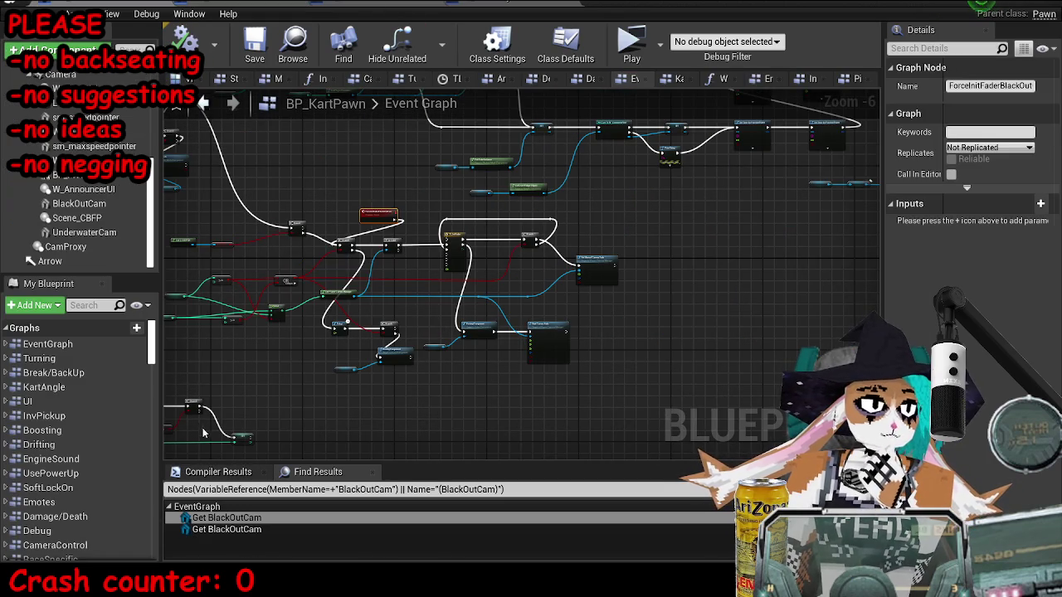
pyautogui.scroll(-5, 74, 431)
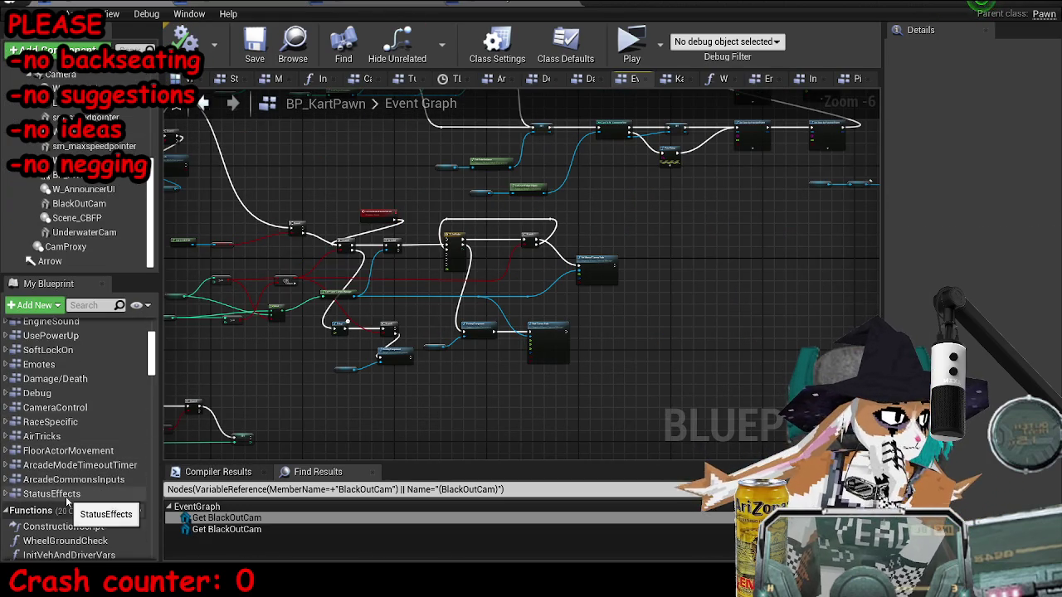
pyautogui.click(67, 495)
pyautogui.doubleClick(67, 495)
pyautogui.scroll(-5, 256, 267)
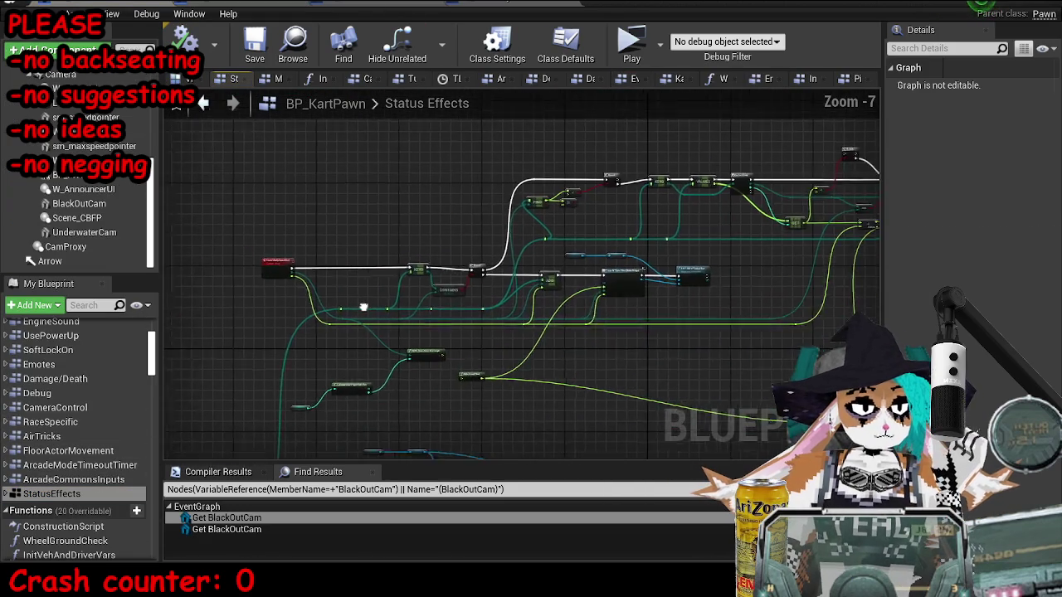
pyautogui.scroll(4, 256, 267)
pyautogui.moveTo(564, 215)
pyautogui.mouseDown()
pyautogui.moveTo(154, 176)
pyautogui.moveTo(8, 199)
pyautogui.moveTo(551, 239)
pyautogui.moveTo(506, 336)
pyautogui.mouseUp()
pyautogui.scroll(-3, 506, 336)
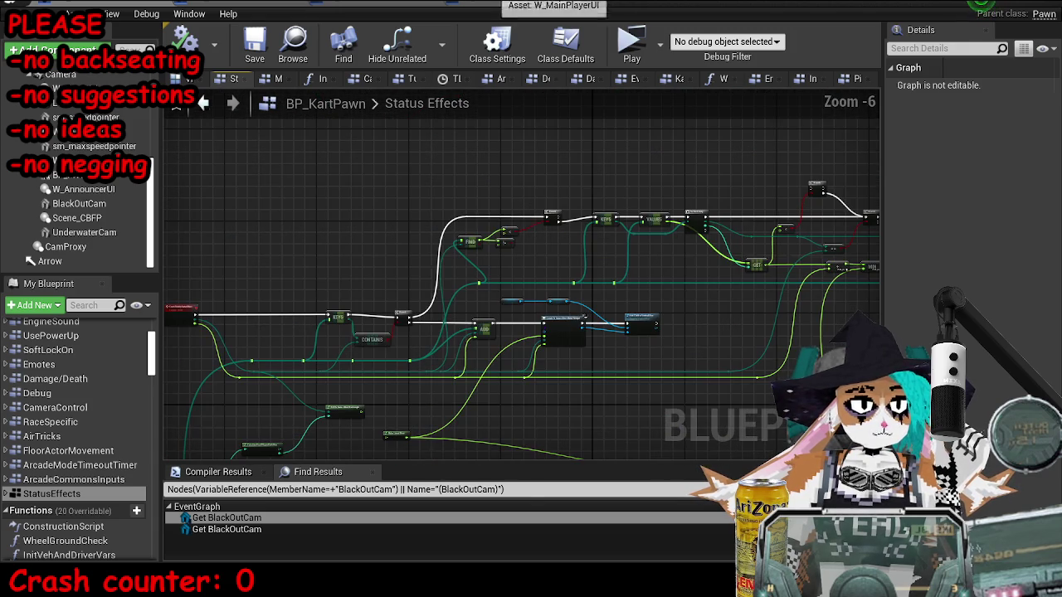
# Step: Back in the level blueprint, replace the old search with a search for 'grant'
pyautogui.click(572, 10)
pyautogui.click(473, 490)
pyautogui.write('g')
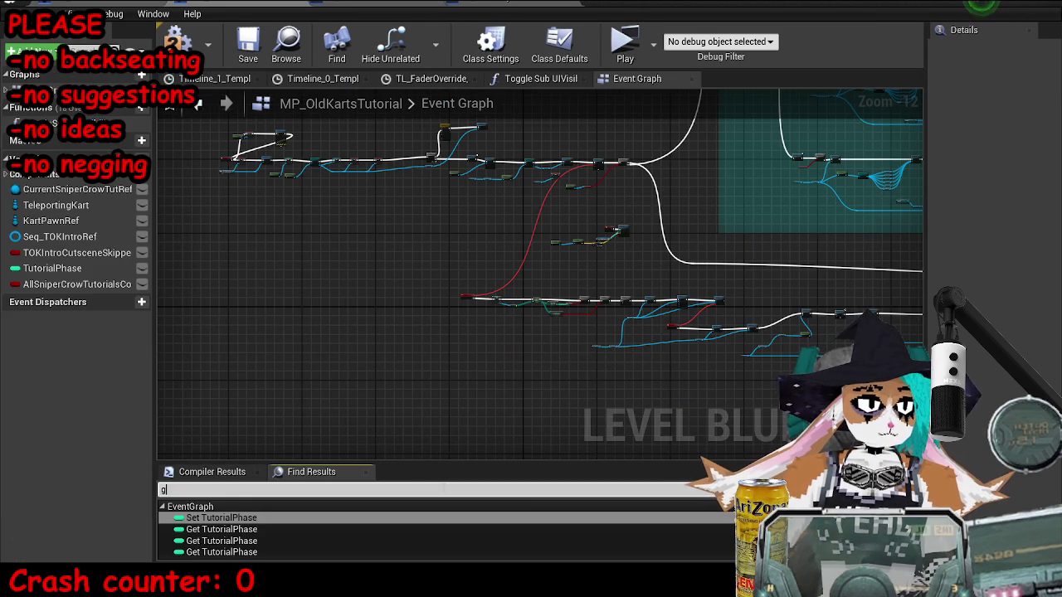
pyautogui.press('Return')
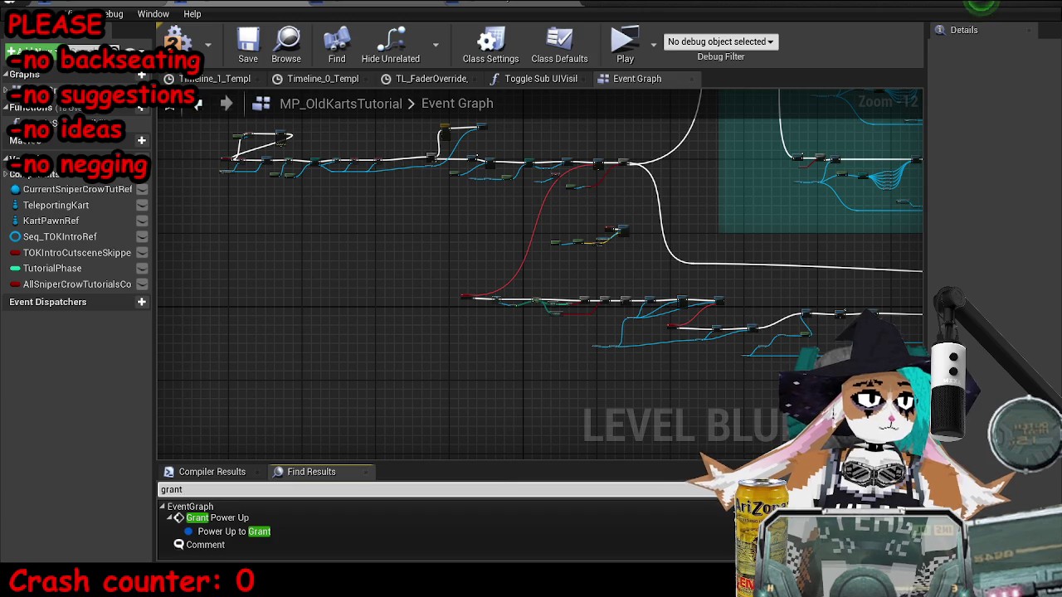
# Step: Find references to Grant/ModifyStatusEffect and inspect its Set Timer call in the EngineSound graph
pyautogui.click(99, 7)
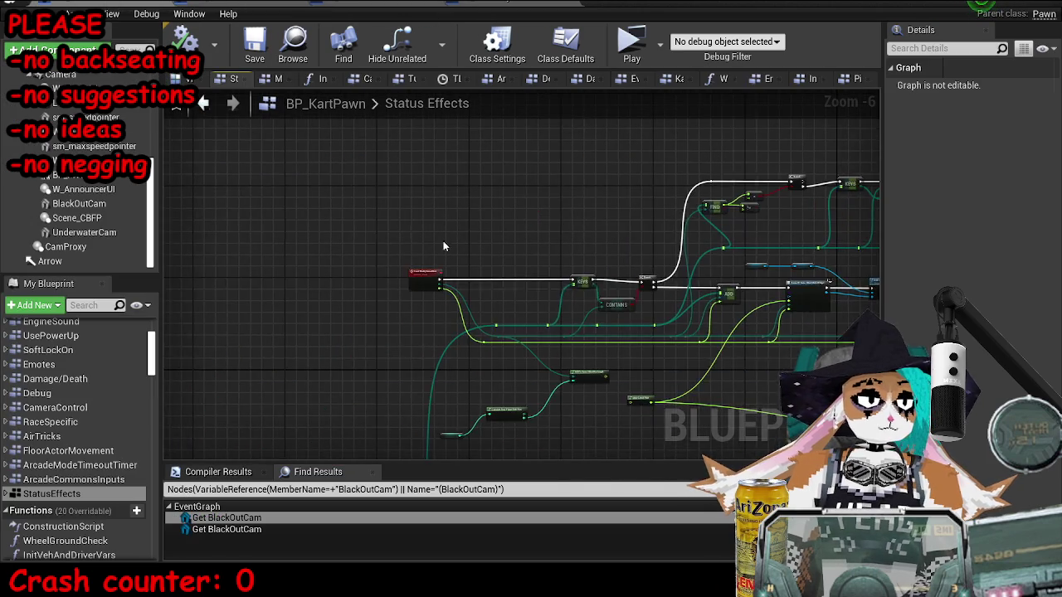
pyautogui.rightClick(444, 299)
pyautogui.click(469, 396)
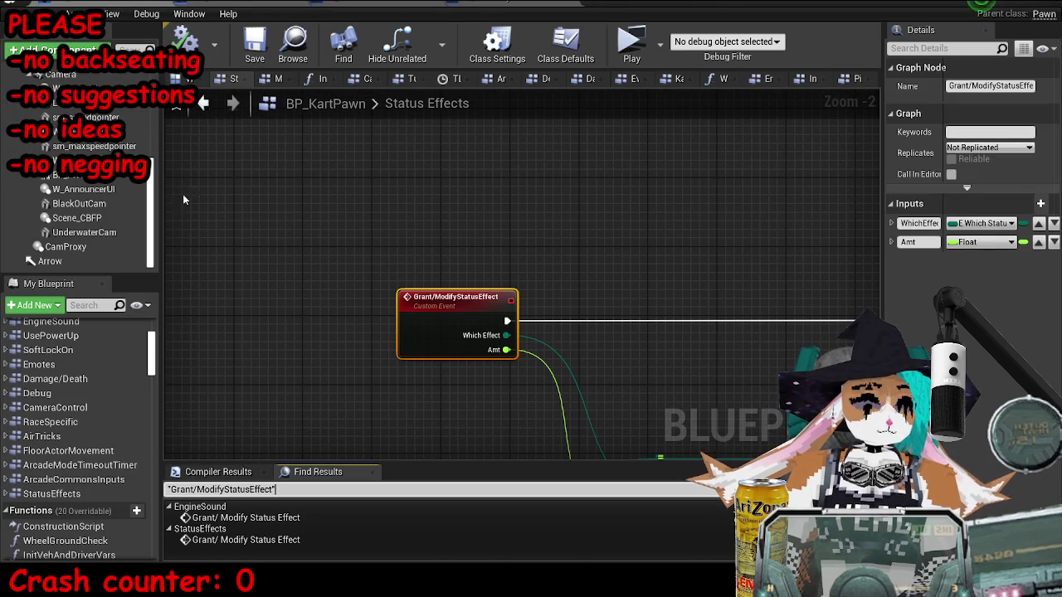
pyautogui.doubleClick(246, 518)
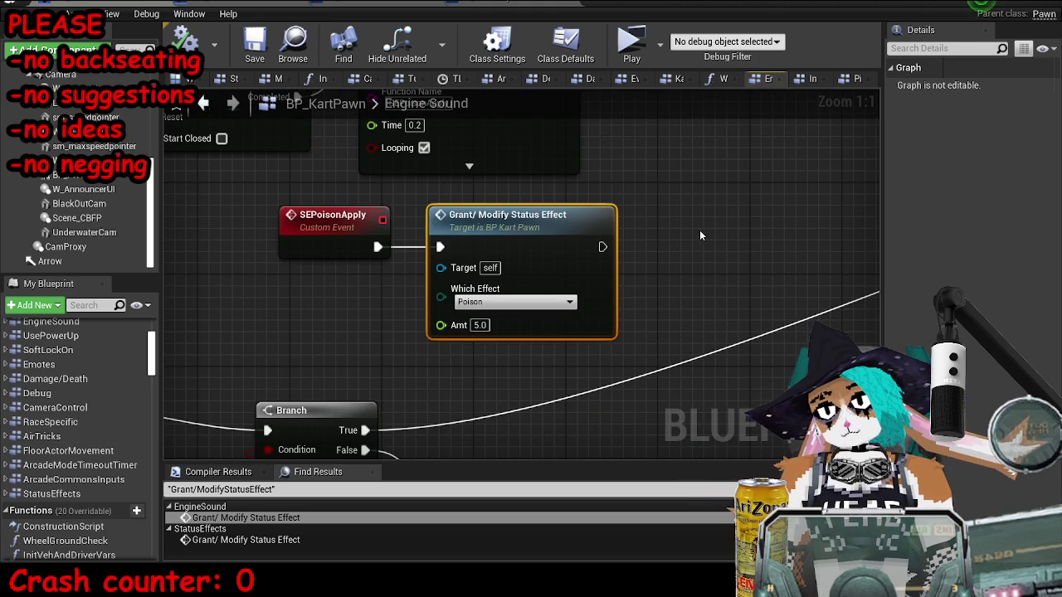
pyautogui.scroll(-2, 698, 224)
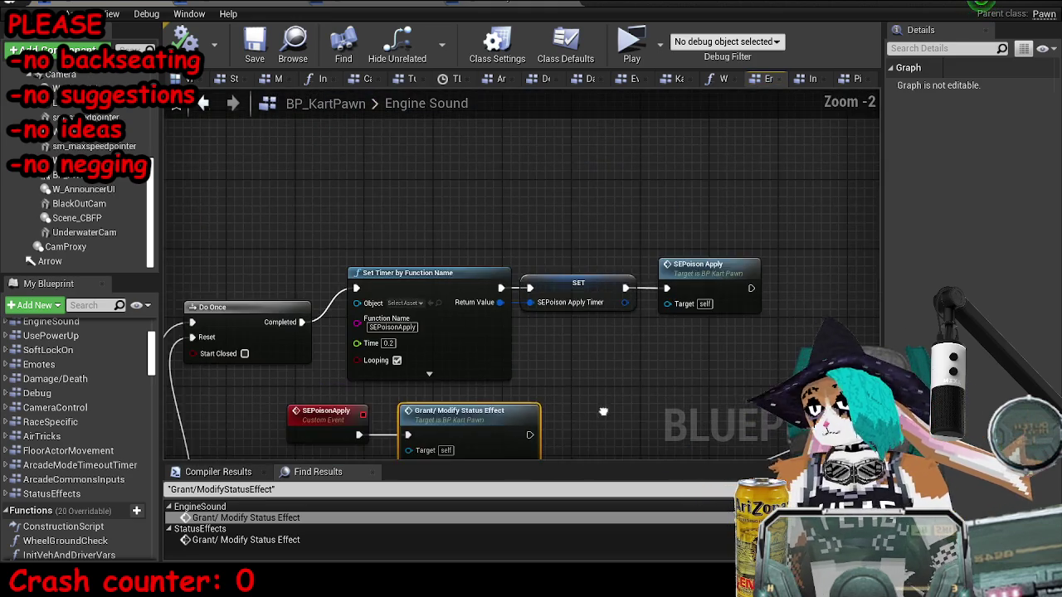
pyautogui.scroll(-3, 630, 257)
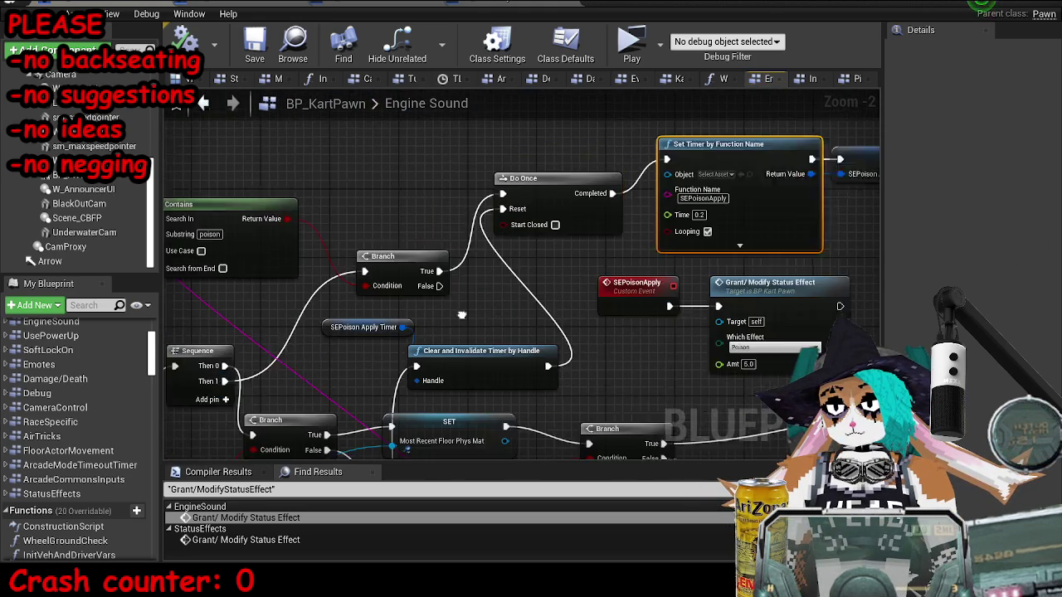
pyautogui.scroll(3, 515, 249)
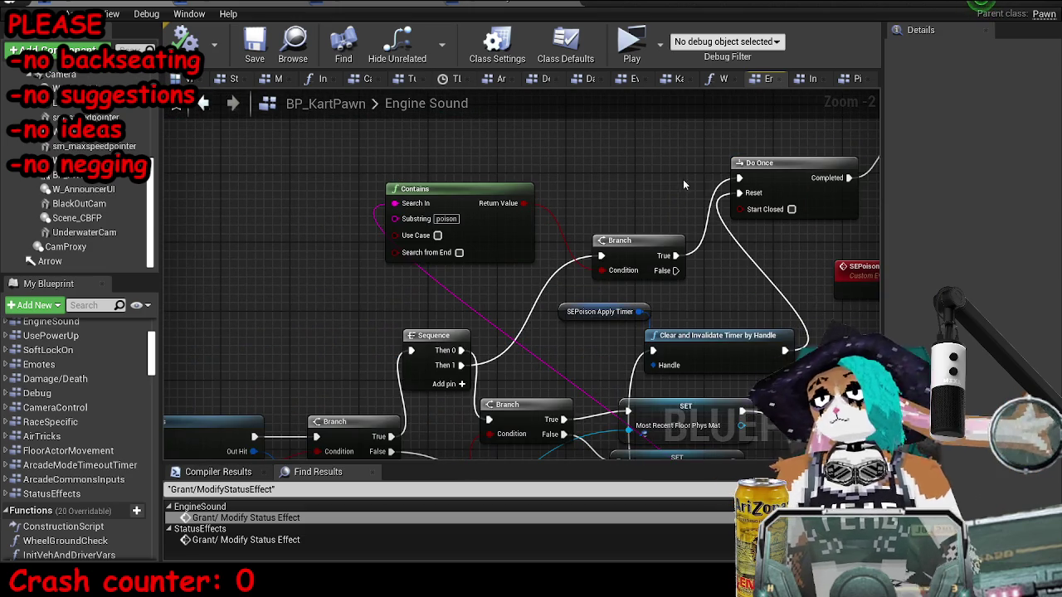
pyautogui.moveTo(727, 251); pyautogui.dragTo(600, 271)
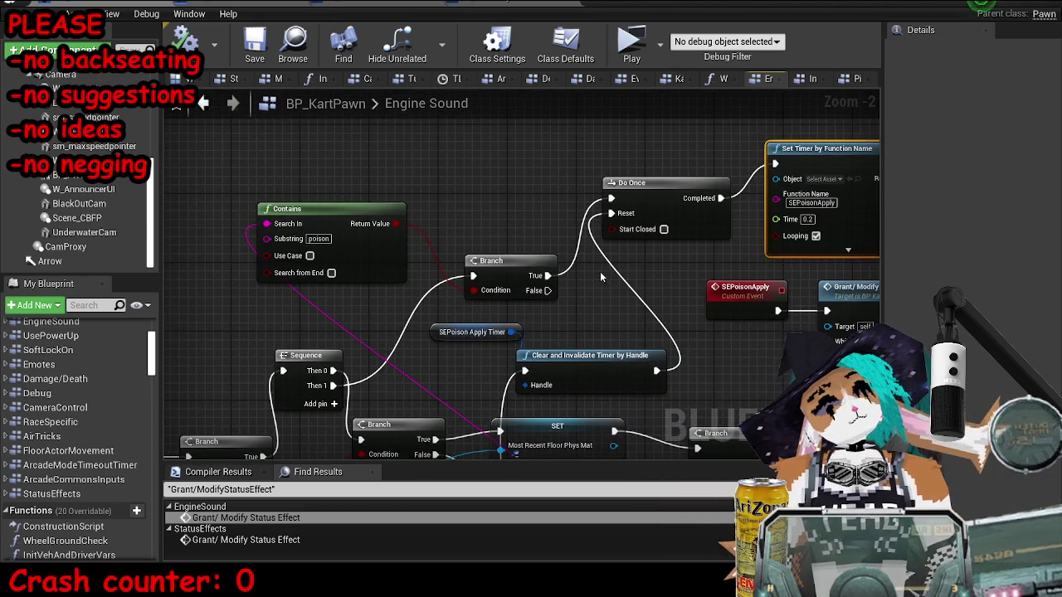
# Step: Return to the level blueprint Event Graph and pan to the scroll message chain's Delay node
pyautogui.click(290, 10)
pyautogui.scroll(-3, 307, 199)
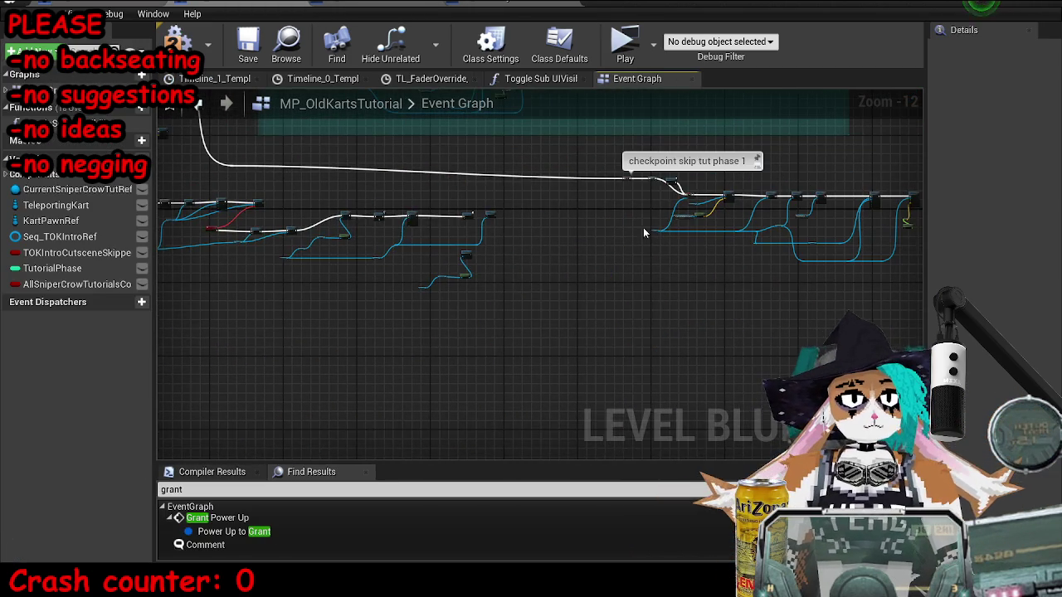
pyautogui.moveTo(538, 238); pyautogui.dragTo(436, 245)
pyautogui.click(191, 10)
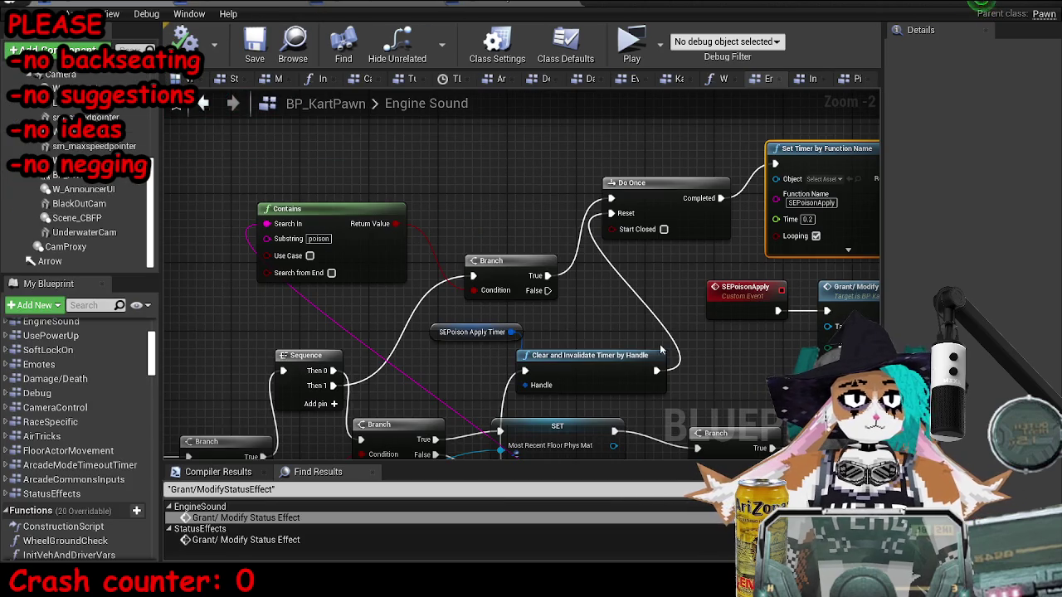
pyautogui.click(348, 8)
pyautogui.moveTo(539, 277)
pyautogui.mouseDown()
pyautogui.moveTo(563, 356)
pyautogui.moveTo(663, 349)
pyautogui.mouseUp()
pyautogui.scroll(4, 559, 308)
pyautogui.moveTo(559, 308); pyautogui.dragTo(725, 315)
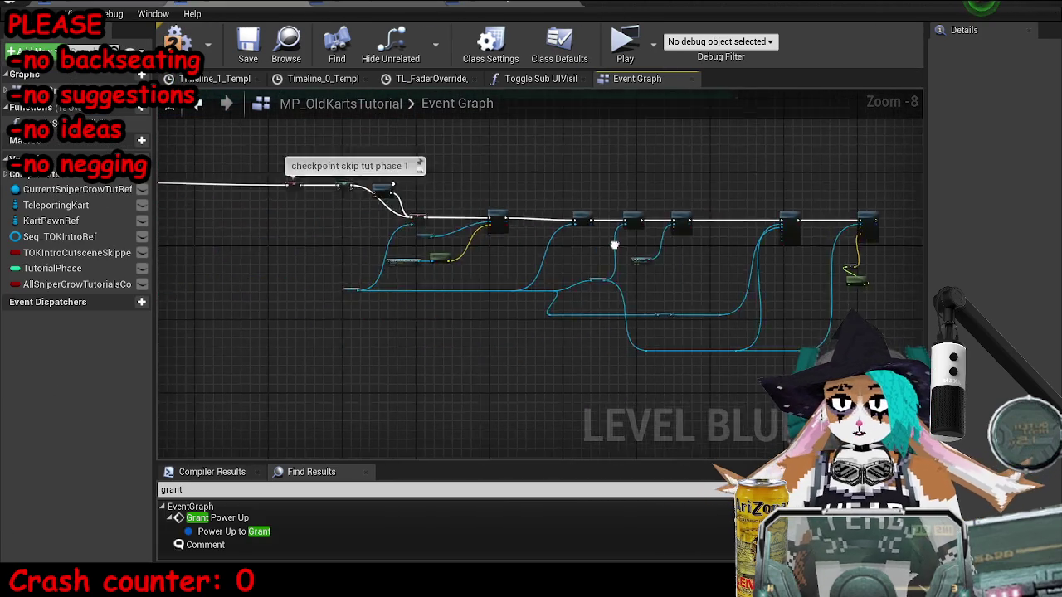
pyautogui.scroll(-4, 725, 315)
pyautogui.moveTo(839, 258); pyautogui.dragTo(757, 242)
pyautogui.scroll(8, 757, 242)
pyautogui.moveTo(860, 270); pyautogui.dragTo(606, 268)
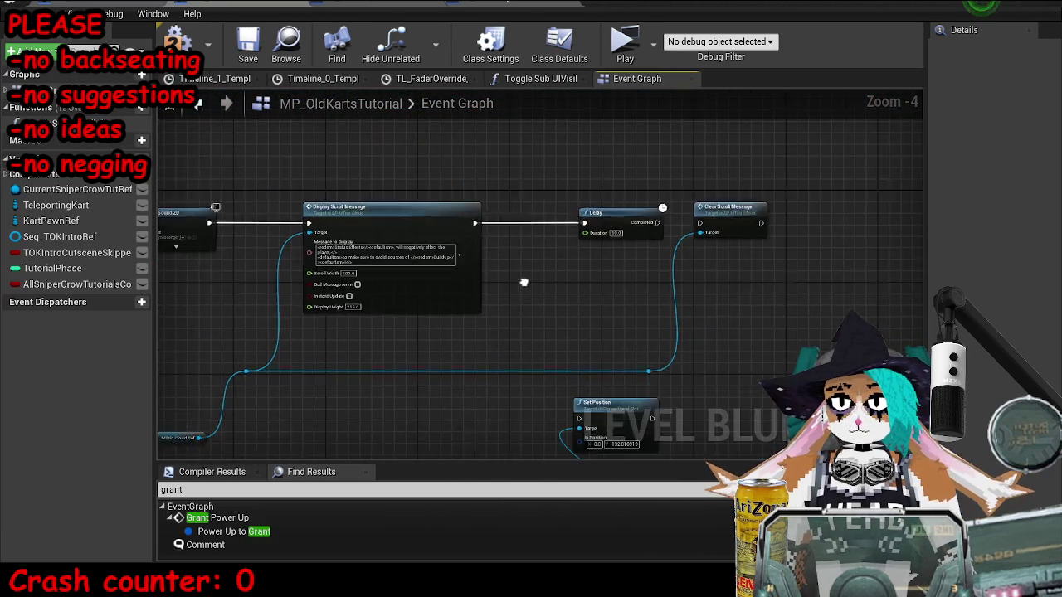
# Step: Set the Delay duration to 12 and wire its Completed output to Clear Scroll Message
pyautogui.scroll(4, 606, 268)
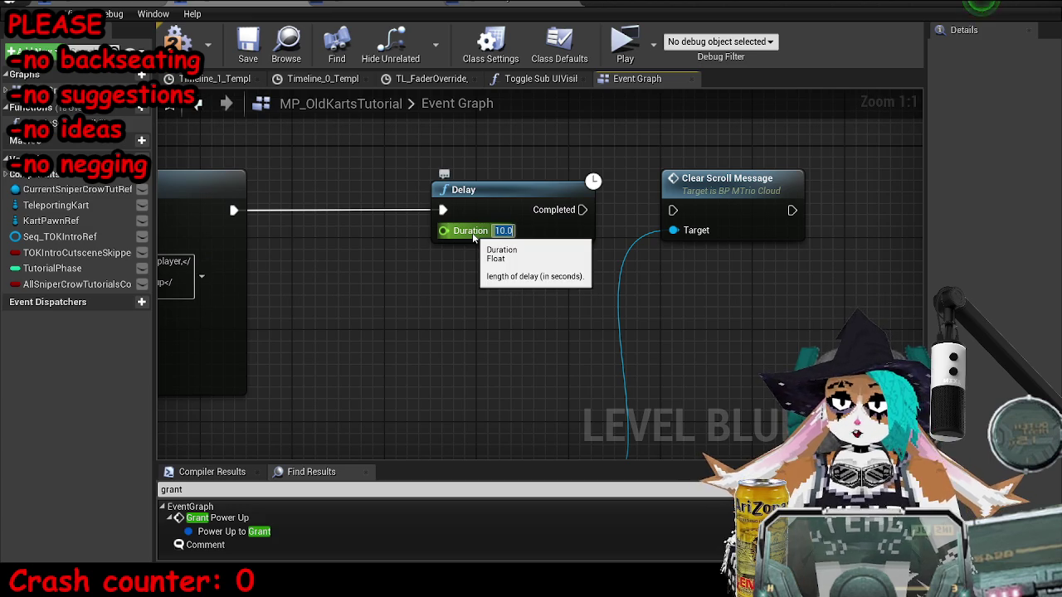
pyautogui.write('12')
pyautogui.press('Return')
pyautogui.moveTo(472, 233); pyautogui.dragTo(406, 239)
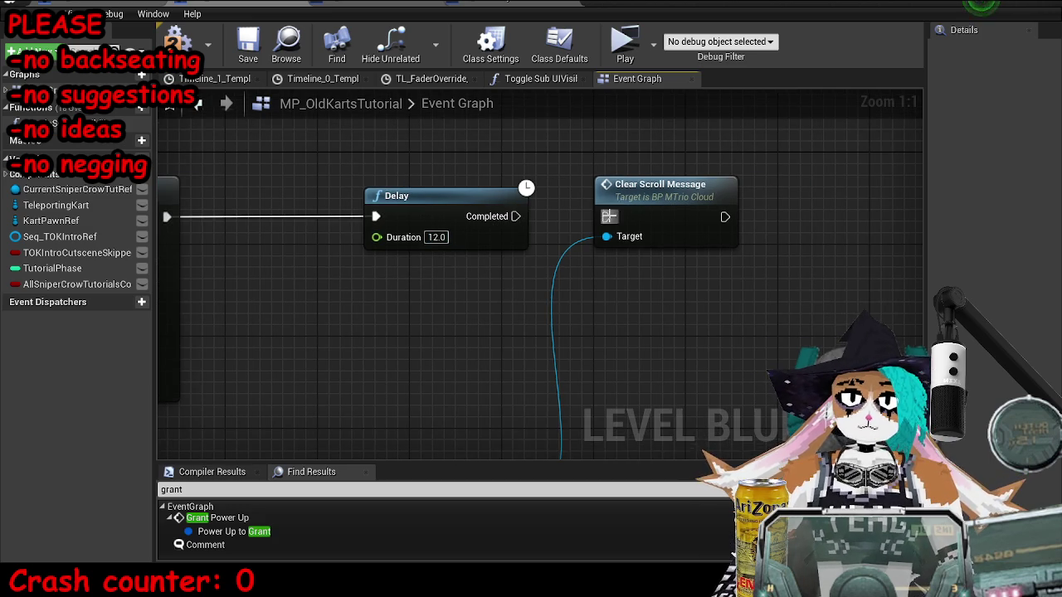
pyautogui.moveTo(515, 215); pyautogui.dragTo(605, 216)
# Step: Connect Clear Scroll Message onward to Set Position and line Set Position up with the chain
pyautogui.scroll(-7, 635, 366)
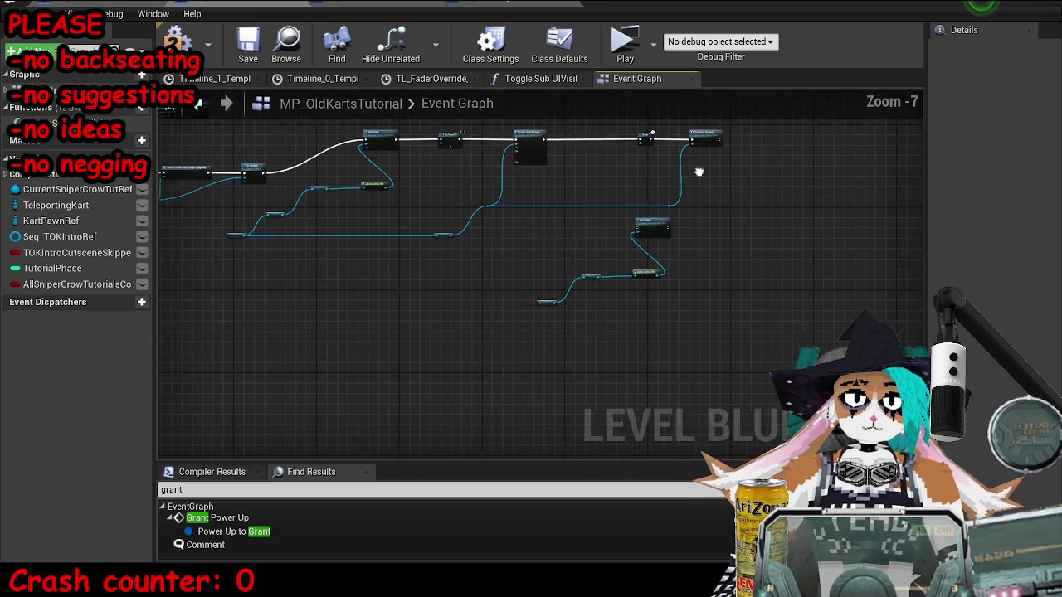
pyautogui.scroll(7, 693, 246)
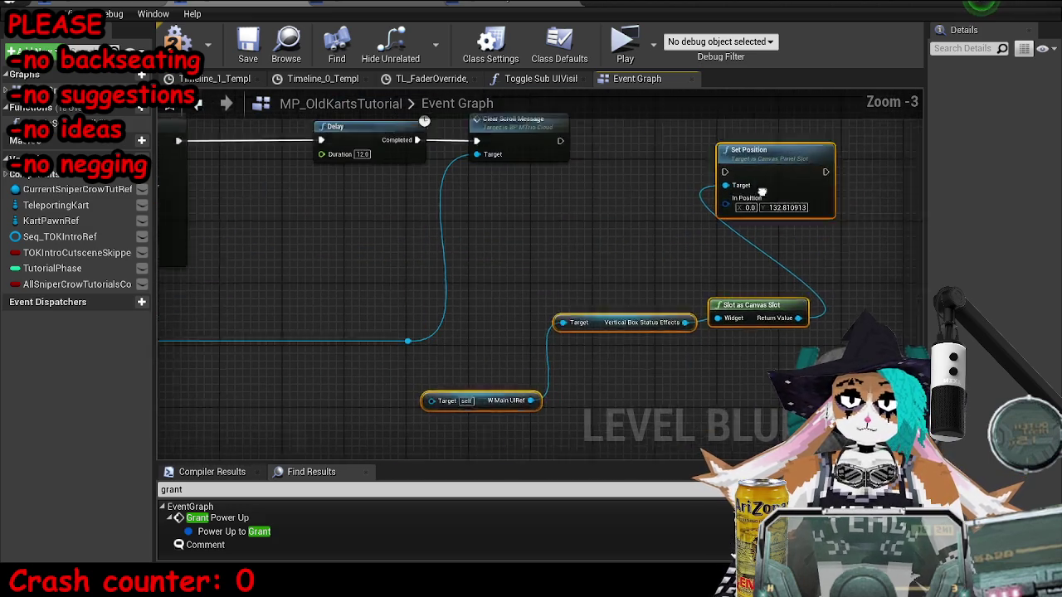
pyautogui.moveTo(411, 270); pyautogui.dragTo(717, 223)
pyautogui.moveTo(747, 193); pyautogui.dragTo(771, 240)
# Step: Compile and save the level blueprint, try Play, then cancel to view the compile errors
pyautogui.click(246, 48)
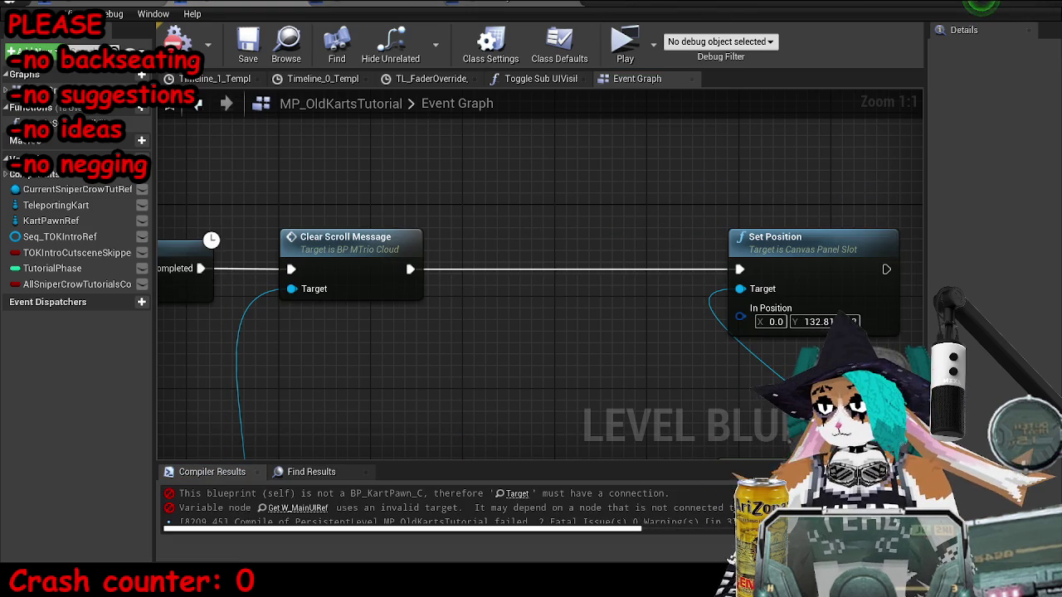
pyautogui.hotkey('alt', 'p')
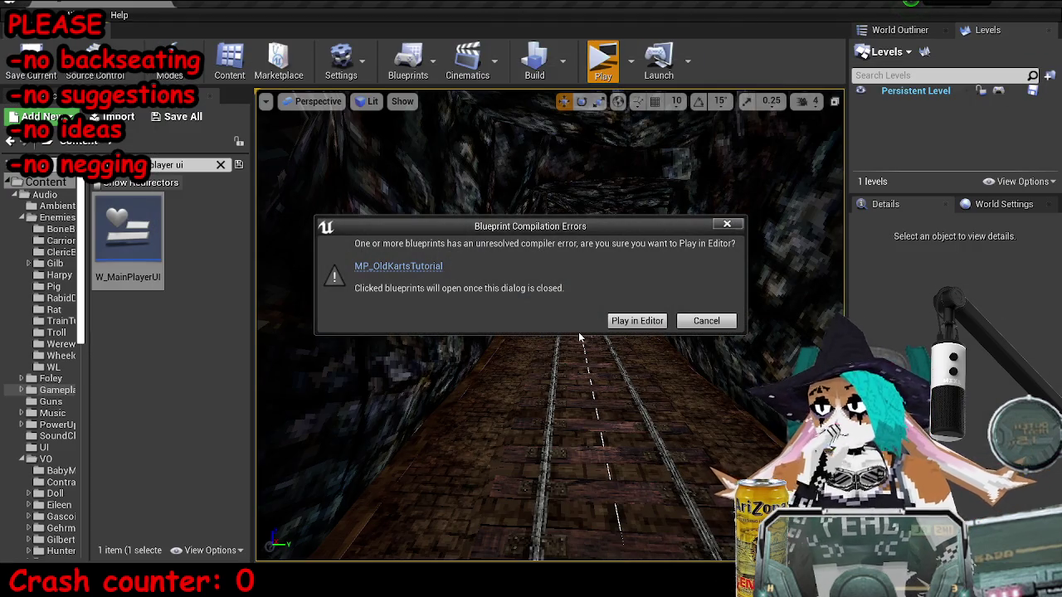
pyautogui.click(710, 320)
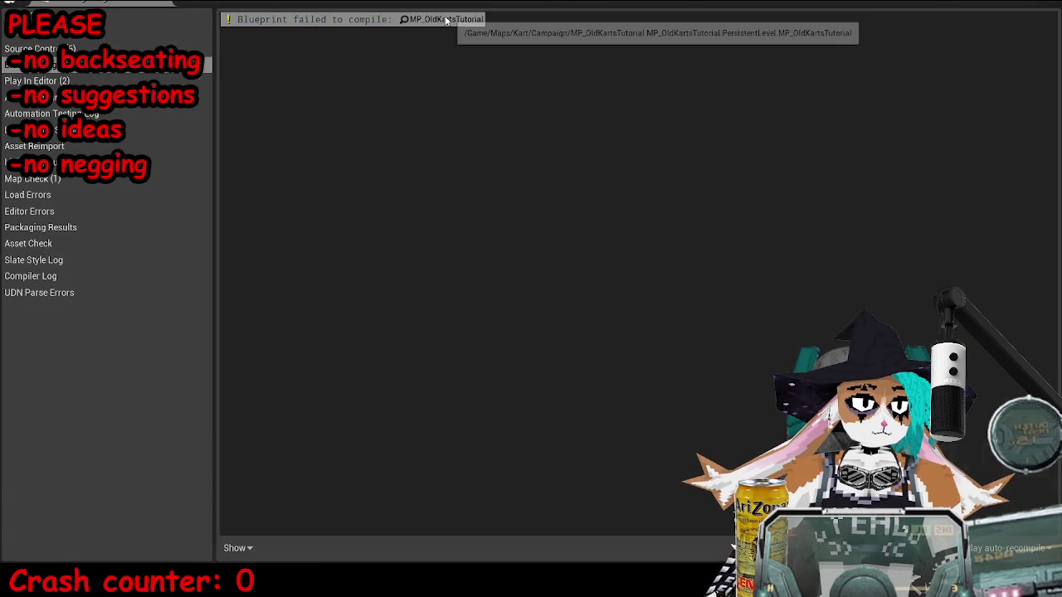
# Step: Open the failing MP_OldKartsTutorial blueprint from the log and locate the W Main UIRef node
pyautogui.click(445, 19)
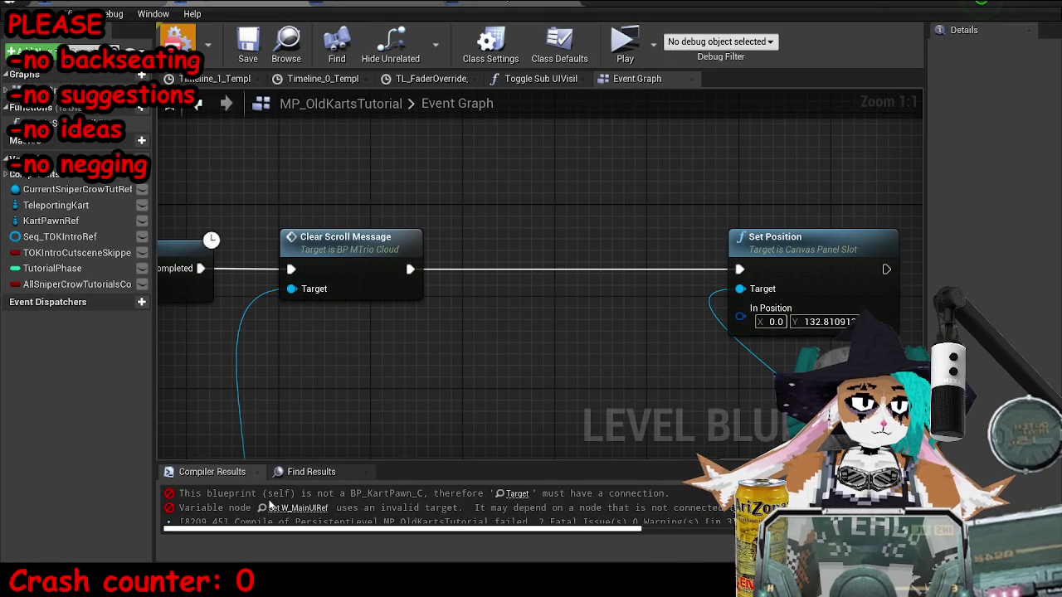
pyautogui.scroll(-5, 611, 315)
pyautogui.scroll(2, 571, 350)
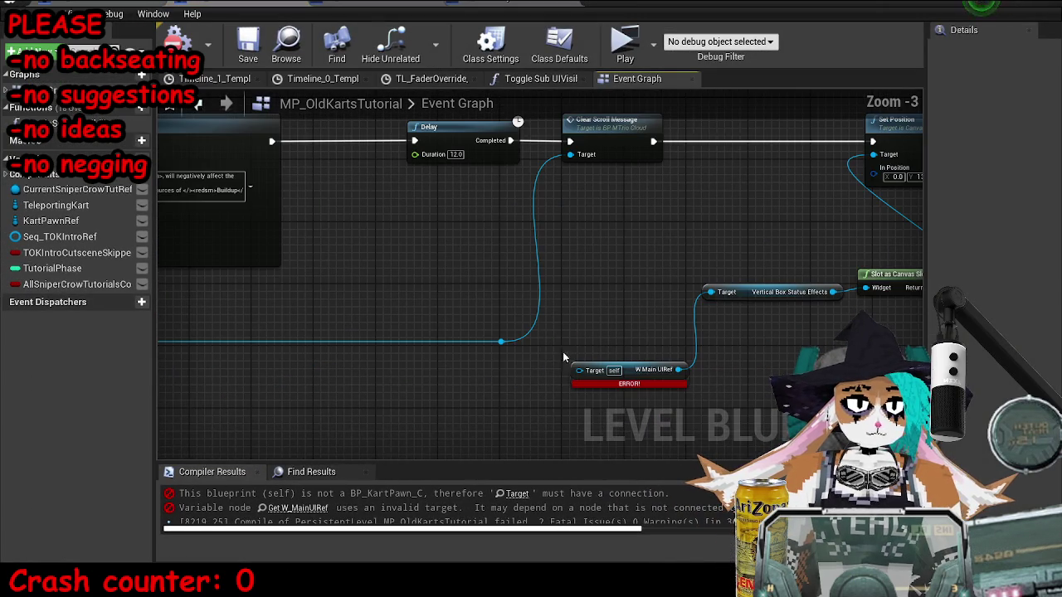
pyautogui.moveTo(512, 355); pyautogui.dragTo(838, 308)
pyautogui.moveTo(349, 375); pyautogui.dragTo(548, 330)
# Step: Add a Kart Pawn Ref getter feeding W Main UIRef's Target, then compile and save
pyautogui.moveTo(49, 221)
pyautogui.mouseDown()
pyautogui.moveTo(371, 350)
pyautogui.moveTo(591, 366)
pyautogui.mouseUp()
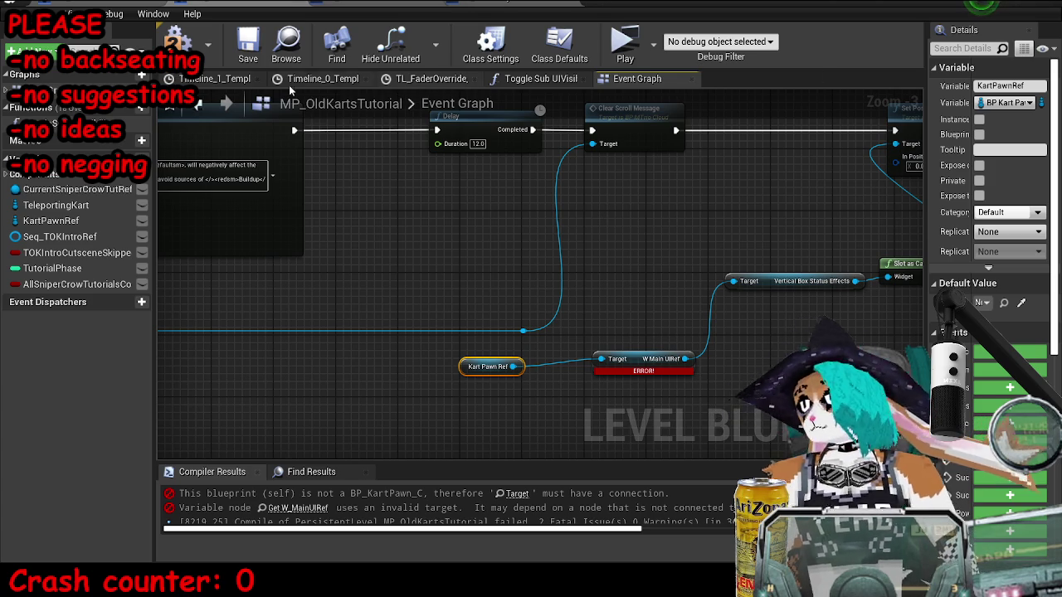
pyautogui.click(174, 39)
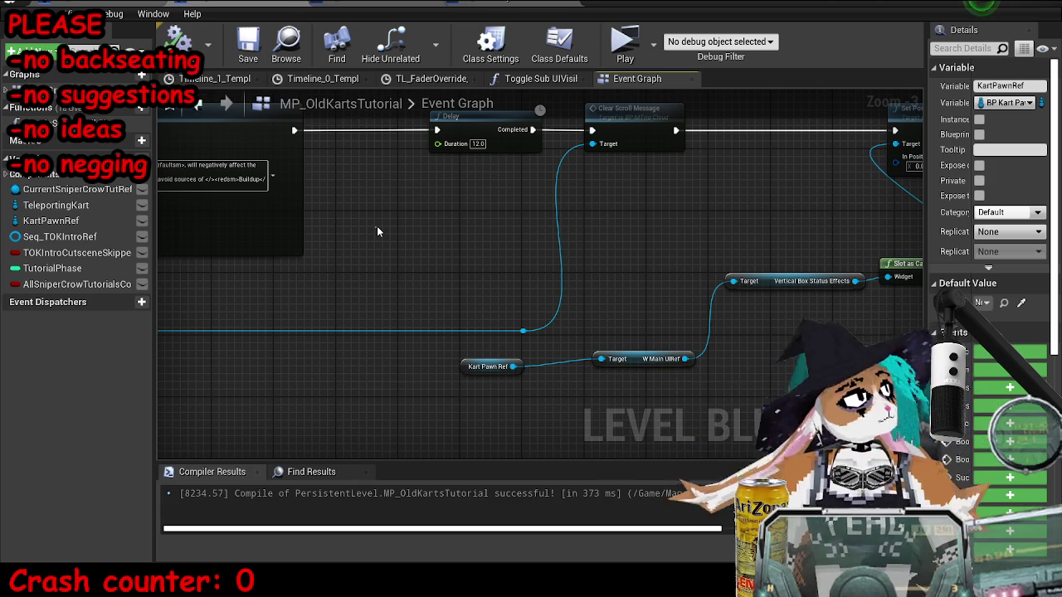
pyautogui.hotkey('ctrl', 's')
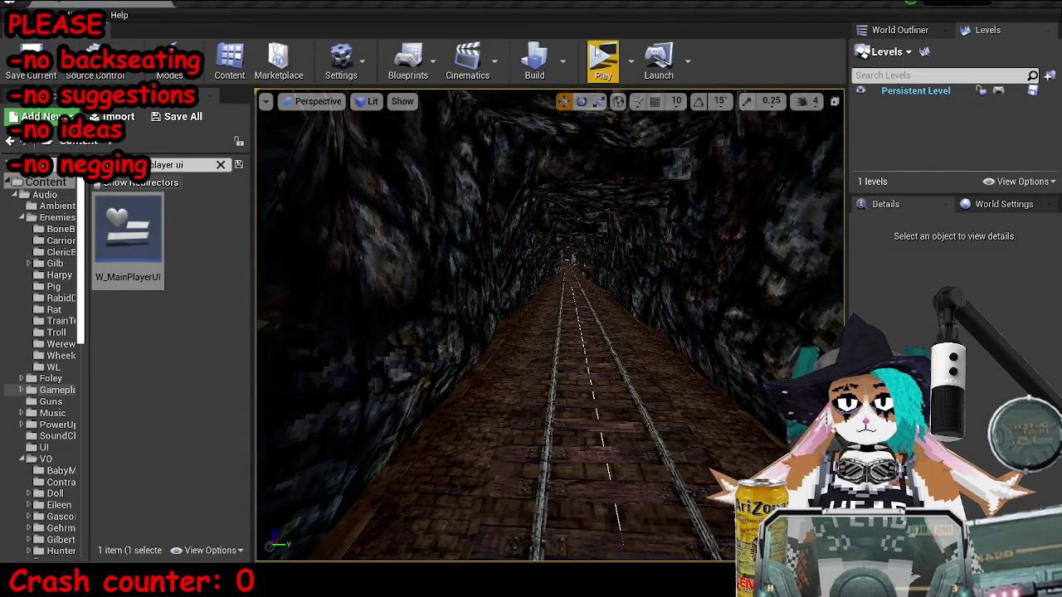
# Step: Play the level, steer the kart back and forth across the purple poison ground, then stop with Esc
pyautogui.click(601, 56)
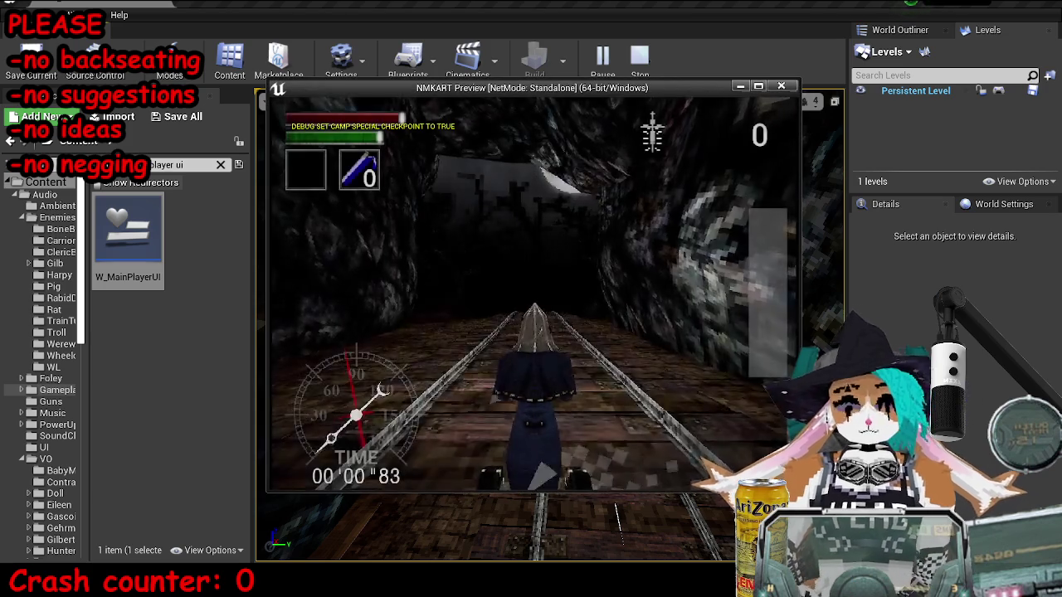
pyautogui.press('w')
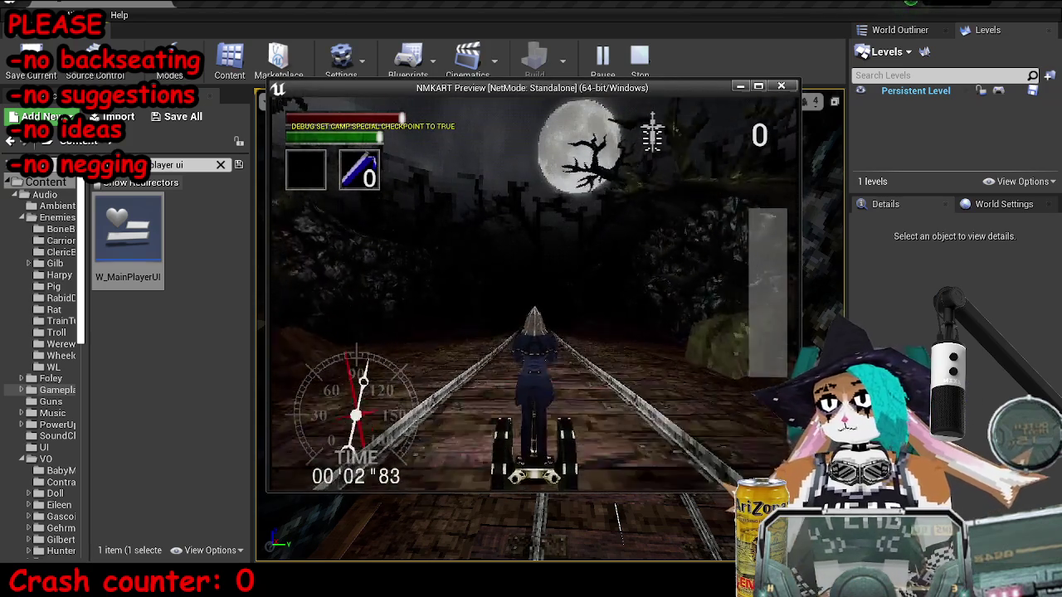
pyautogui.press('a')
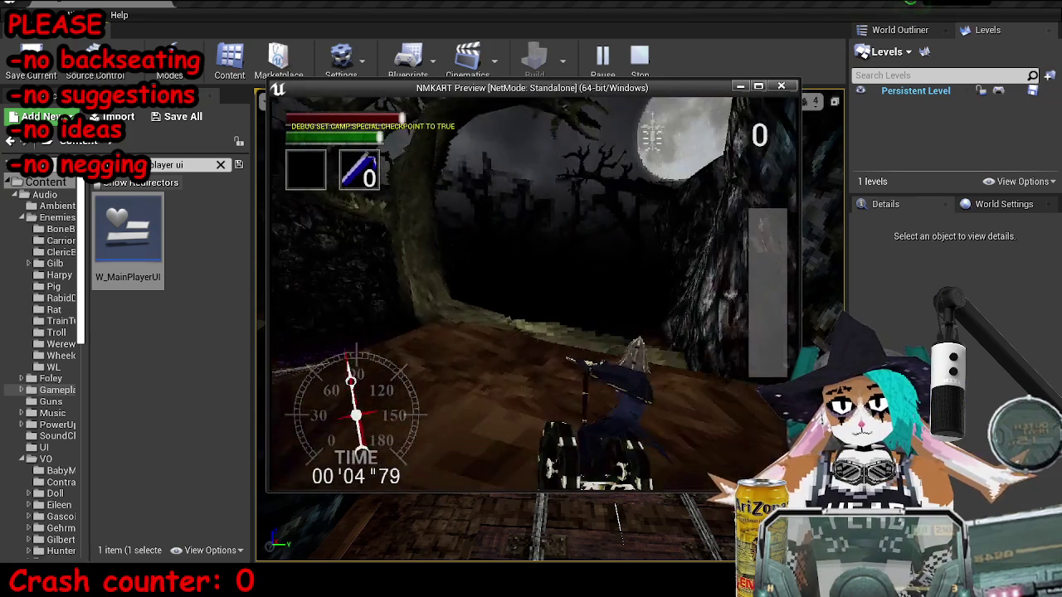
pyautogui.press('d')
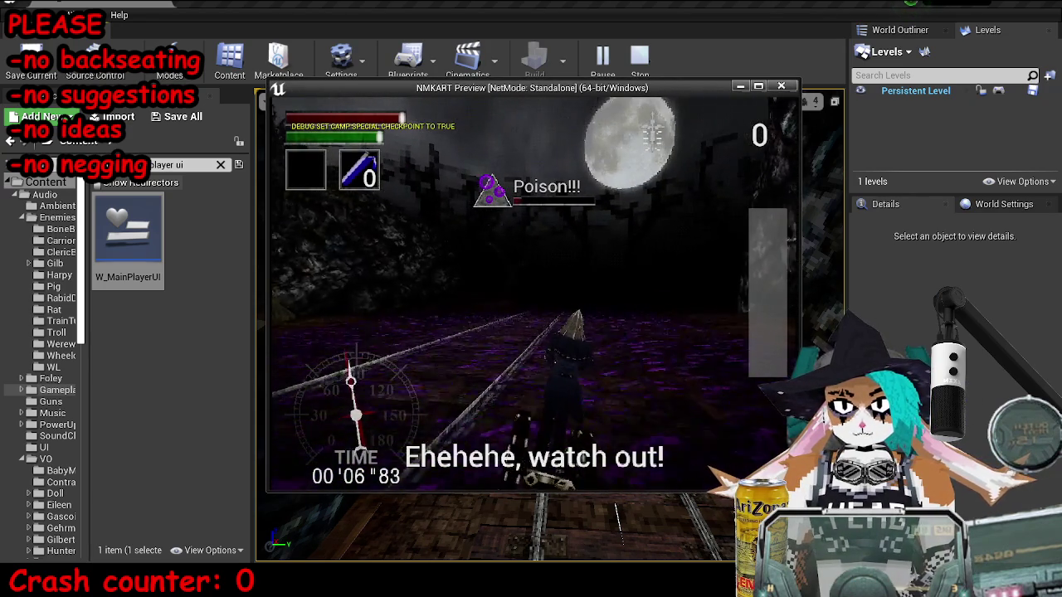
pyautogui.press('a')
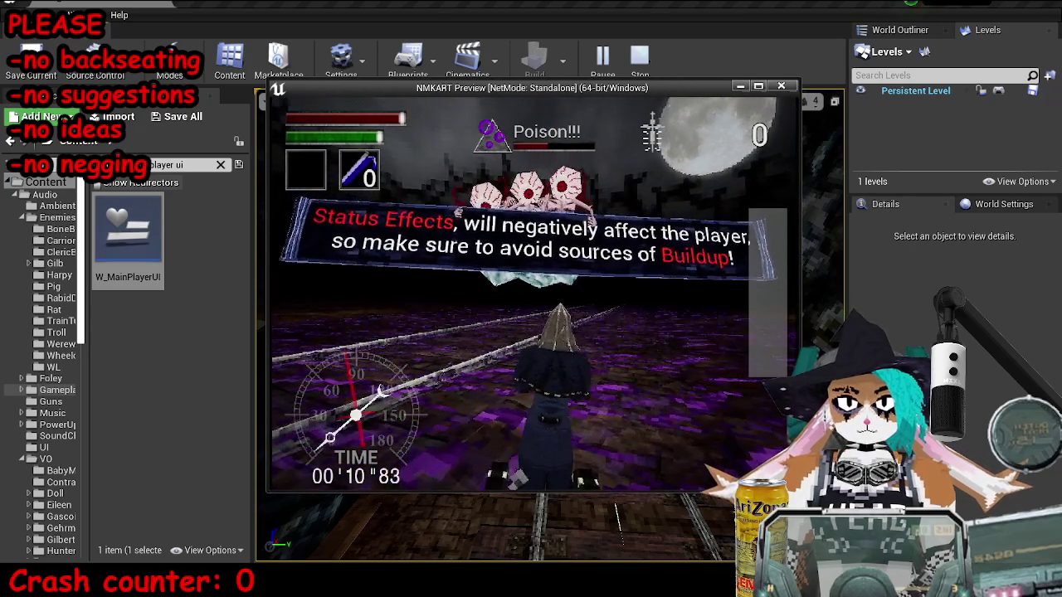
pyautogui.press('d')
pyautogui.press('d')
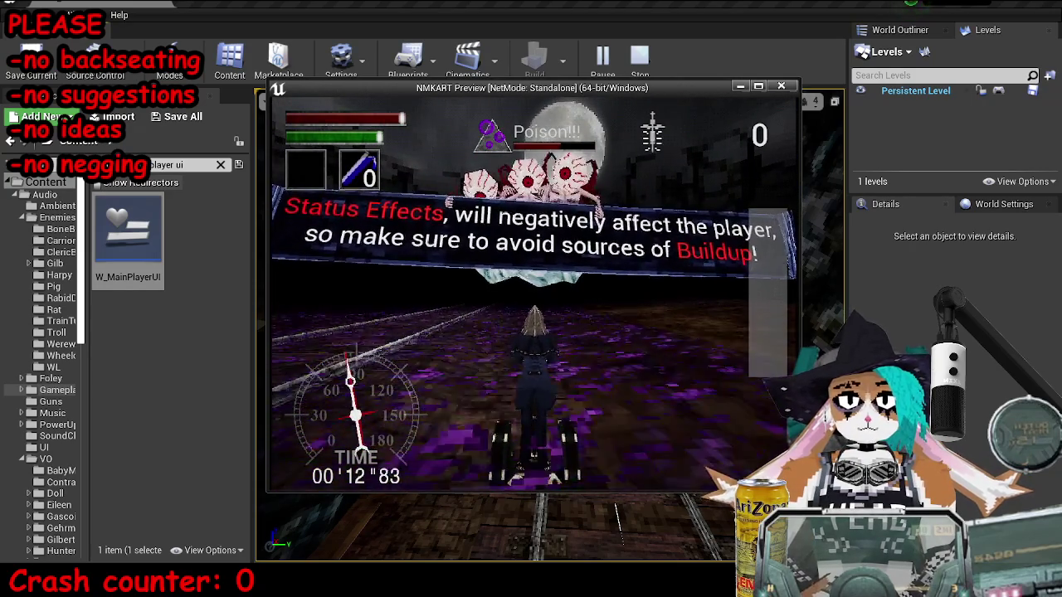
pyautogui.press('a')
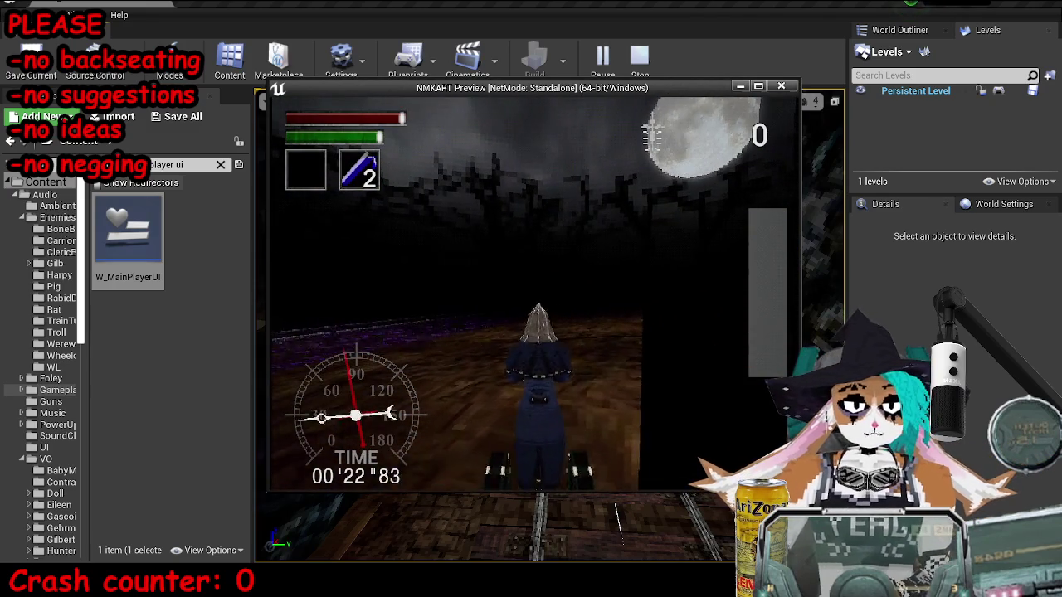
pyautogui.press('Escape')
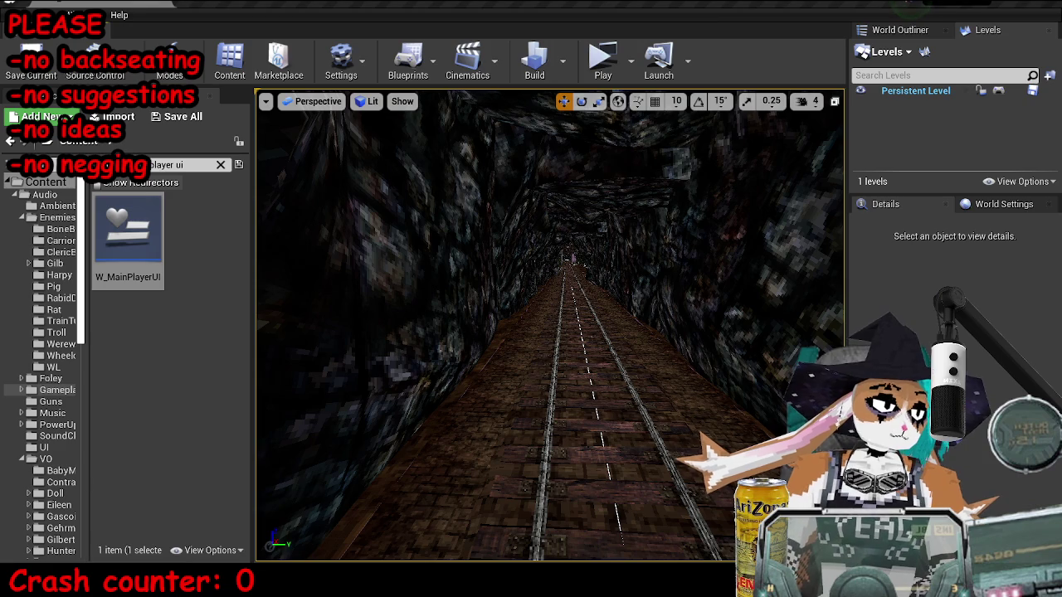
# Step: Delete the comma after Status Effects in Message to Display and save the Level Blueprint
pyautogui.scroll(4, 515, 215)
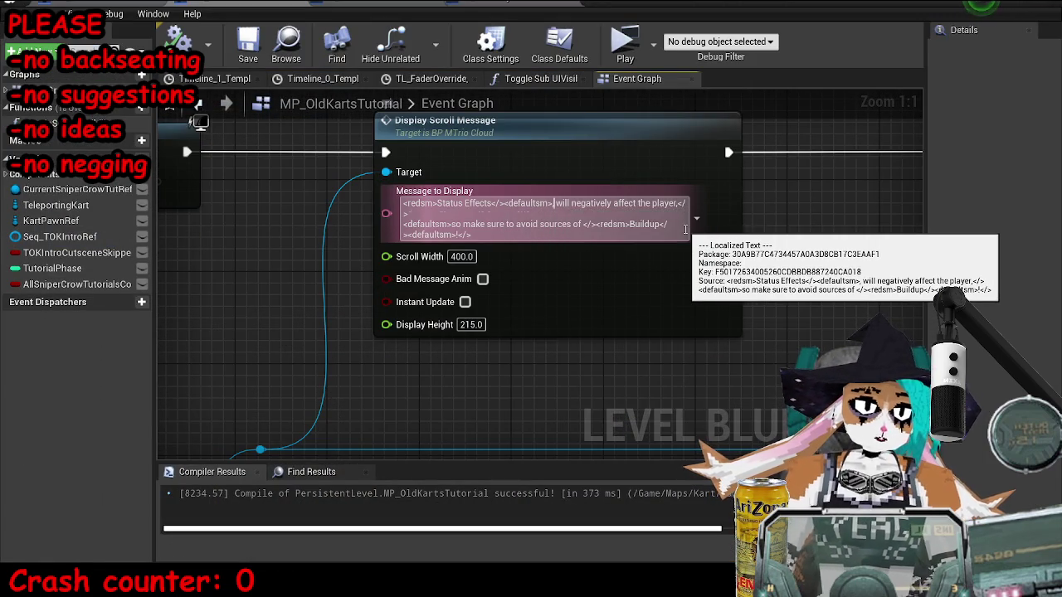
pyautogui.click(685, 229)
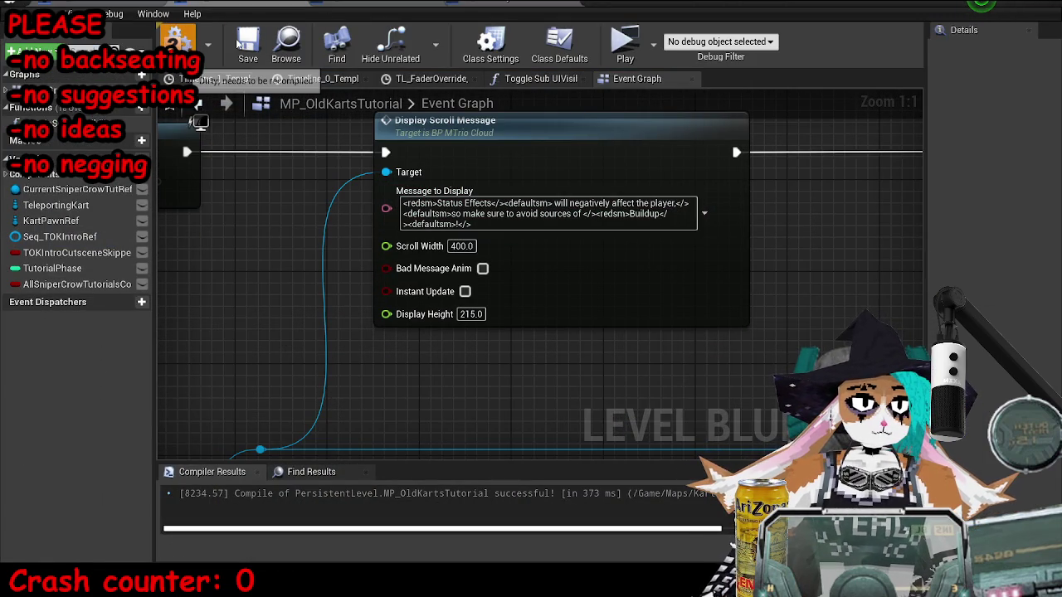
pyautogui.click(240, 43)
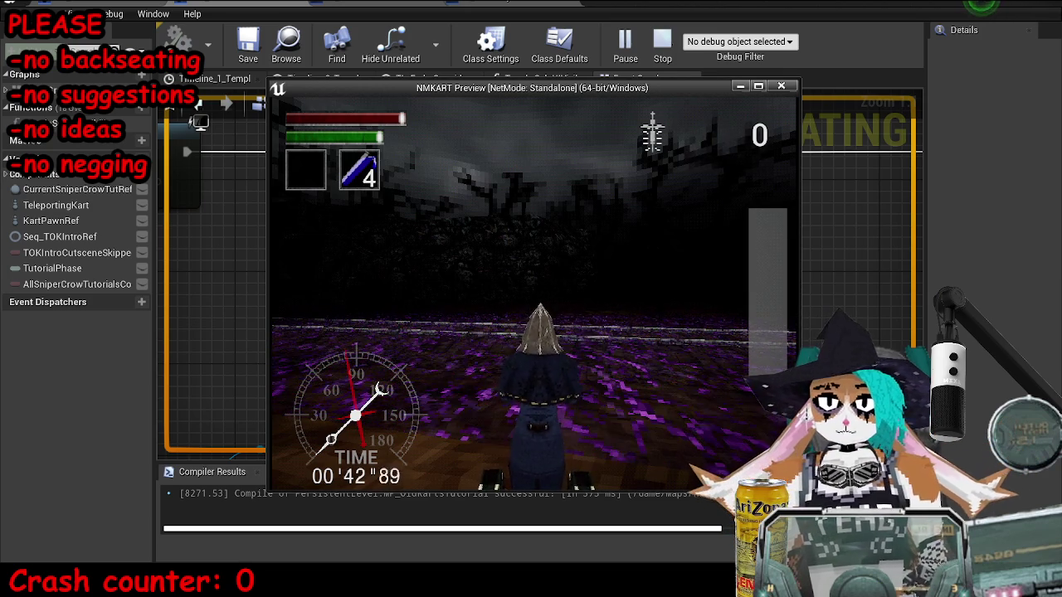
# Step: Close the running preview, start a new play test with Alt+P through the poison section, then stop it
pyautogui.press('Escape')
pyautogui.hotkey('alt', 'p')
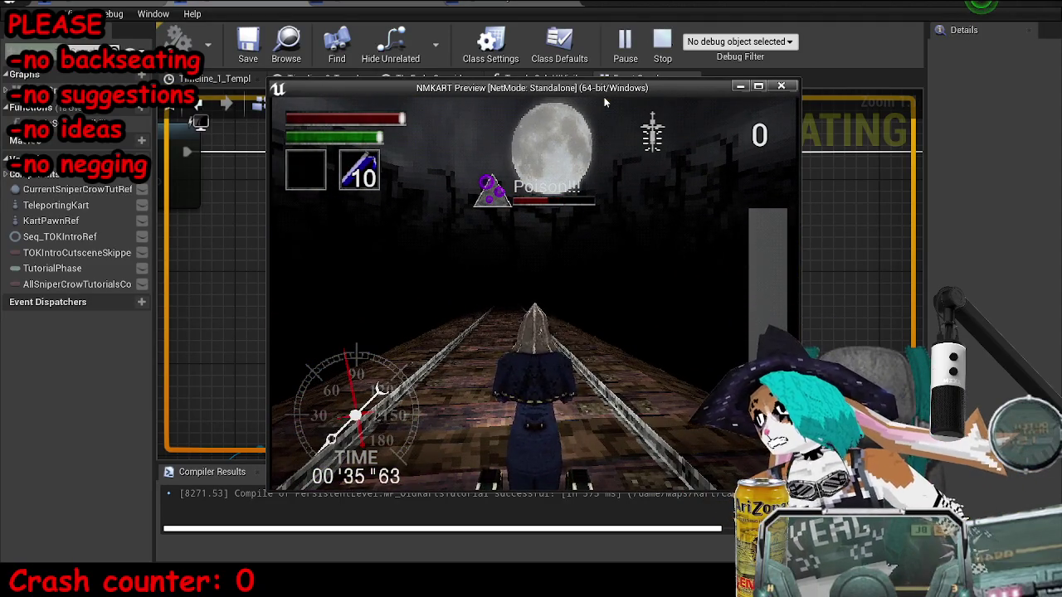
pyautogui.press('Escape')
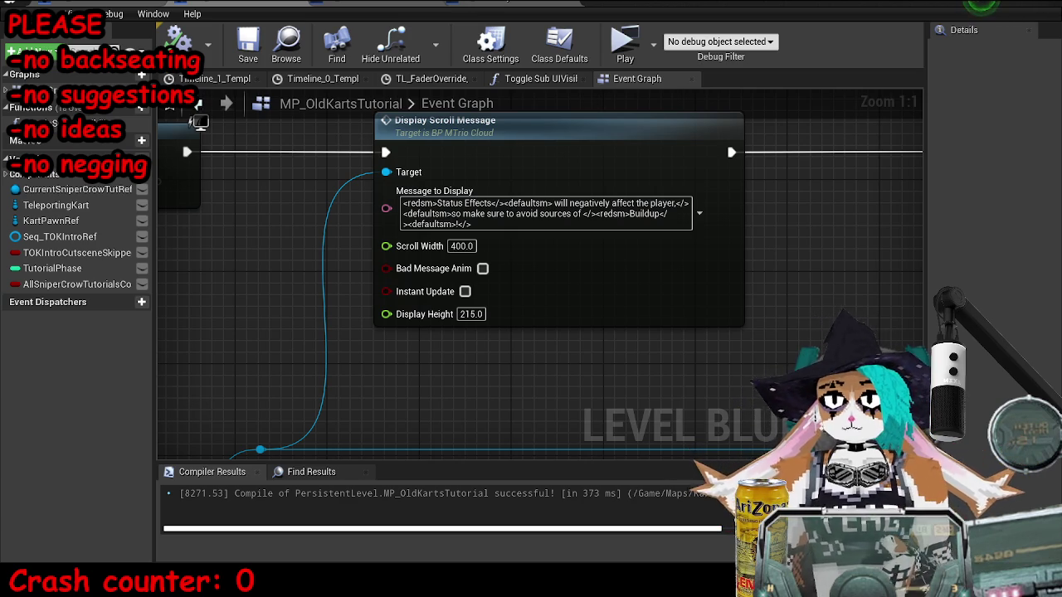
# Step: Reopen the Persistent Level's Level Blueprint from the main level editor
pyautogui.hotkey('alt', 'Tab')
pyautogui.click(915, 92)
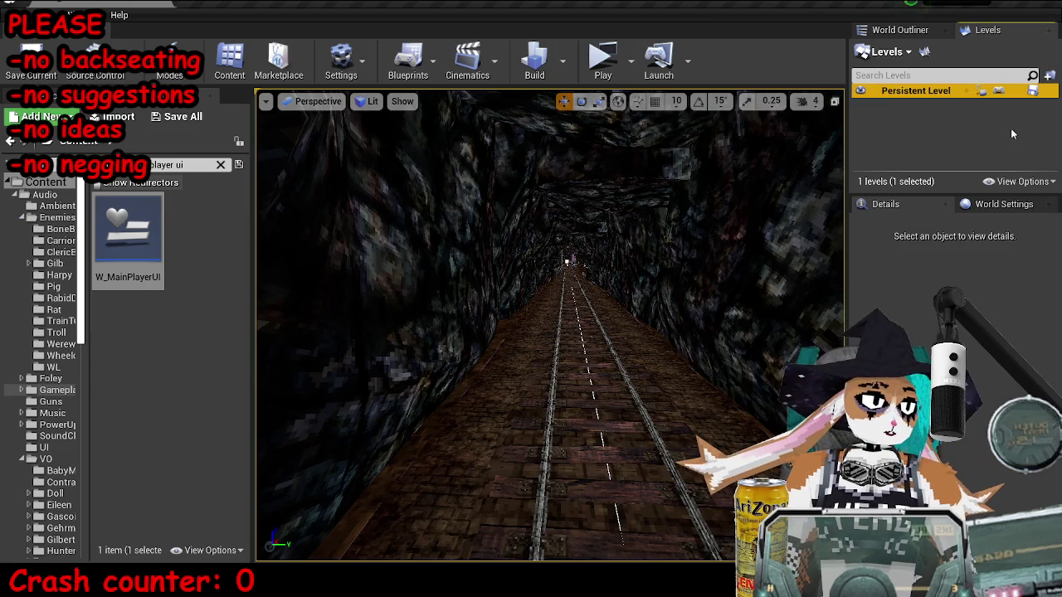
pyautogui.hotkey('alt', 'Tab')
pyautogui.scroll(-7, 823, 257)
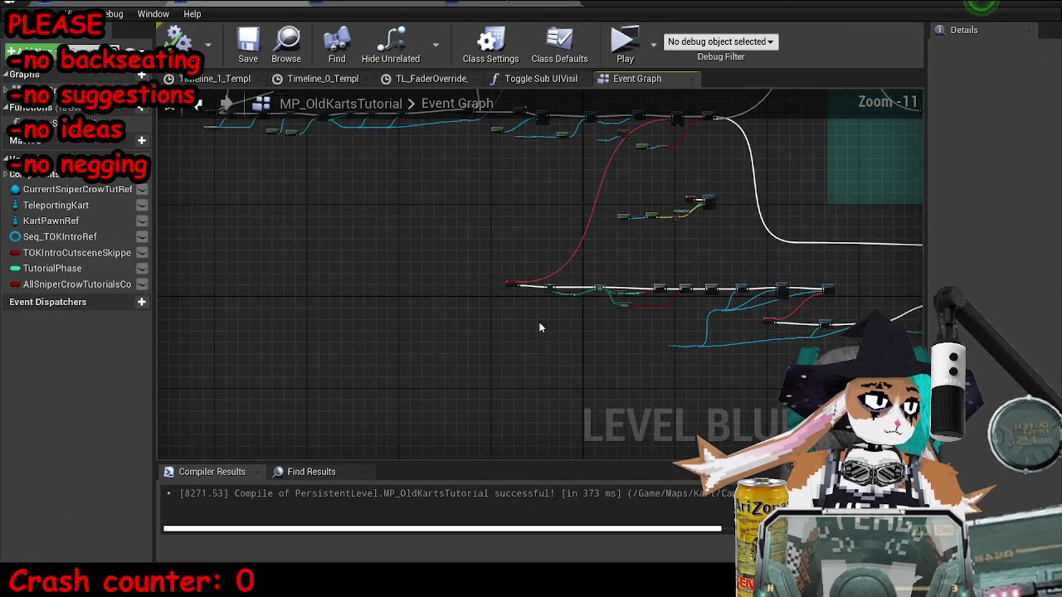
pyautogui.scroll(9, 442, 237)
# Step: Unhook Event BeginPlay from the checkpoint SET node, compile, save, and start a standalone play test
pyautogui.moveTo(355, 299); pyautogui.dragTo(388, 300)
pyautogui.click(177, 41)
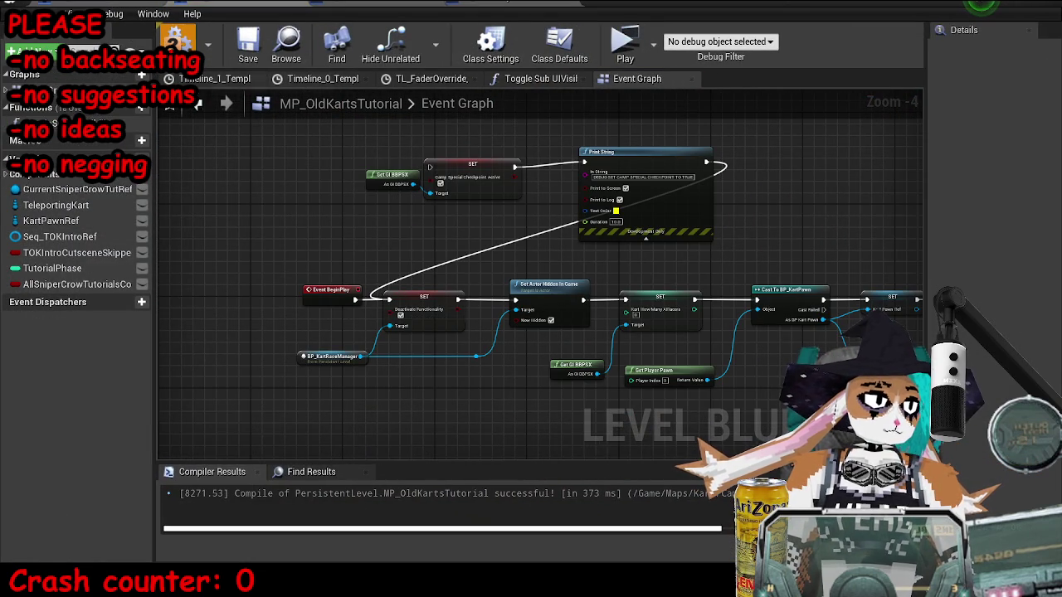
pyautogui.click(238, 50)
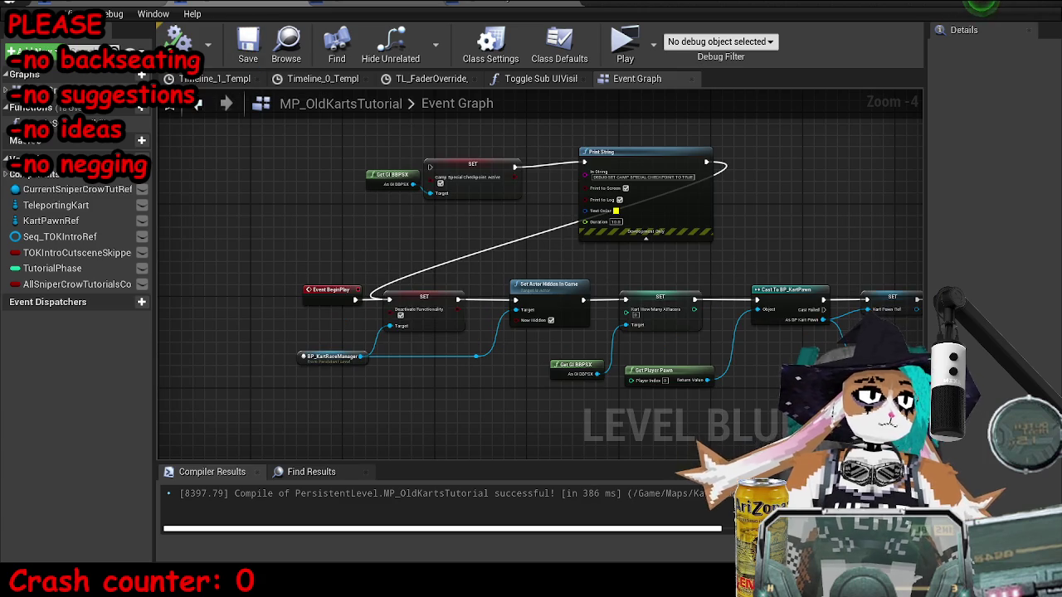
pyautogui.click(958, 18)
pyautogui.click(594, 55)
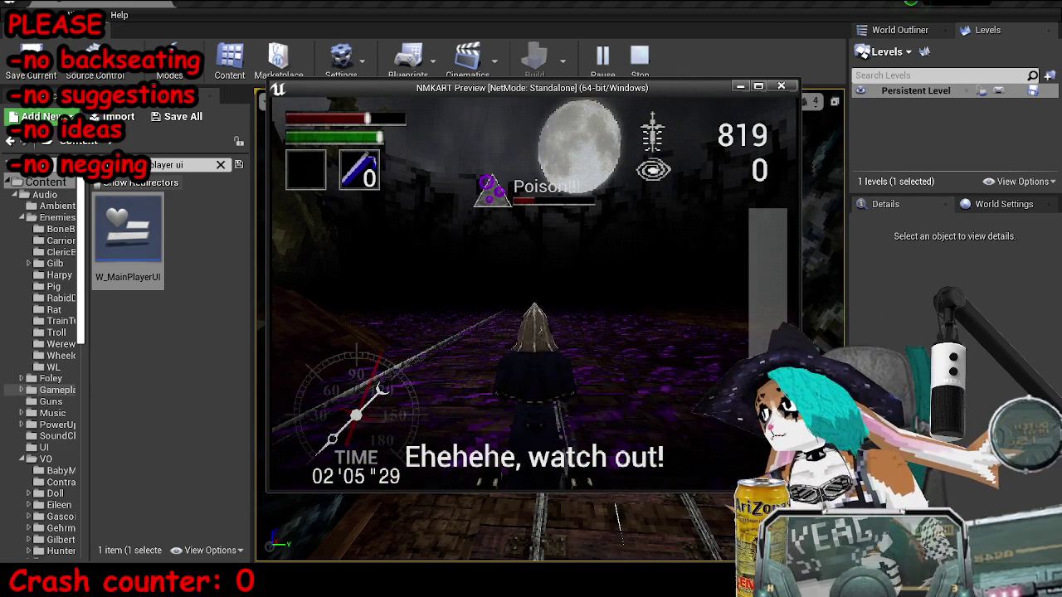
# Step: Pause, return to the main menu, and open the campaign choices for The Old Karts (DLC)
pyautogui.press('Escape')
pyautogui.press('Down')
pyautogui.press('Down')
pyautogui.press('Down')
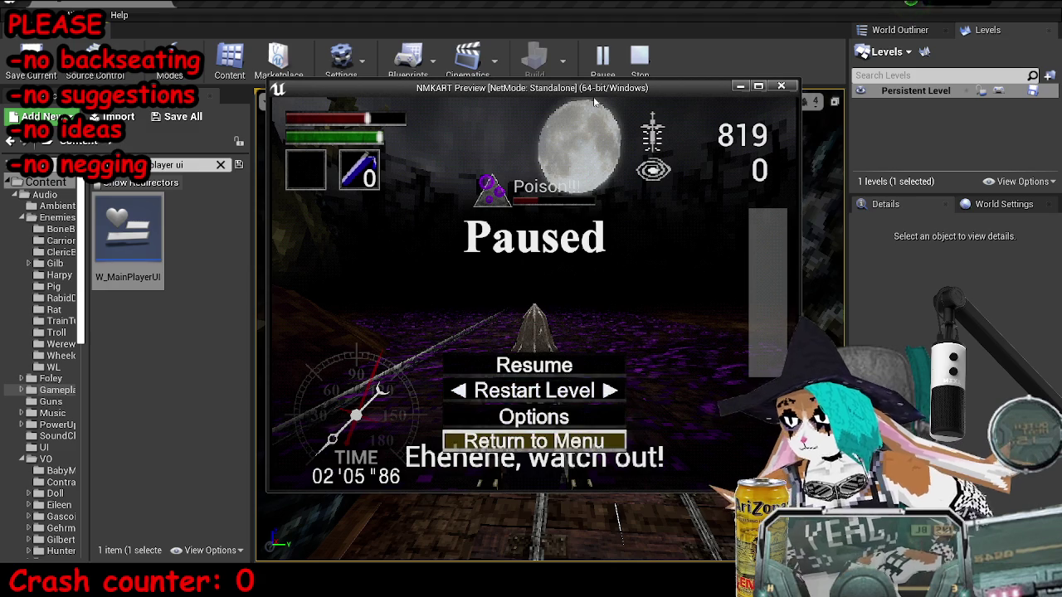
pyautogui.press('Return')
pyautogui.press('Return')
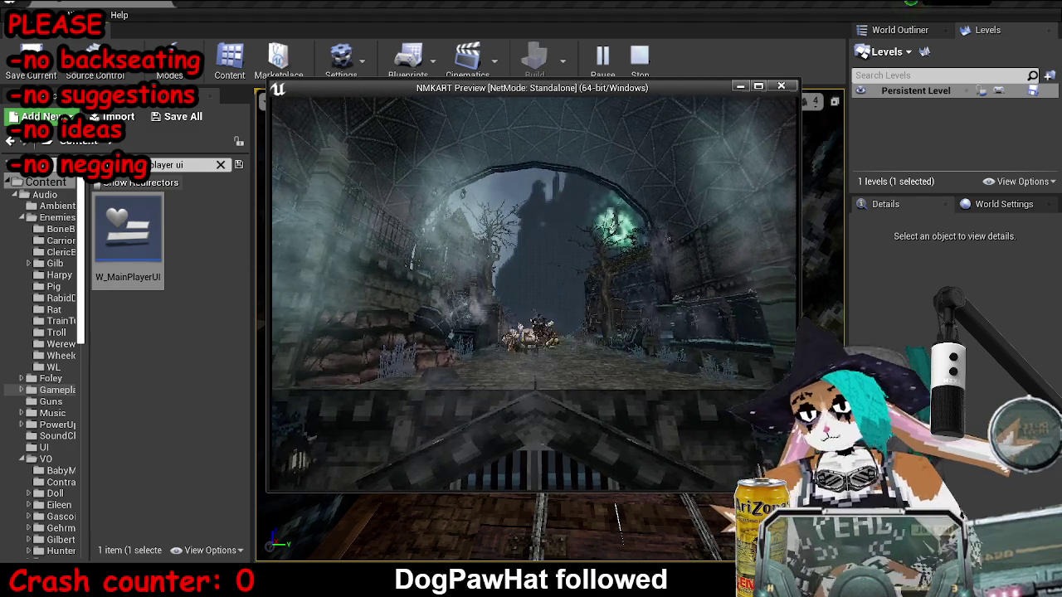
pyautogui.press('Return')
pyautogui.press('Return')
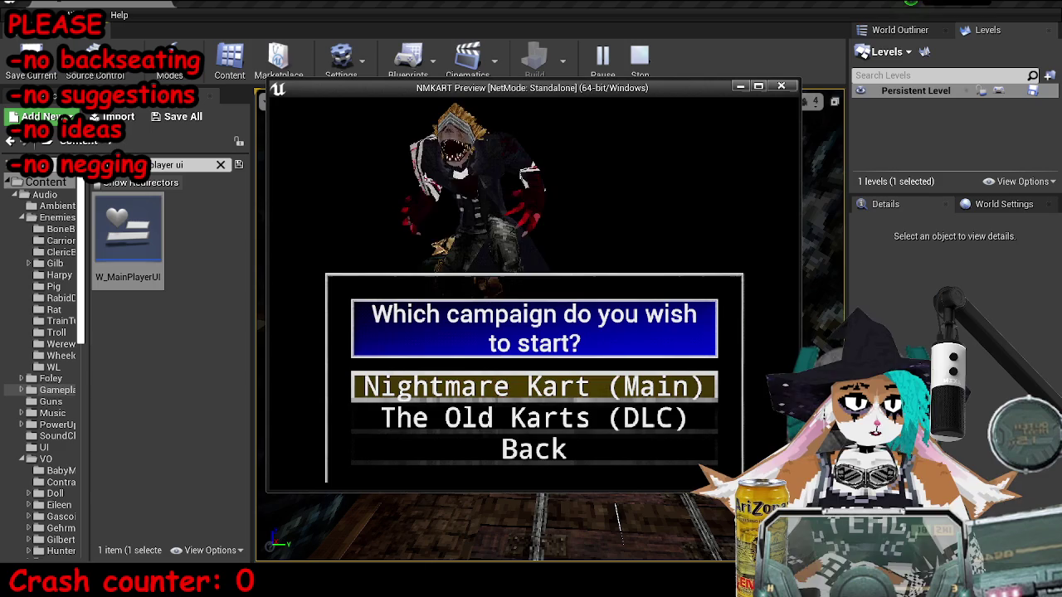
pyautogui.press('Down')
pyautogui.press('Return')
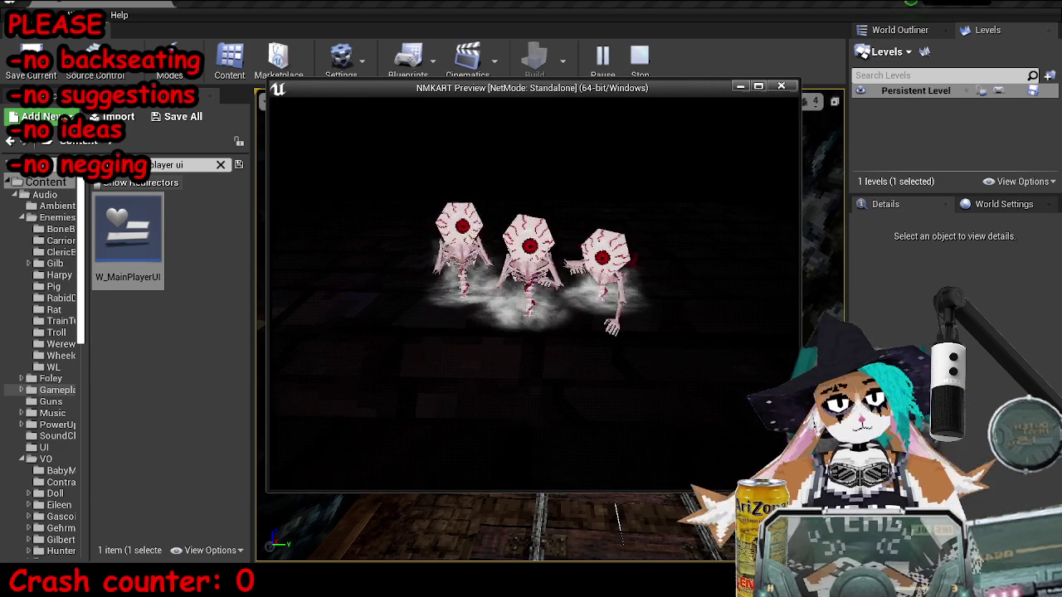
# Step: Get past the dream watchers and contract dialogs, then enter and confirm a player name
pyautogui.press('Return')
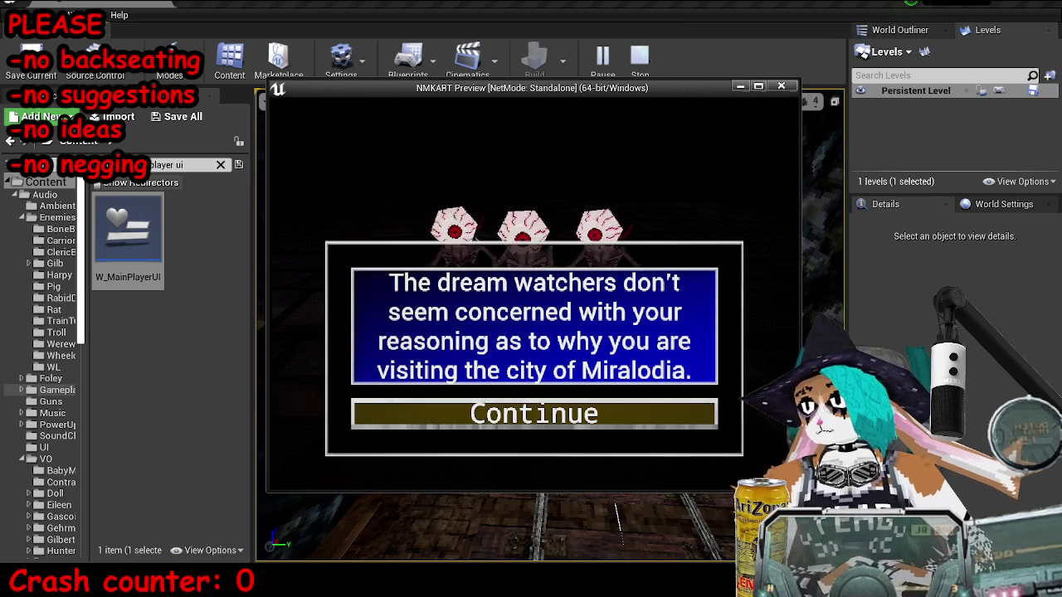
pyautogui.press('Return')
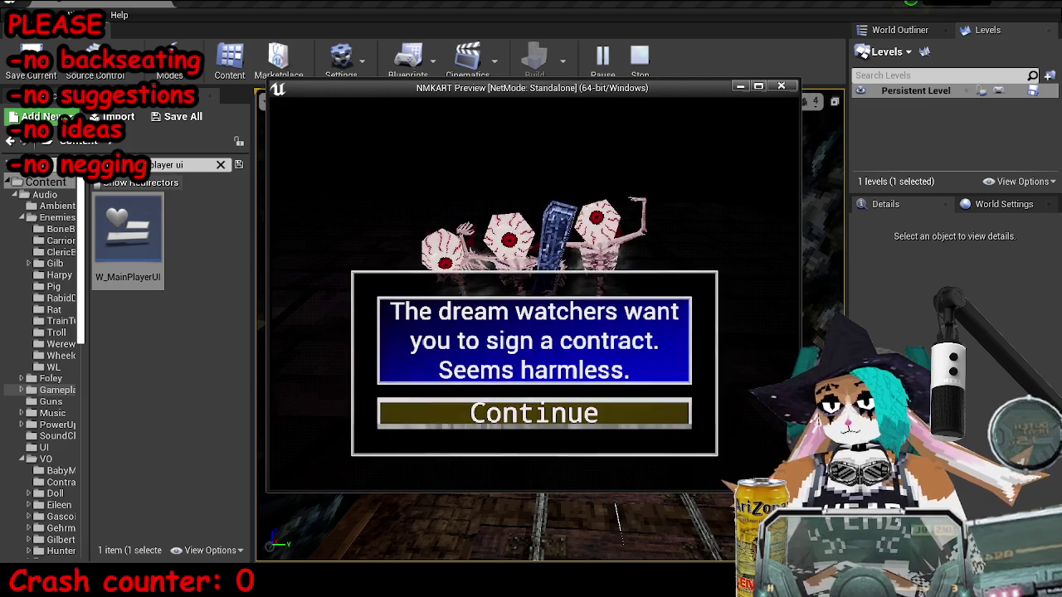
pyautogui.press('Return')
pyautogui.press('Return')
pyautogui.press('Down')
pyautogui.press('Down')
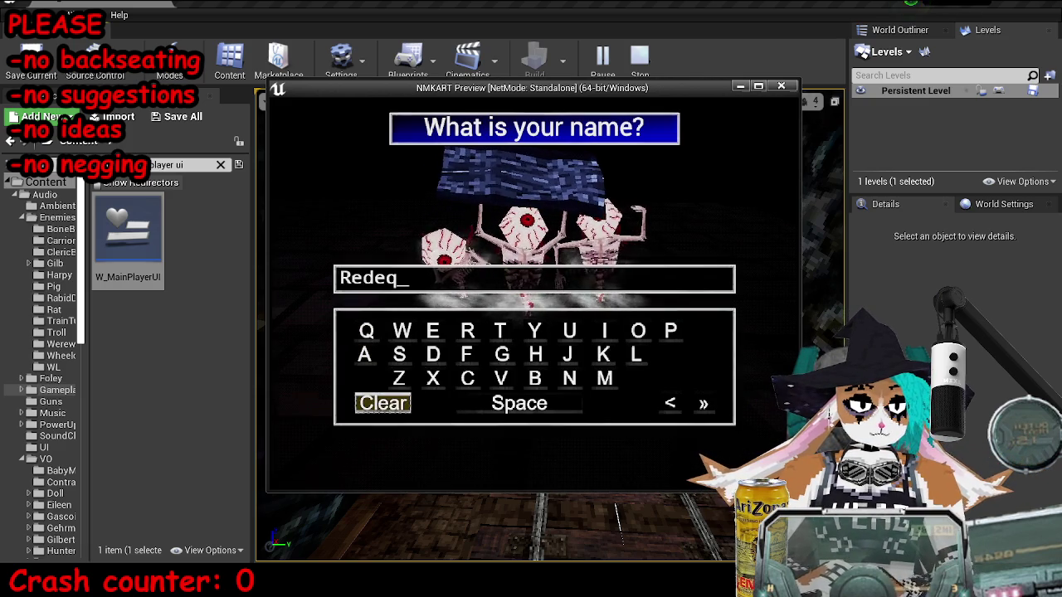
pyautogui.press('Return')
pyautogui.press('Return')
pyautogui.press('Down')
pyautogui.press('Return')
pyautogui.press('Return')
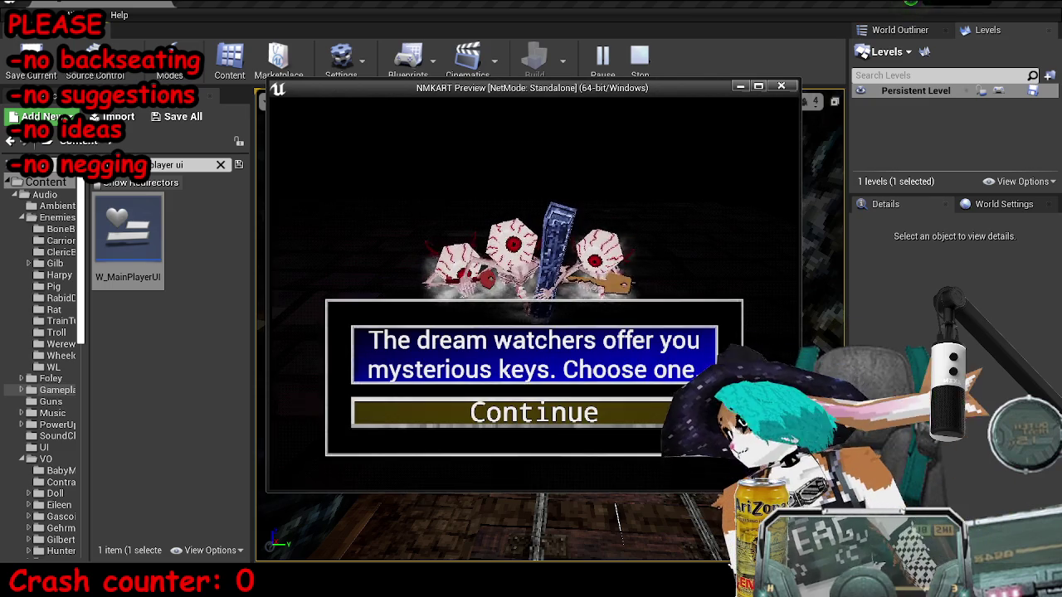
# Step: Choose the Hunter Motorcycle as the kart and dismiss the drowsy dialog
pyautogui.press('Return')
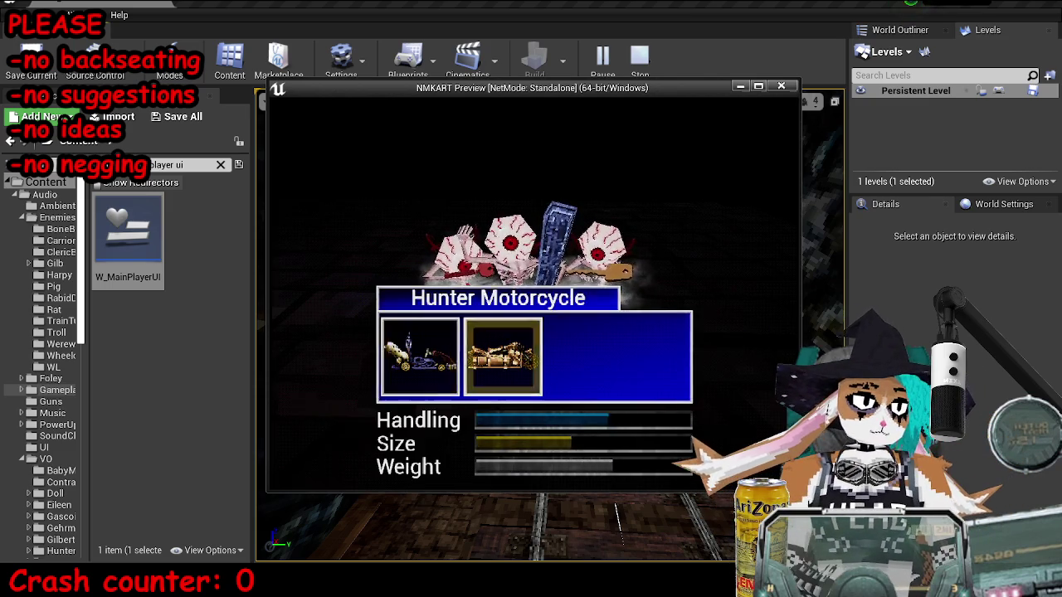
pyautogui.press('Return')
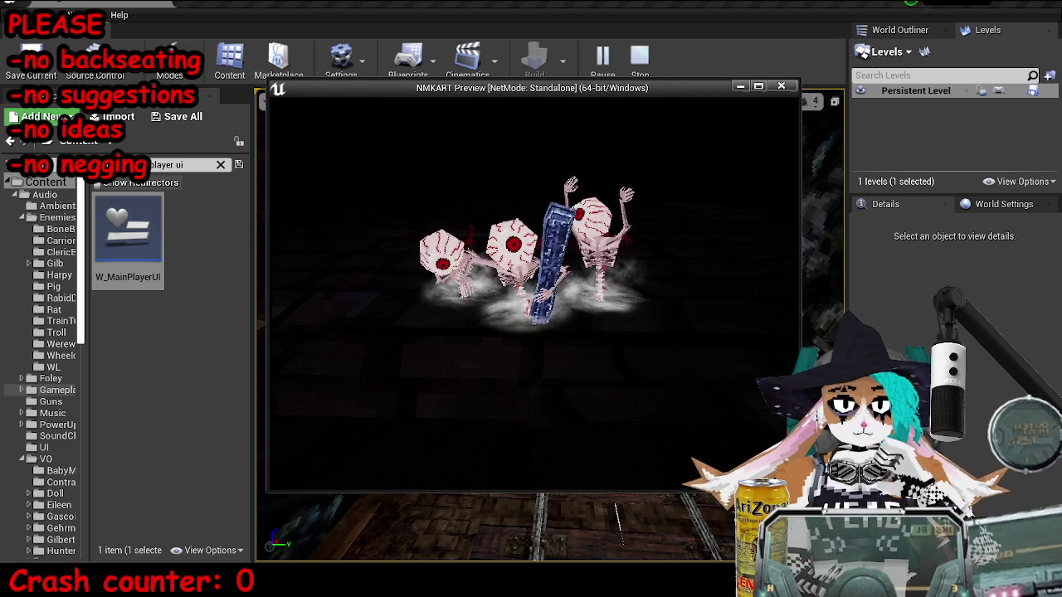
pyautogui.press('Return')
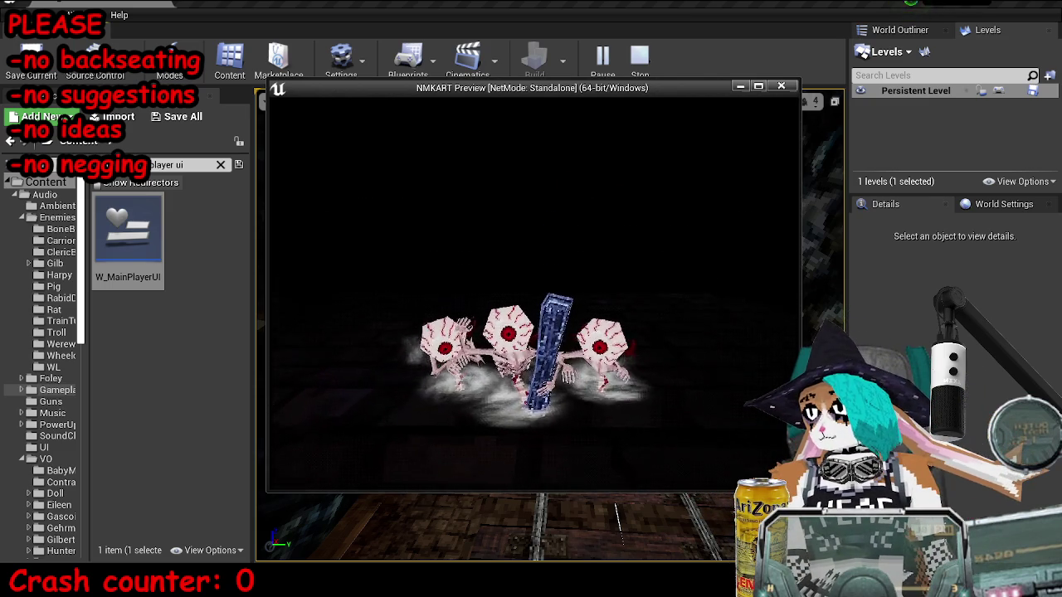